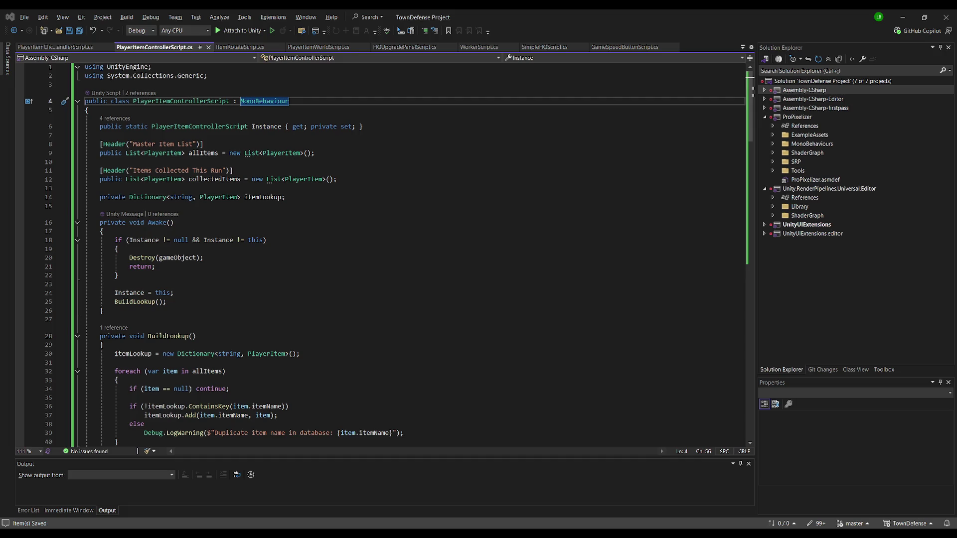
- Switch from Visual Studio to the Unity editor showing the Game scene
key(alt+Tab)
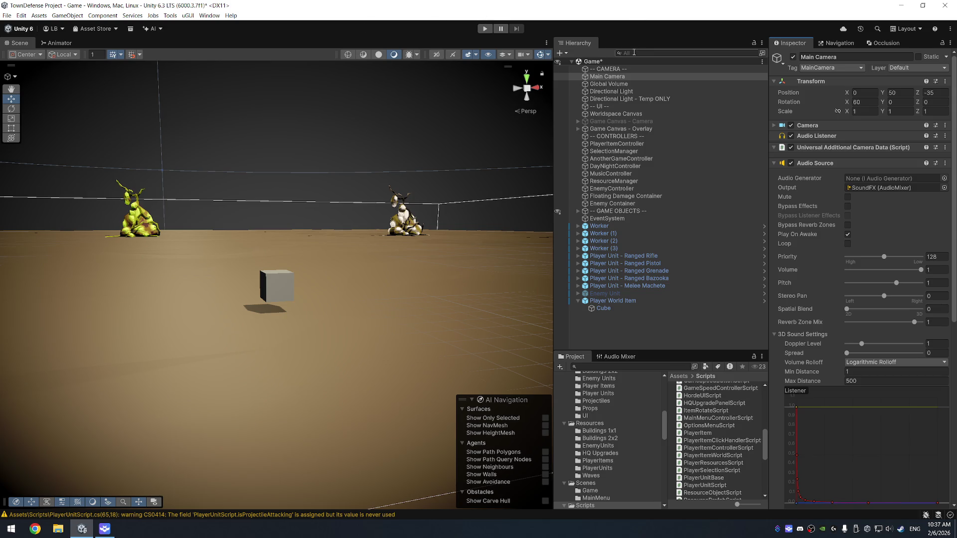
- Apply Player World Item's added Box Collider to the 'Player World Item' prefab
click(636, 301)
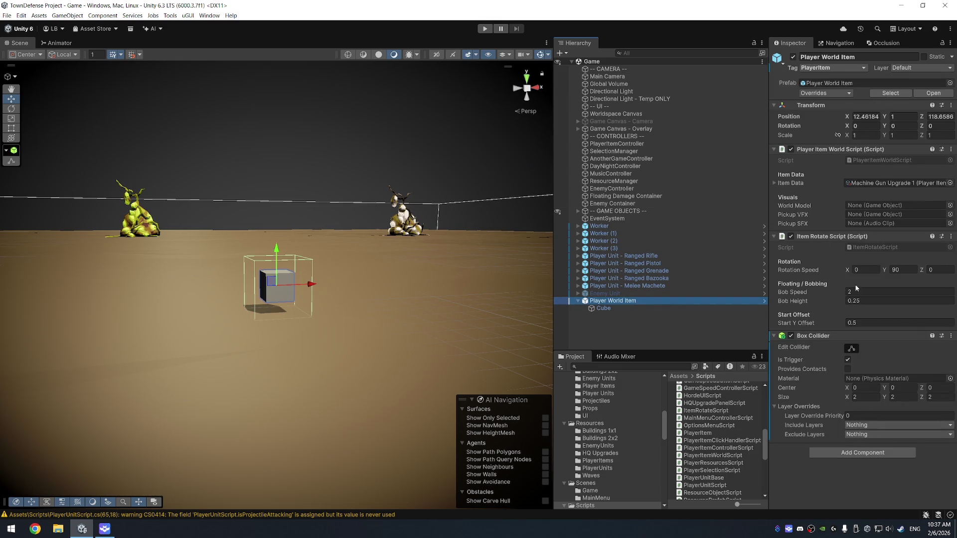
right_click(826, 337)
mouse_move(867, 351)
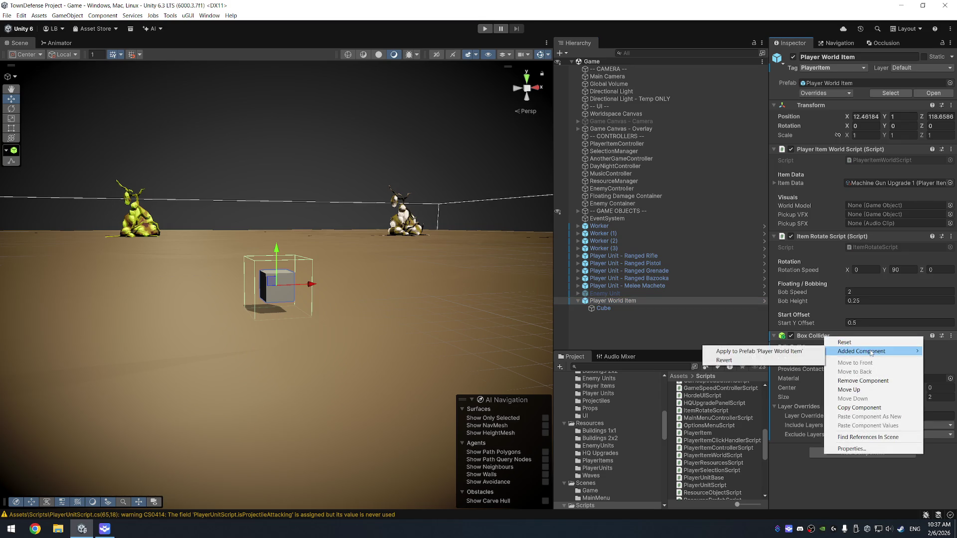
click(812, 352)
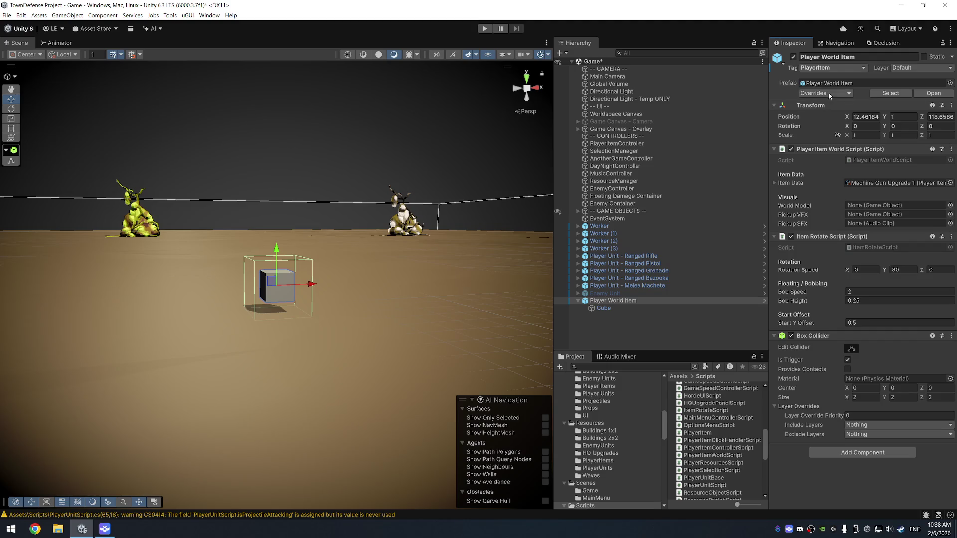
- Check the Main Camera's Item Layer Mask options without changing them, then reselect Player World Item
click(607, 76)
scroll(862, 348, down, 5)
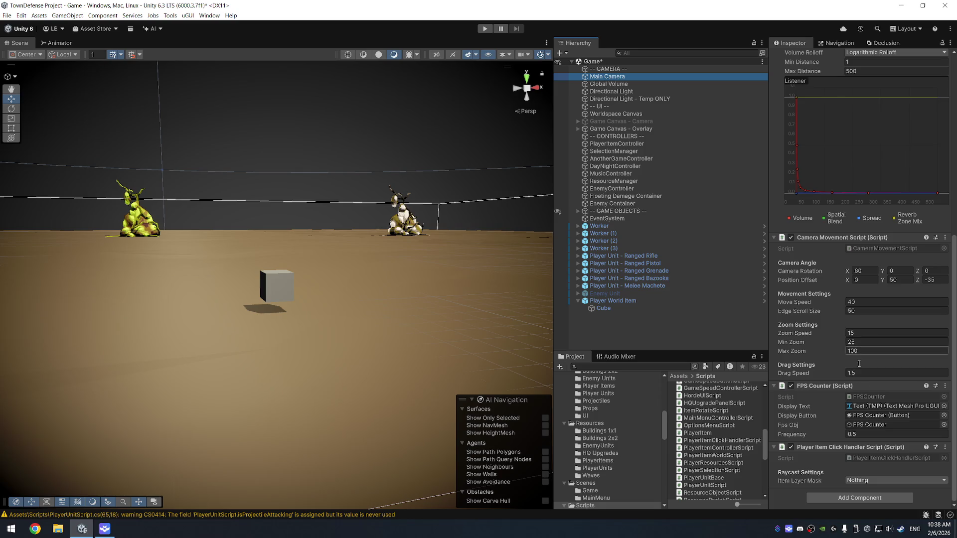
click(872, 482)
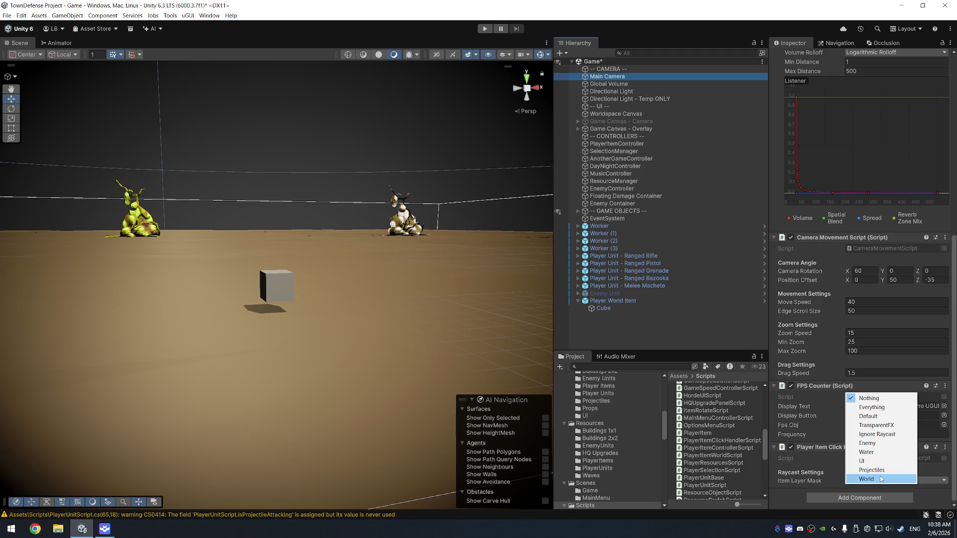
key(Escape)
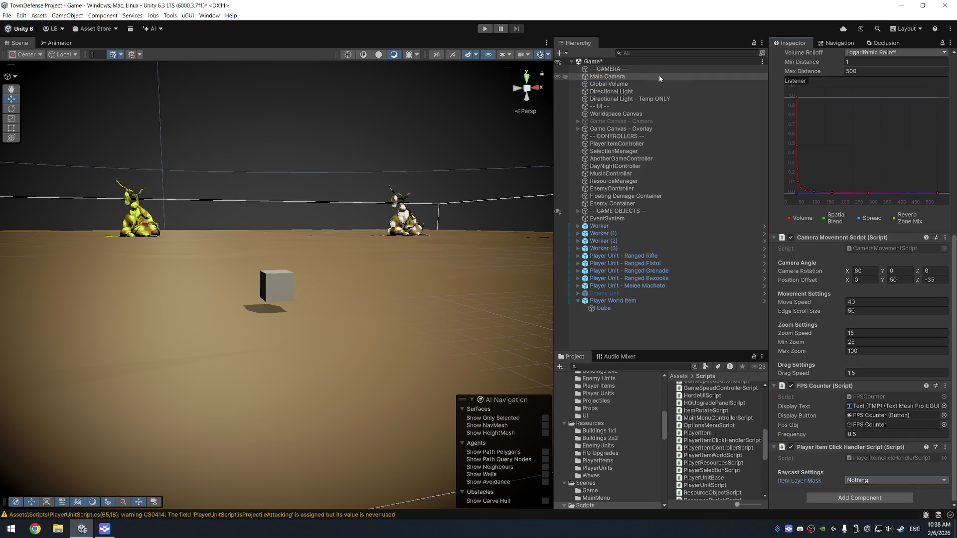
click(622, 301)
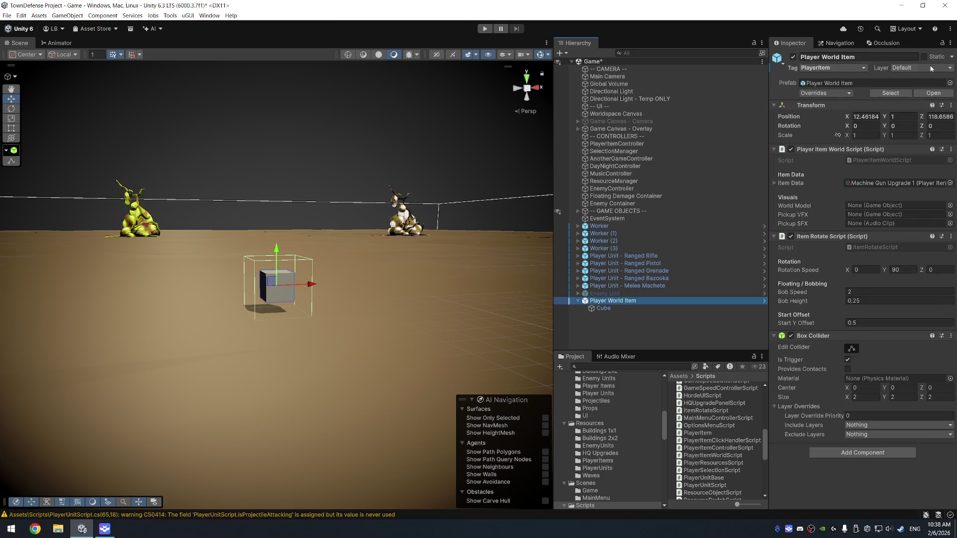
- Add a new 'Player Items' user layer and save the scene
click(930, 68)
click(926, 153)
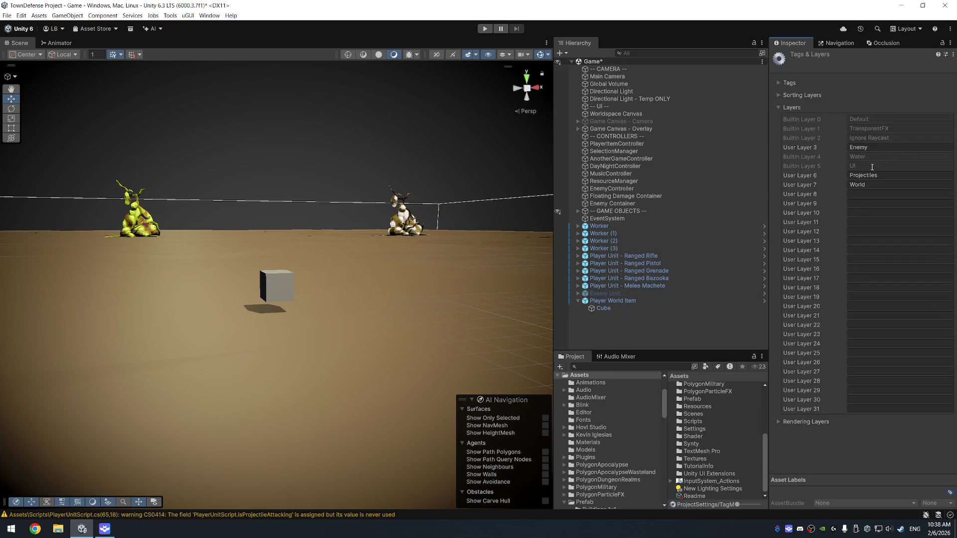
text(Player Items)
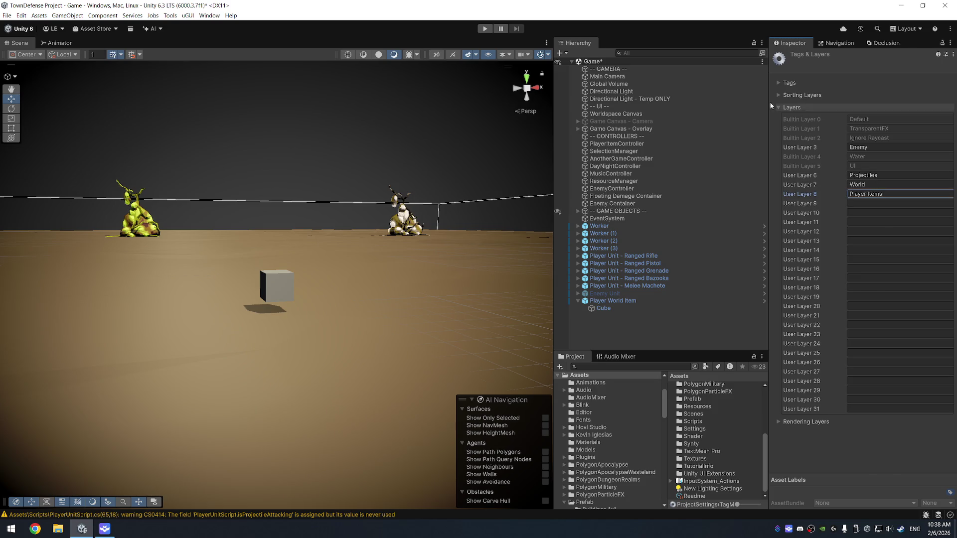
key(ctrl+s)
- Put Player World Item and all its children on the Player Items layer
click(619, 78)
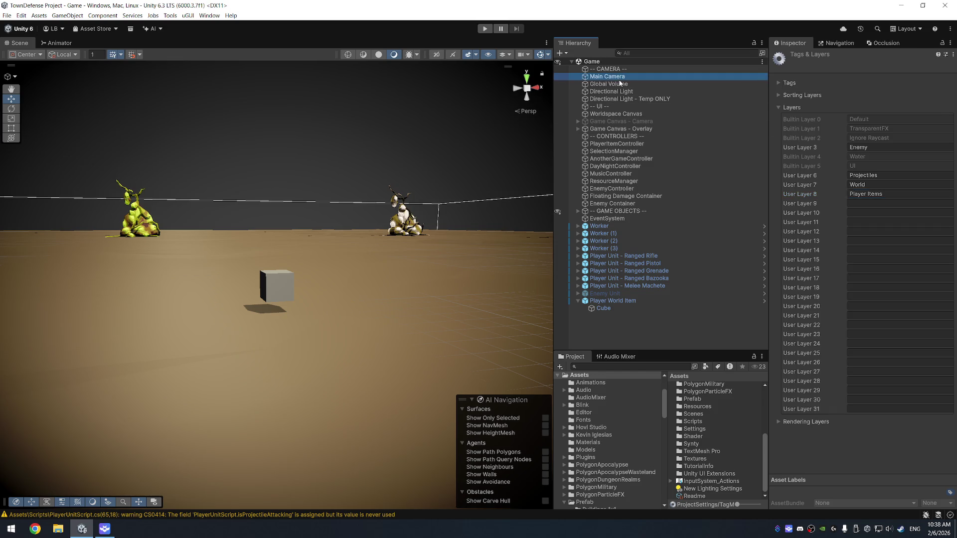
click(644, 301)
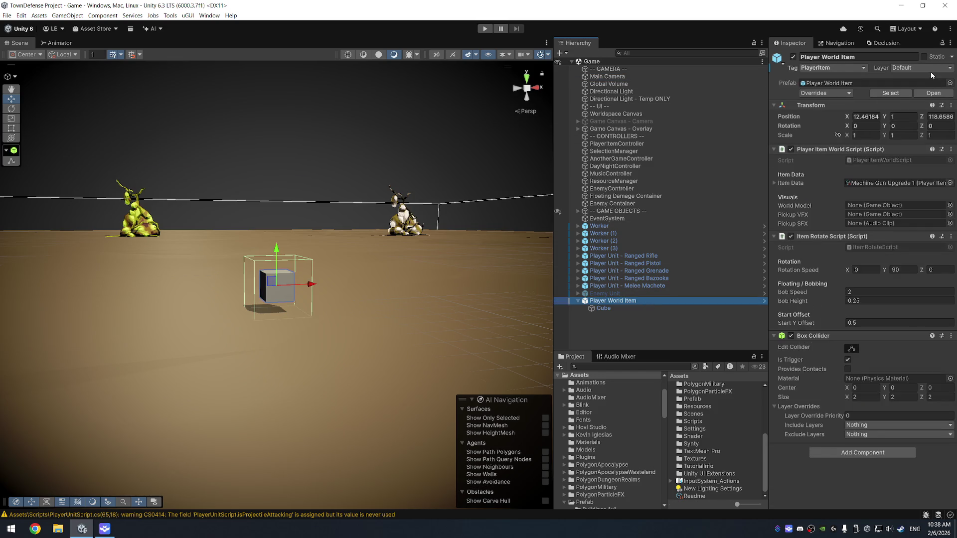
click(930, 69)
click(916, 148)
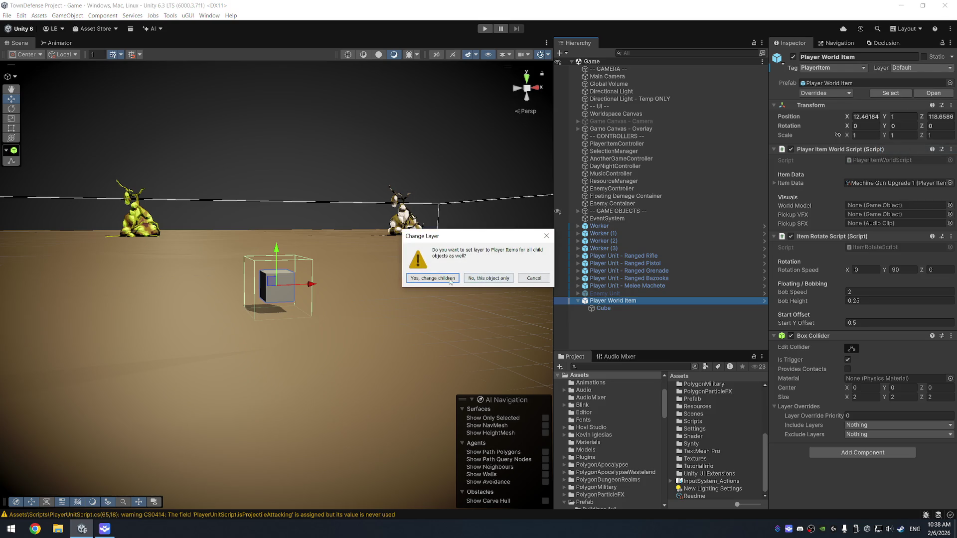
click(432, 278)
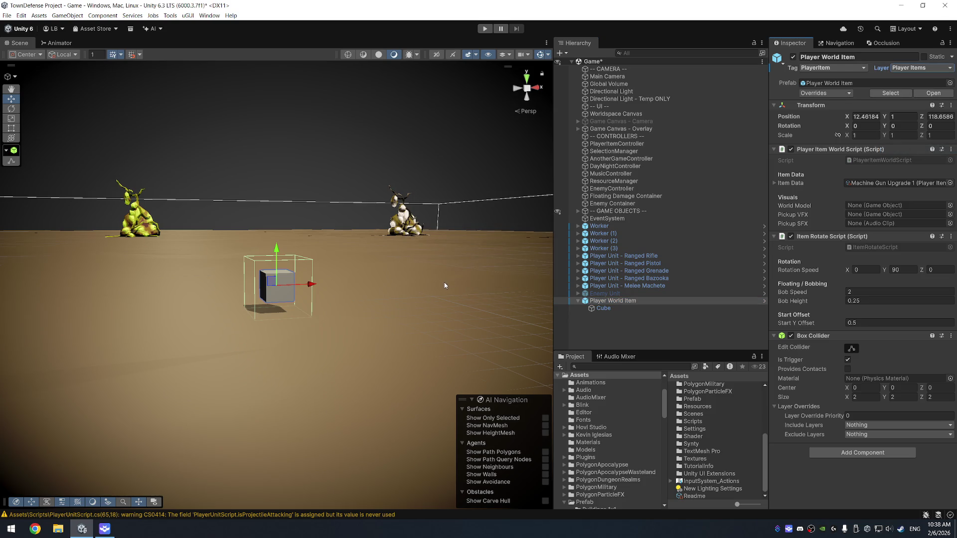
- Set the Main Camera's Item Layer Mask to Player Items only
click(643, 78)
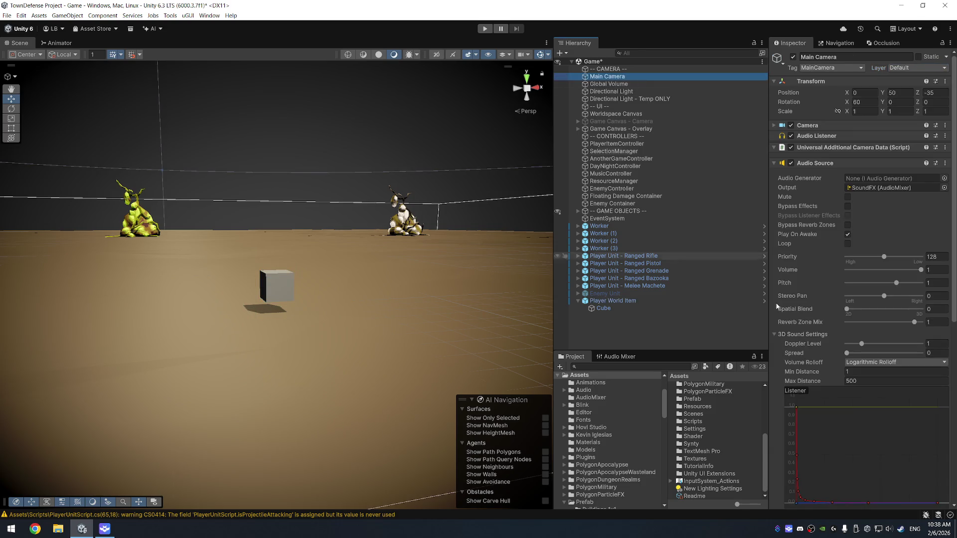
scroll(888, 401, down, 10)
click(899, 480)
click(892, 477)
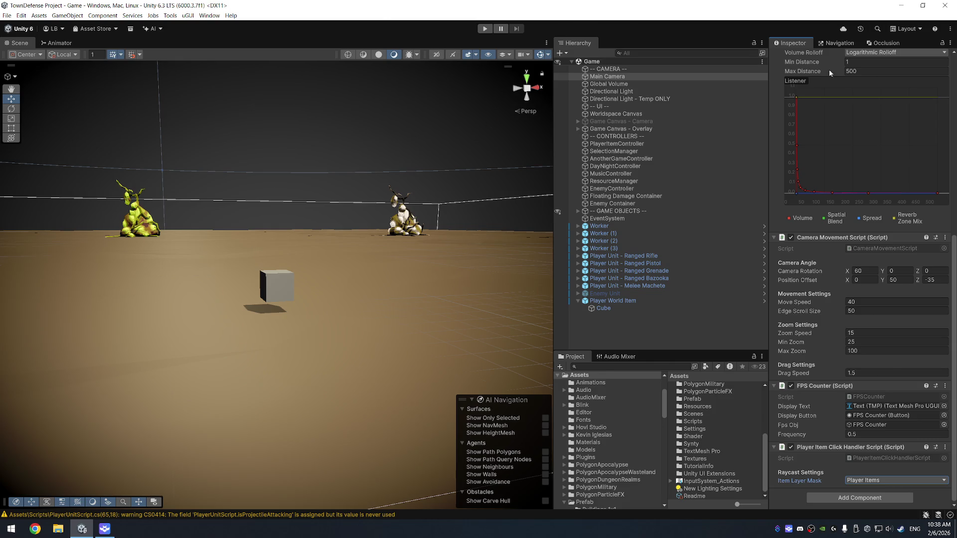
key(alt+Tab)
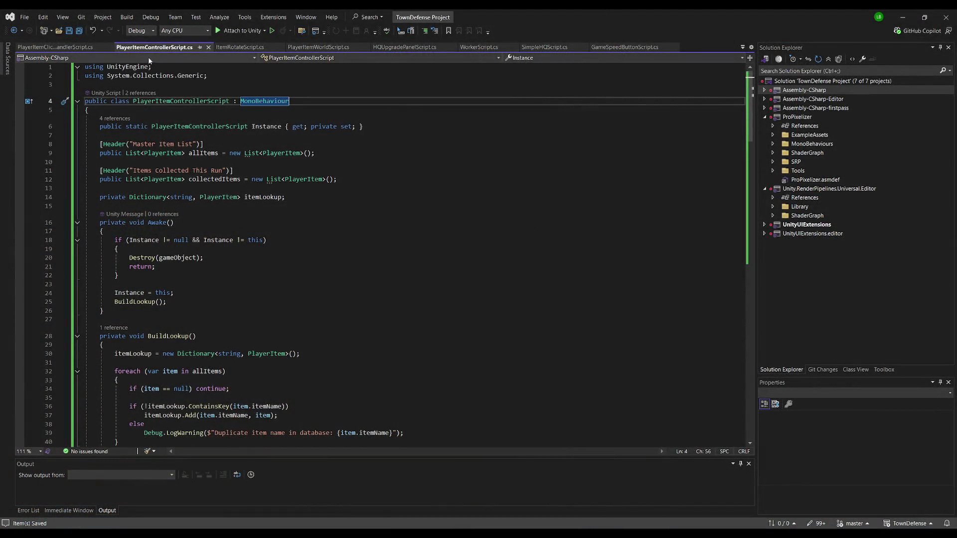
- In PlayerItemClickHandlerScript, wrap item.Collect() in a braced block after the null check
click(59, 48)
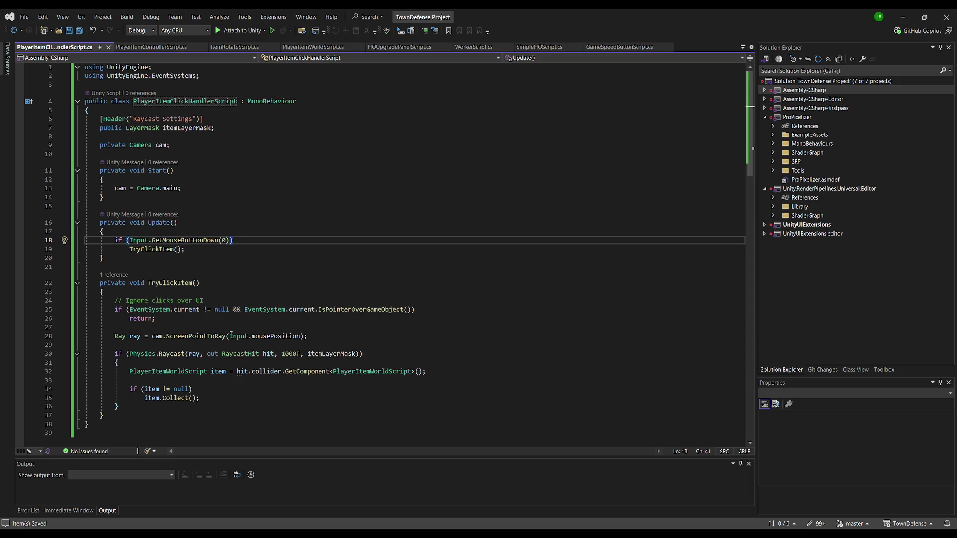
click(215, 389)
text({)
key(Down)
key(End)
key(Return)
text(})
- Add a Debug.Log printing 'Clicked on item:' with the item's name above item.Collect()
key(Up)
key(ctrl+Return)
text(Debug.)
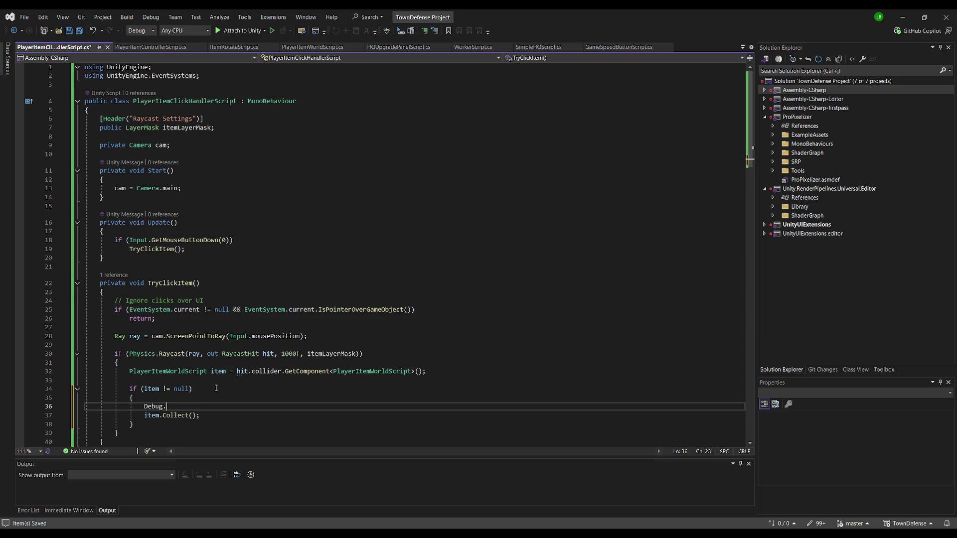
key(Tab)
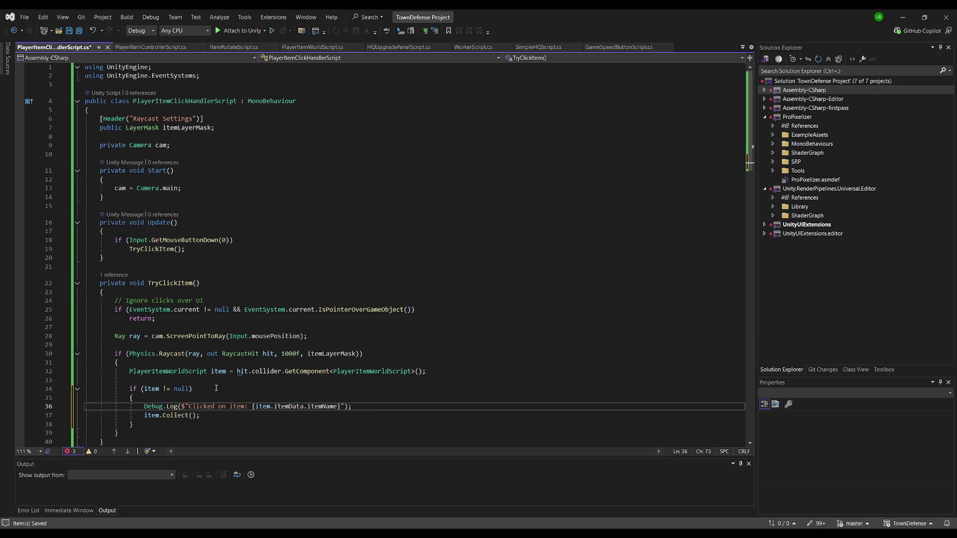
key(alt+Tab)
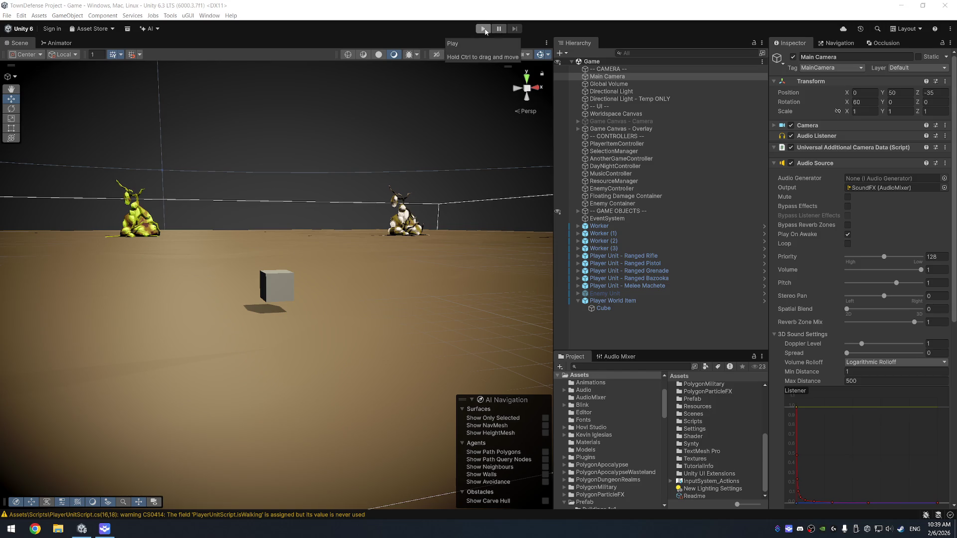
- Play the game, click the floating cube, and confirm the Console logs 'Clicked on item: Upgraded Machine Gun'
click(484, 29)
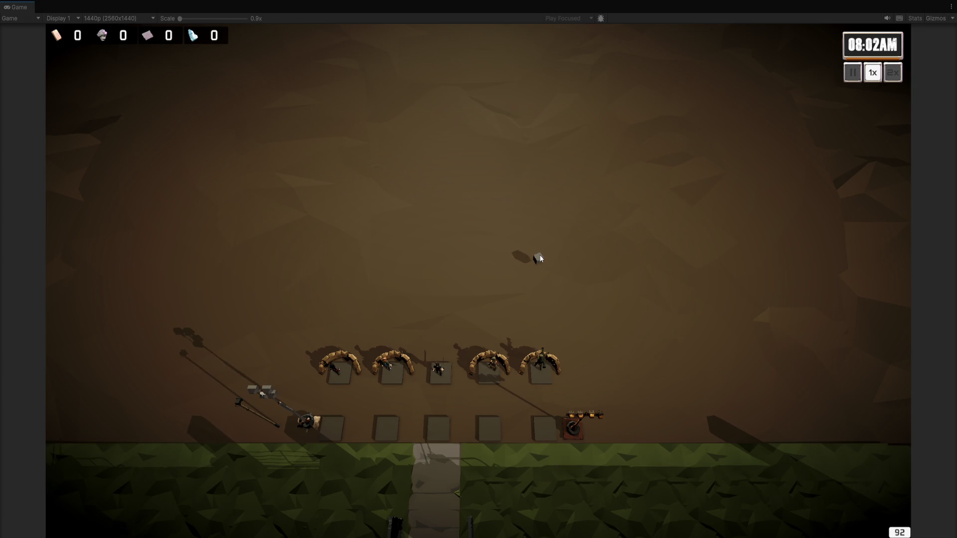
click(539, 262)
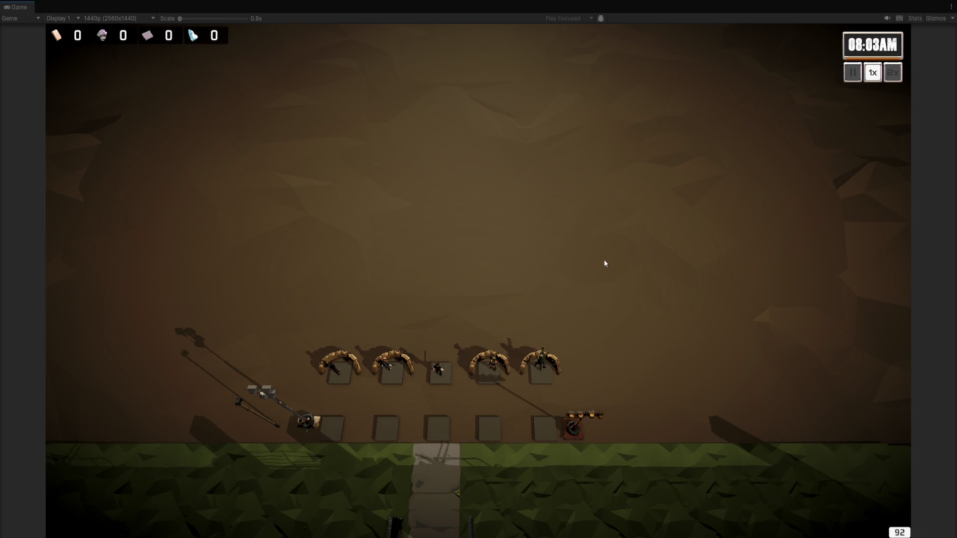
key(alt+Tab)
click(114, 519)
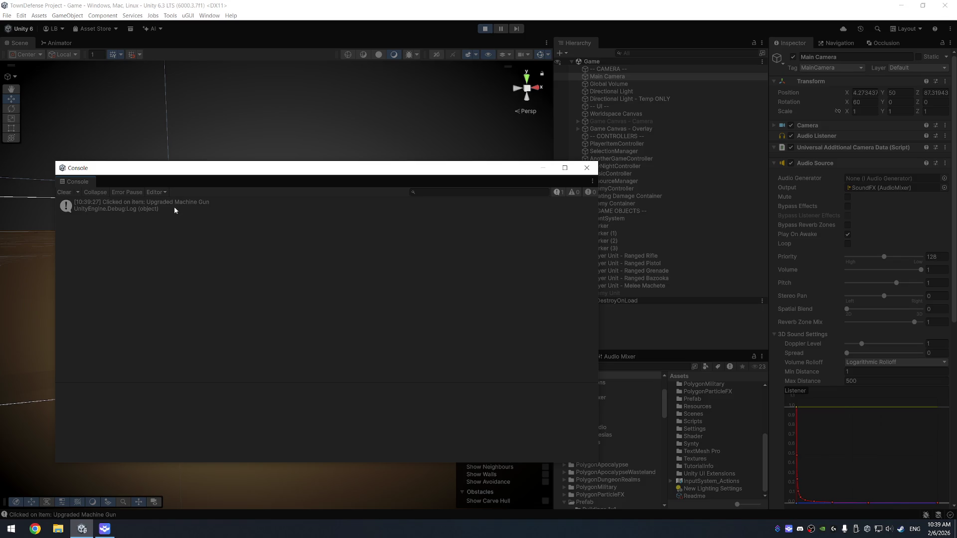
click(582, 170)
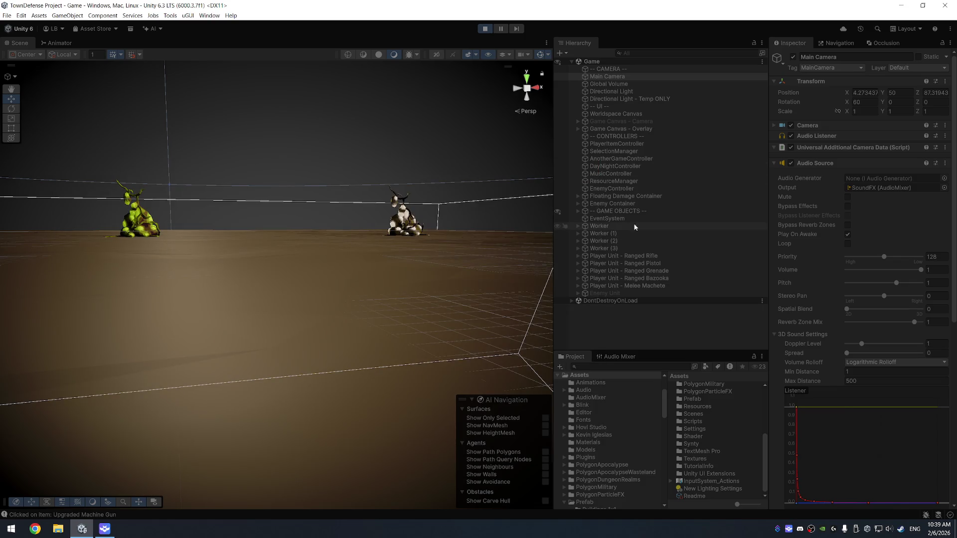
key(alt+Tab)
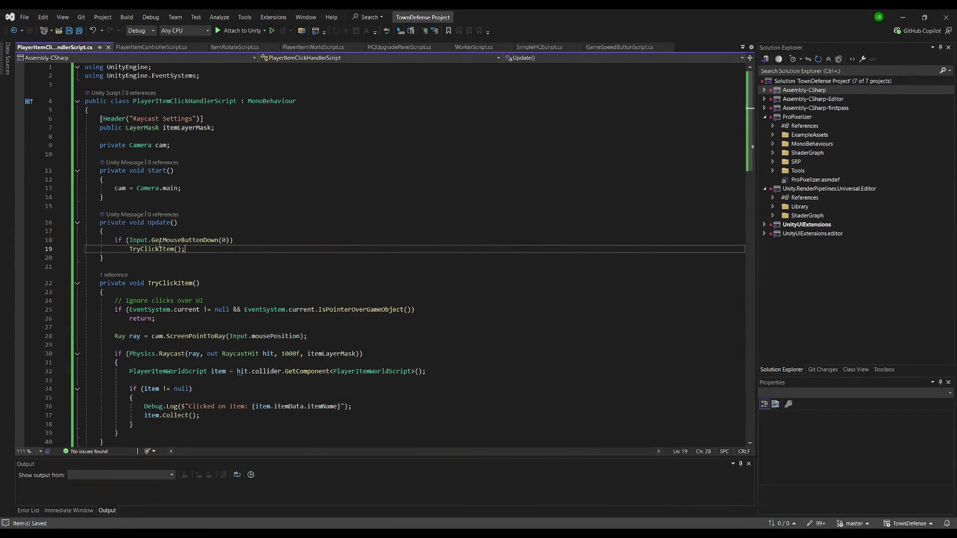
- Paste an OnDrawGizmos method drawing a yellow ray and red sphere below TryClickItem
scroll(181, 259, down, 3)
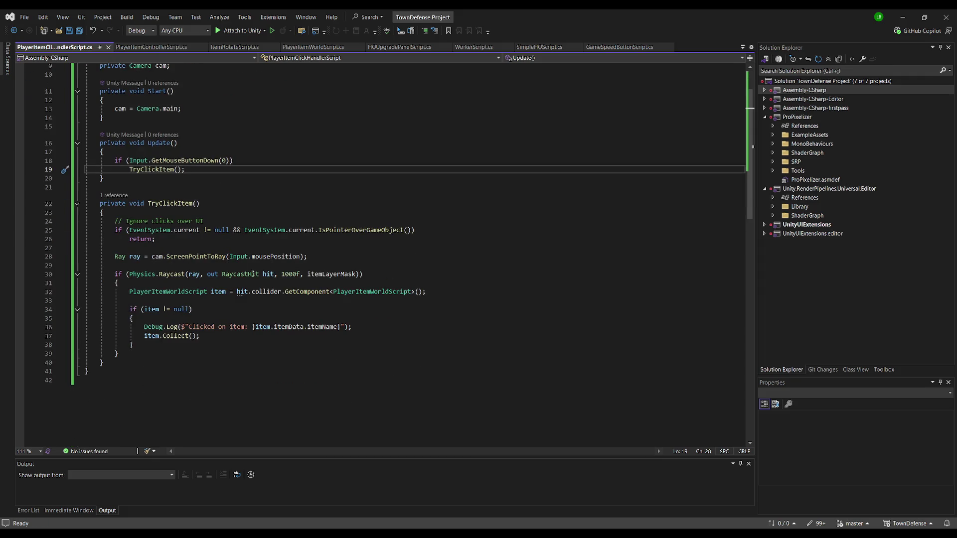
click(217, 358)
key(ctrl+a)
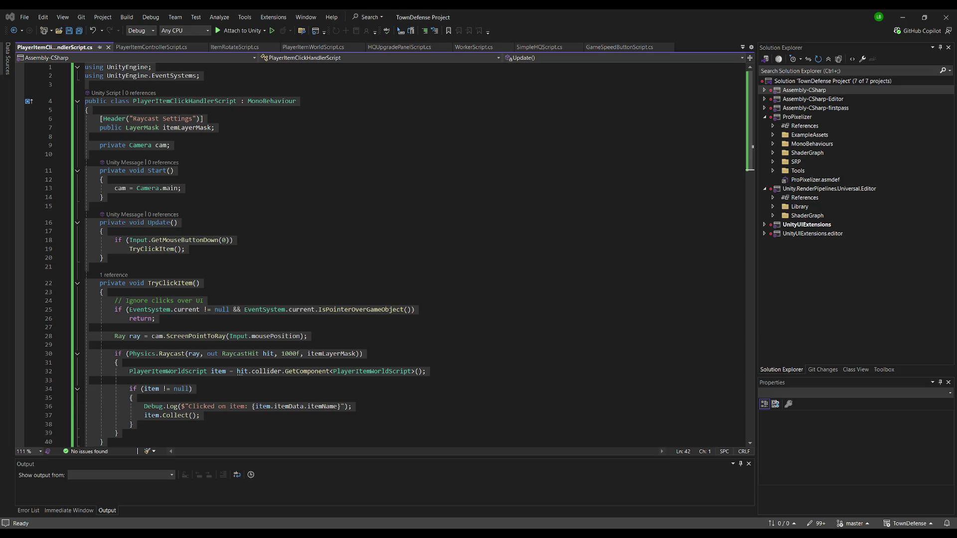
scroll(184, 228, down, 7)
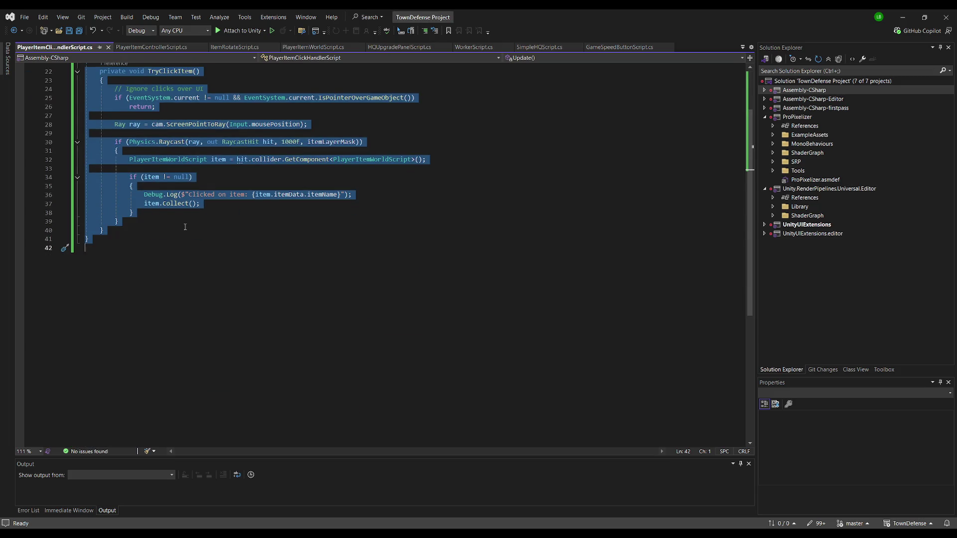
click(185, 228)
key(Return)
text(private void OnDrawGizmos()     {         if (!hasDebugRay)             return;          Gizmos.color = Color.yellow;         Gizmos.DrawLine(debugRay.origin, debugRay.origin + debugRay.direction * 100f);          // Optional: draw a small sphere at the ray origin         Gizmos.color = Color.red;         Gizmos.DrawSphere(debugRay.origin, 0.1f);     })
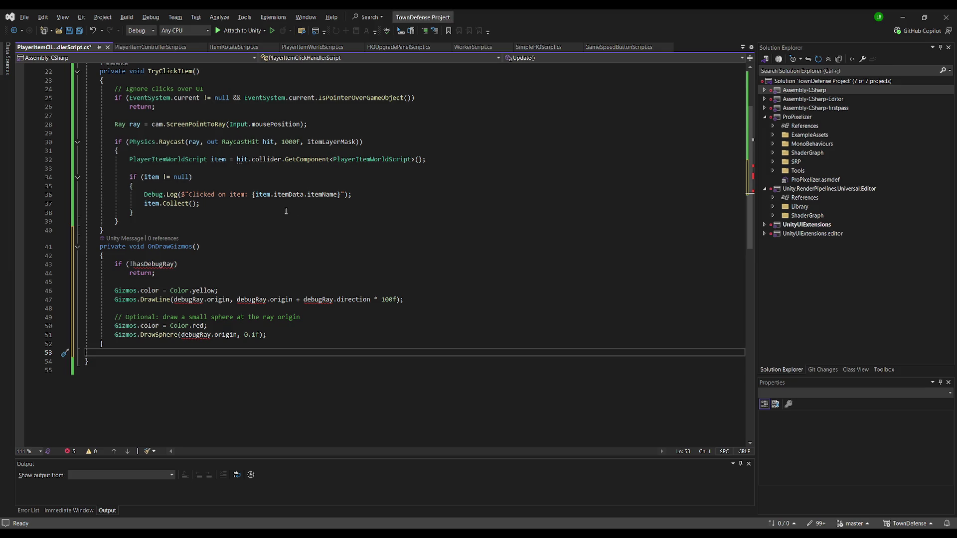
- Add the debugRay and hasDebugRay field declarations and save the script
scroll(266, 204, up, 7)
click(247, 154)
key(ctrl+v)
key(ctrl+s)
scroll(304, 244, down, 9)
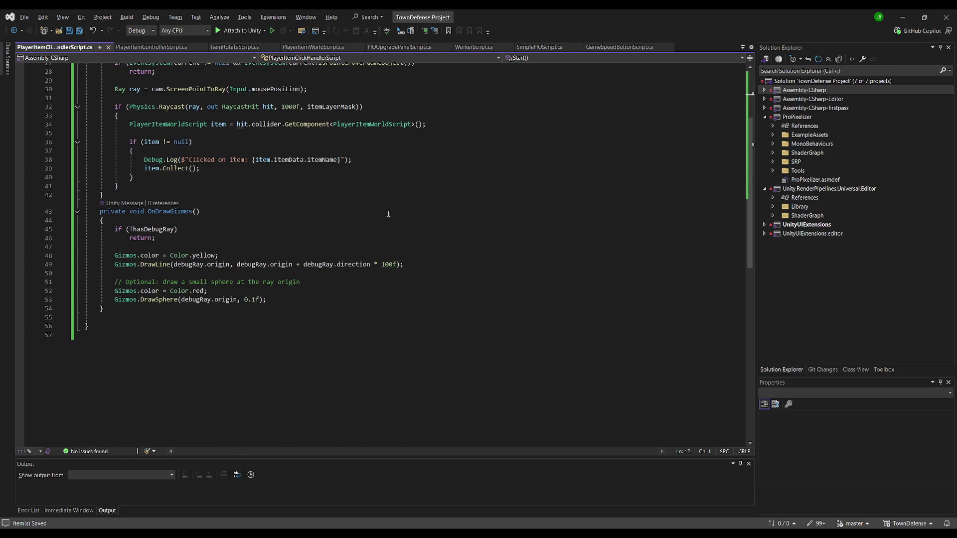
key(alt+Tab)
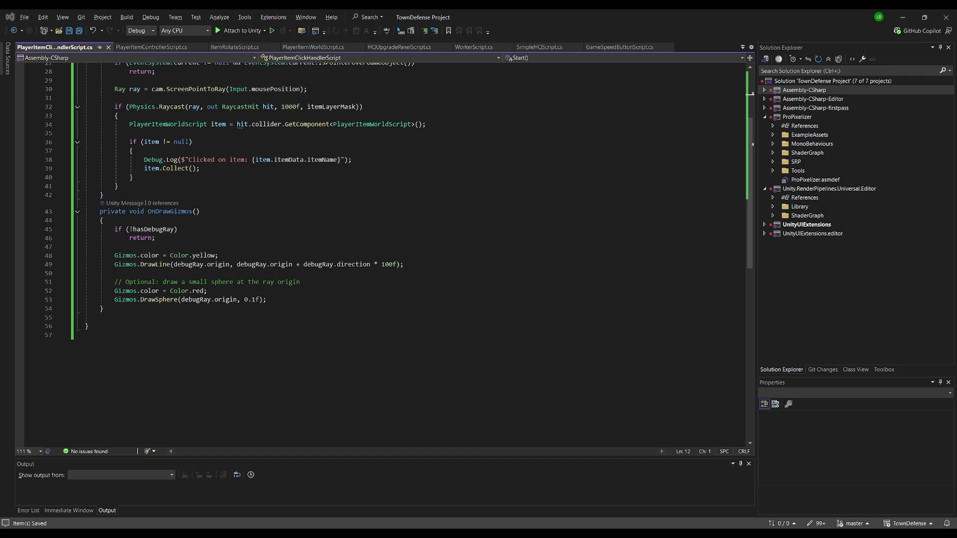
click(82, 528)
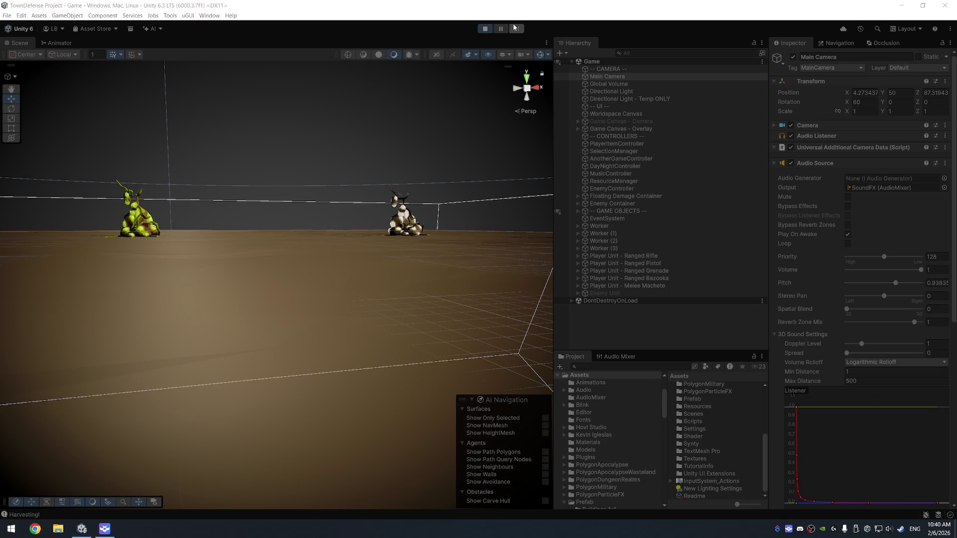
- Stop the running game and play it again to test the new debug-ray code
click(487, 28)
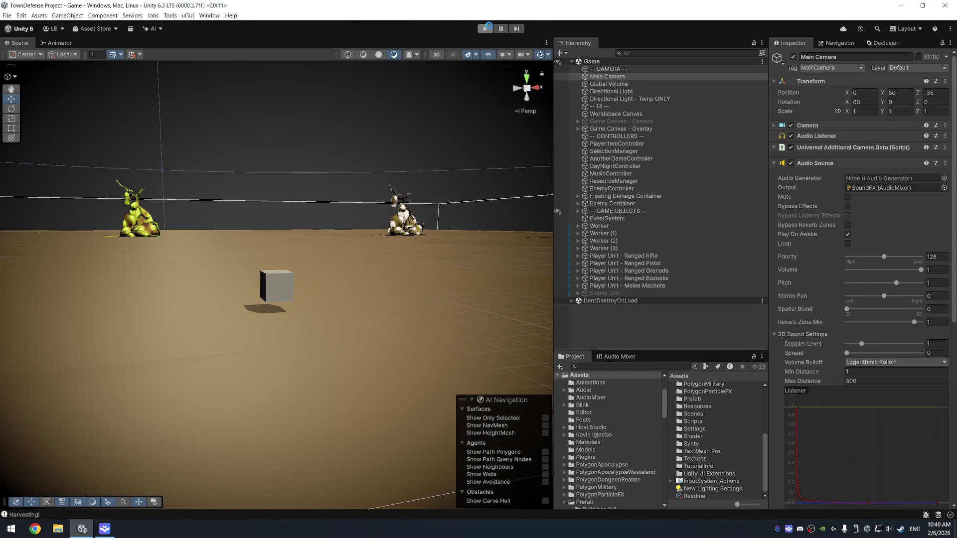
click(490, 28)
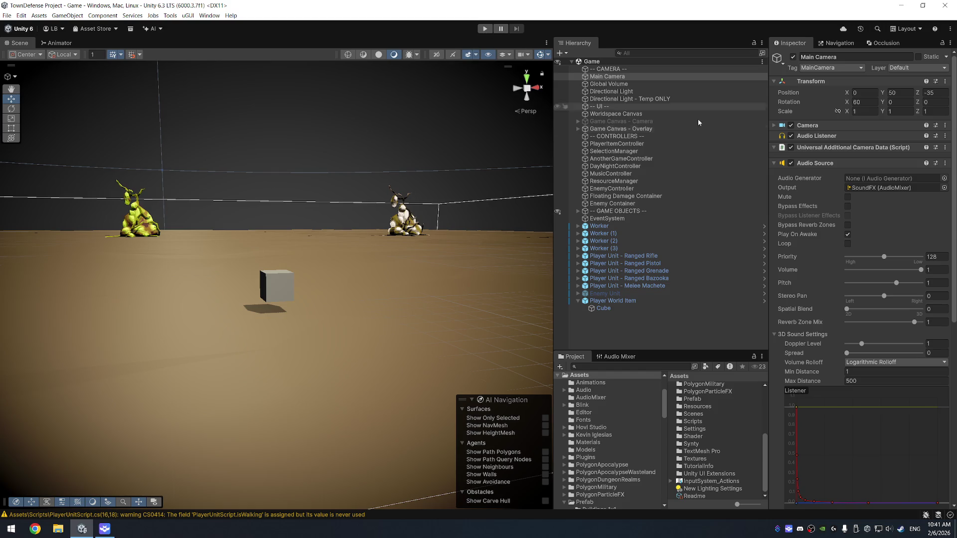
scroll(859, 487, down, 10)
key(alt+Tab)
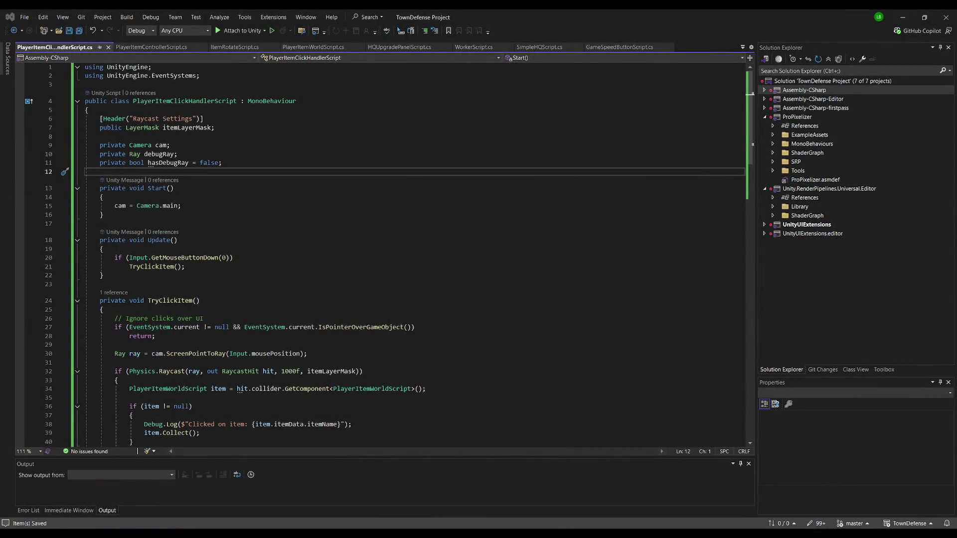
- Change the hasDebugRay field from private to public and save the script
click(254, 145)
click(258, 154)
click(161, 163)
scroll(280, 285, down, 9)
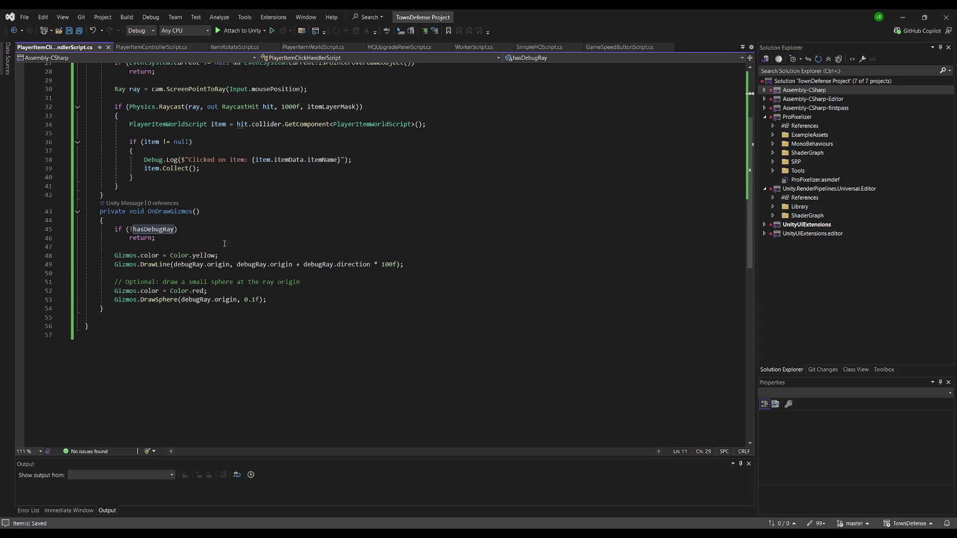
scroll(207, 240, up, 3)
scroll(207, 238, up, 4)
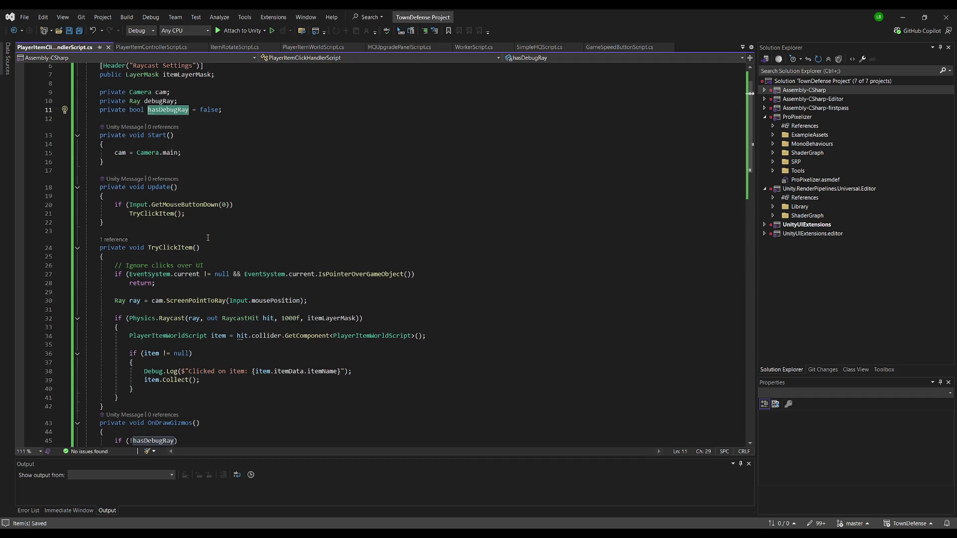
double_click(119, 112)
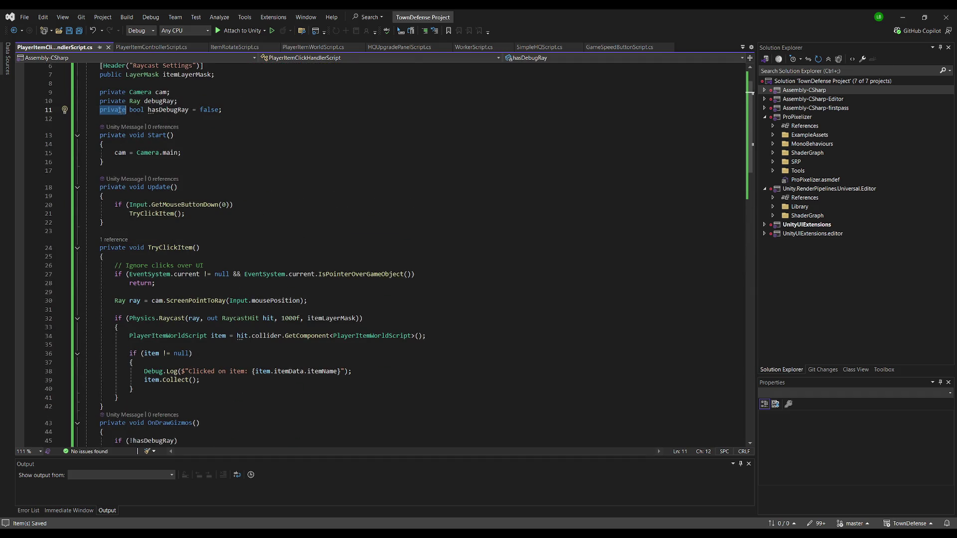
text(public)
click(304, 152)
key(ctrl+s)
key(alt+Tab)
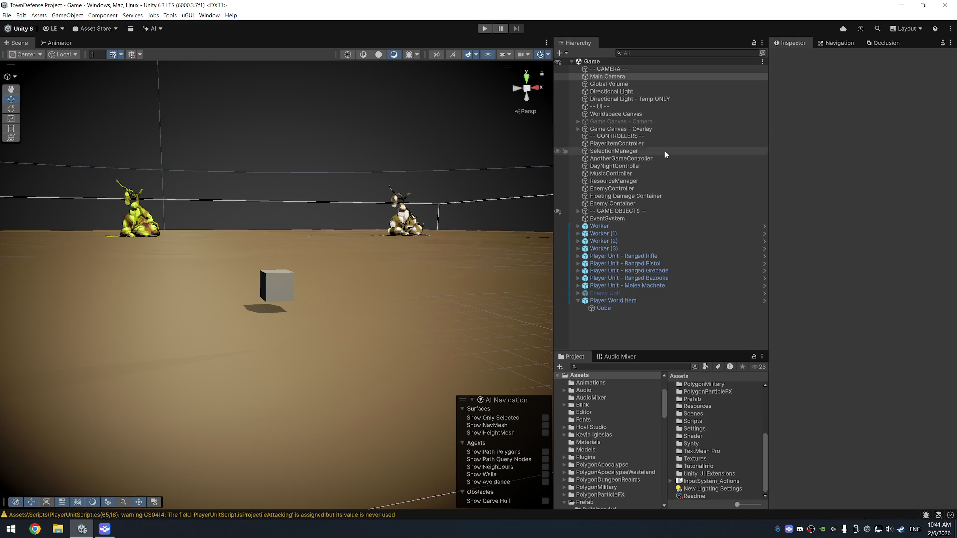
- Enable Has Debug Ray on the click handler, run the game, then select Main Camera
click(848, 480)
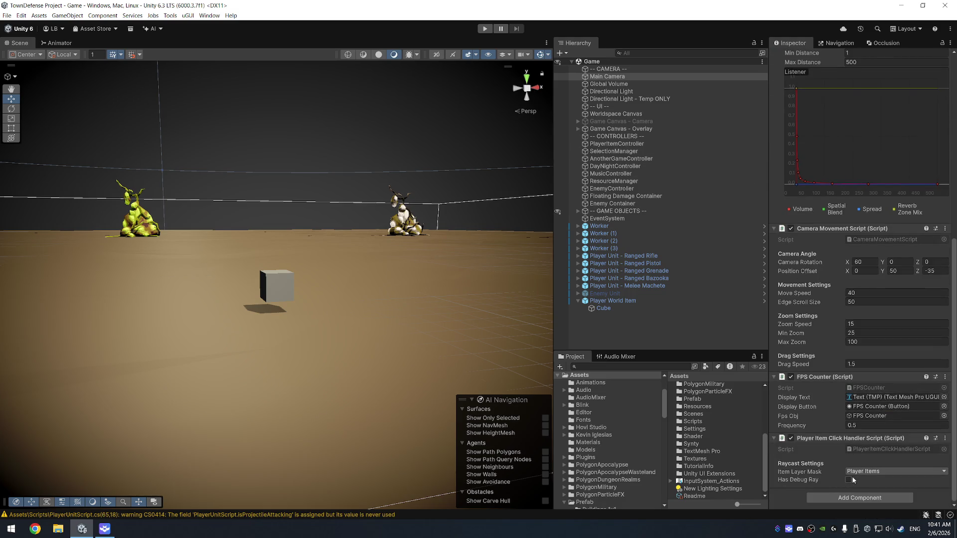
key(ctrl+p)
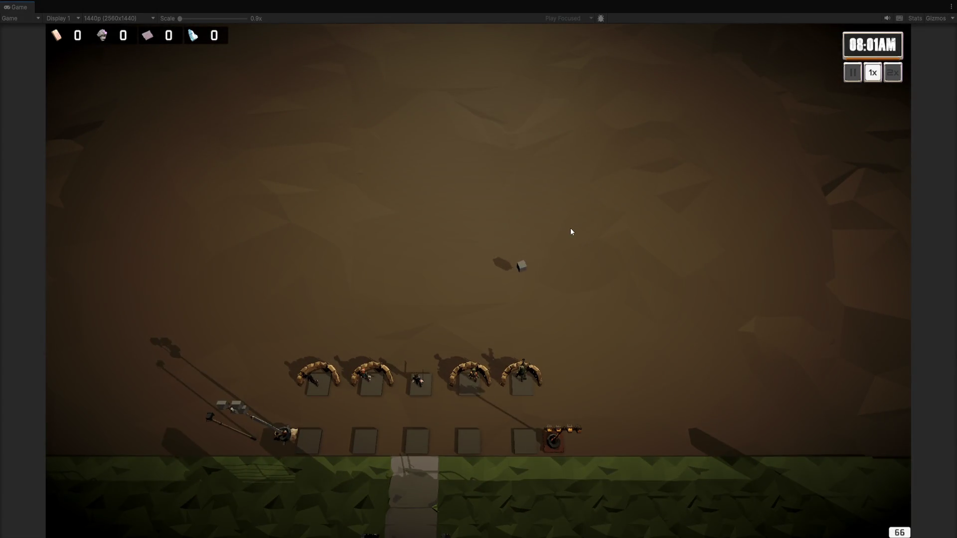
key(alt+Tab)
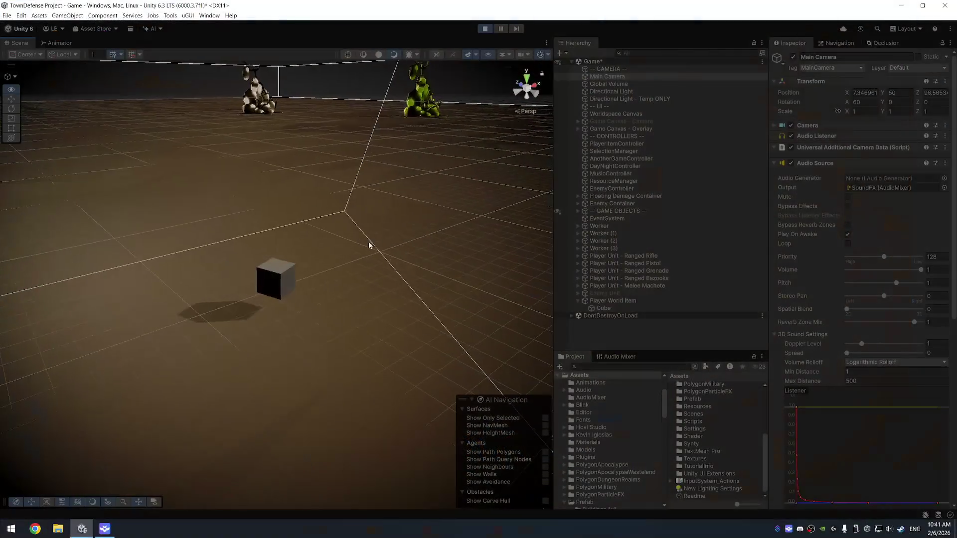
scroll(368, 241, down, 5)
click(621, 69)
click(620, 75)
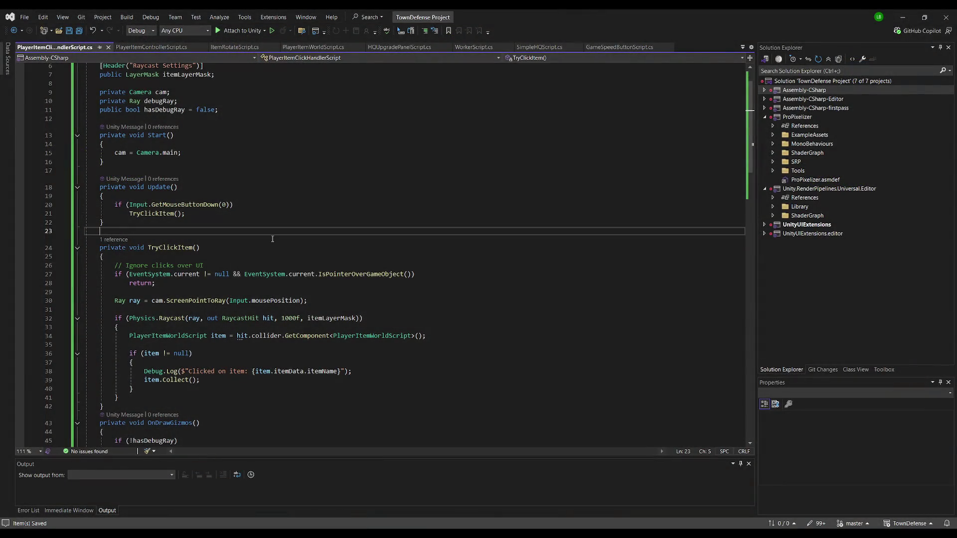
- Rewrite TryClickItem to store the ray in debugRay, set hasDebugRay true, and raycast with it
scroll(272, 238, down, 3)
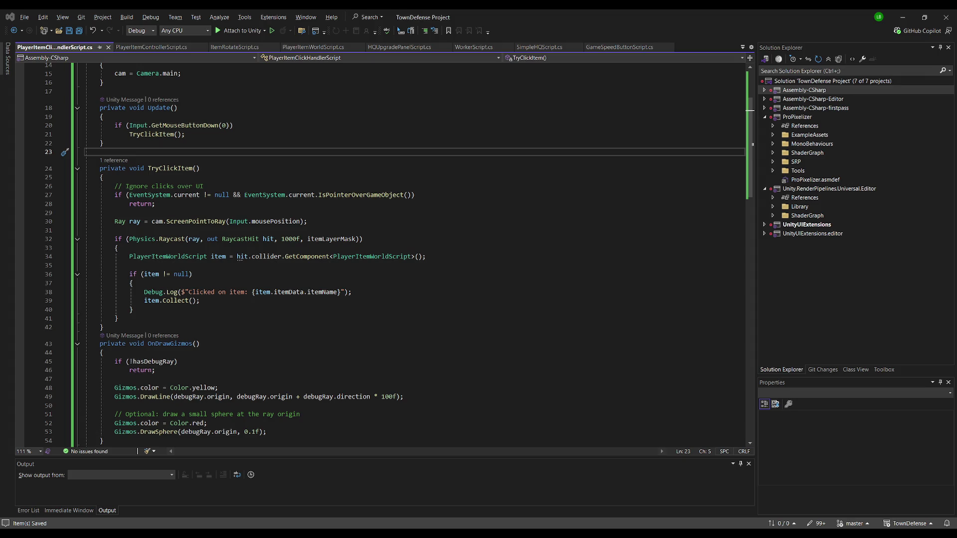
key(alt+Tab)
key(ctrl+z)
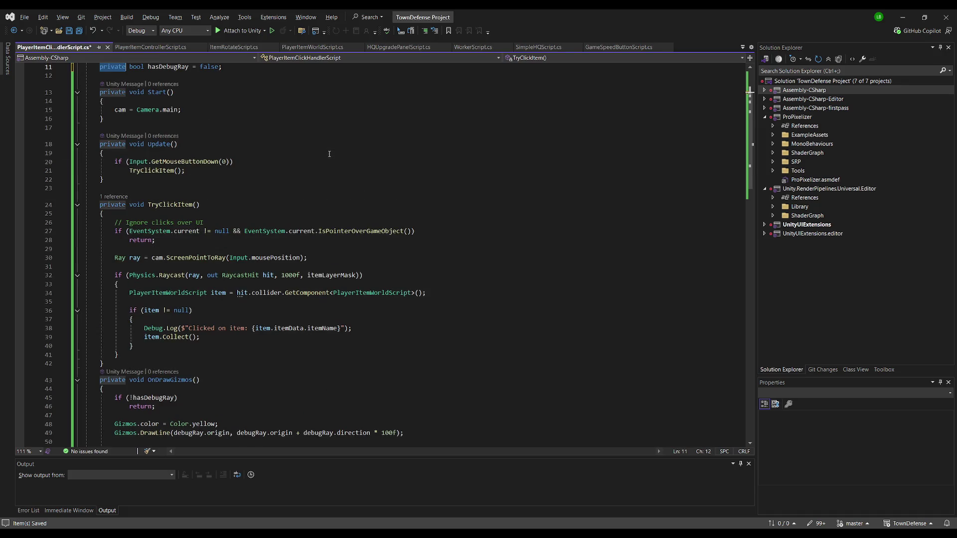
drag(116, 366, 48, 210)
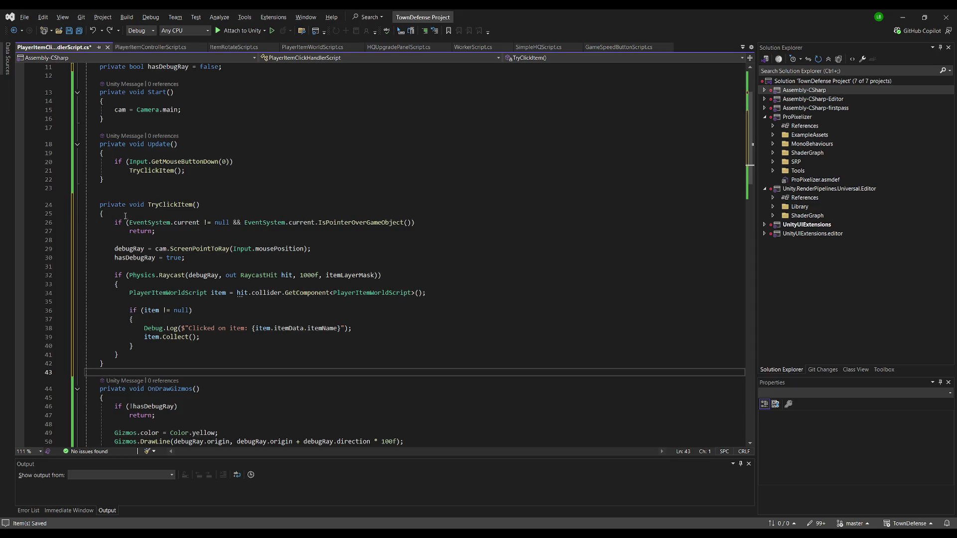
key(Return)
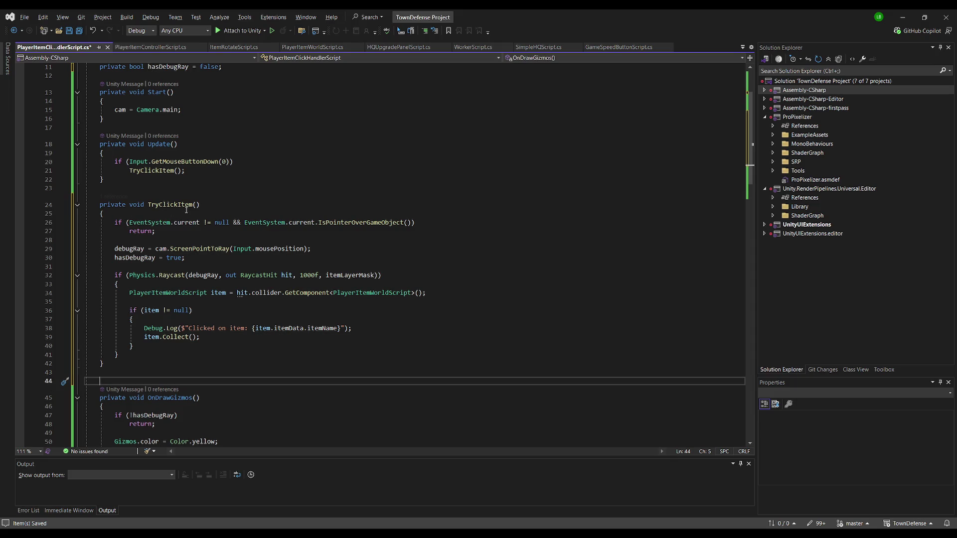
key(BackSpace)
click(299, 137)
key(alt+Tab)
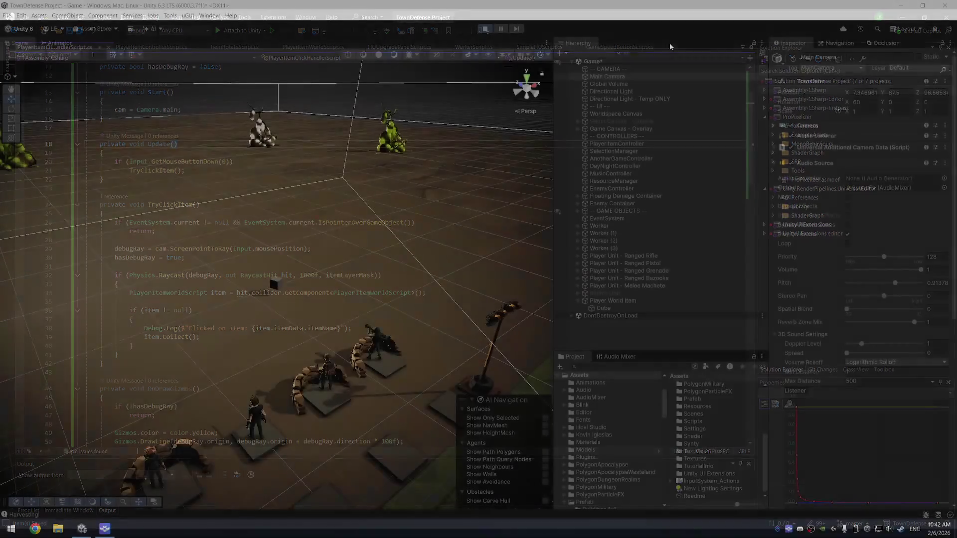
- Stop and restart play mode so the game runs with the revised click handler
click(485, 29)
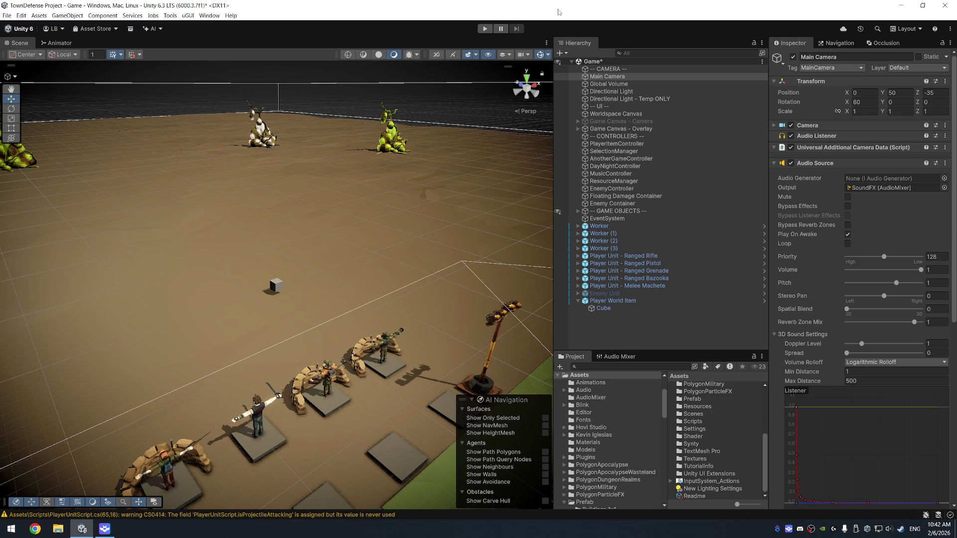
click(484, 28)
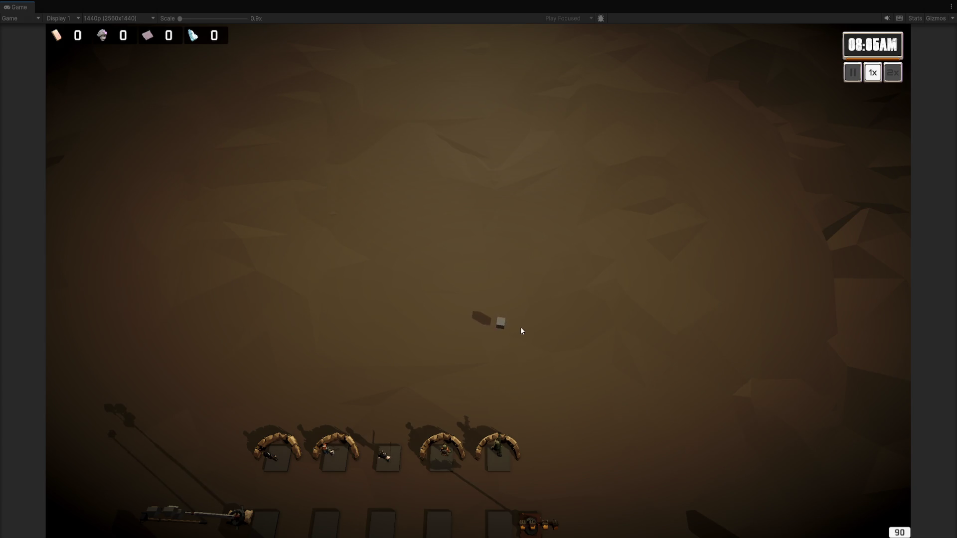
- Inspect the debug ray from several Scene view angles toward the units, then stop play mode
key(shift+space)
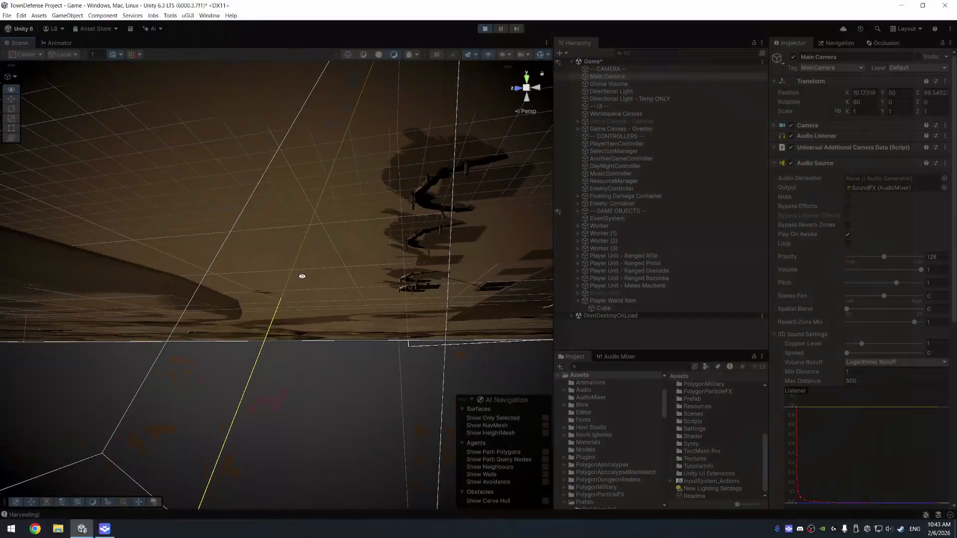
mouse_move(245, 320)
mouse_down()
mouse_move(257, 342)
mouse_move(260, 325)
mouse_move(267, 342)
mouse_move(236, 378)
mouse_up()
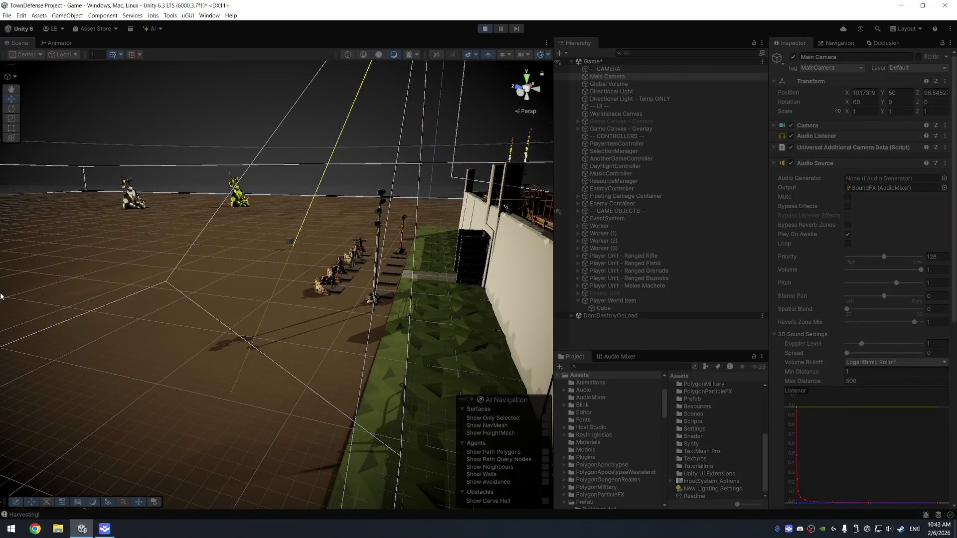
key(shift+space)
key(shift+space)
drag(231, 171, 301, 124)
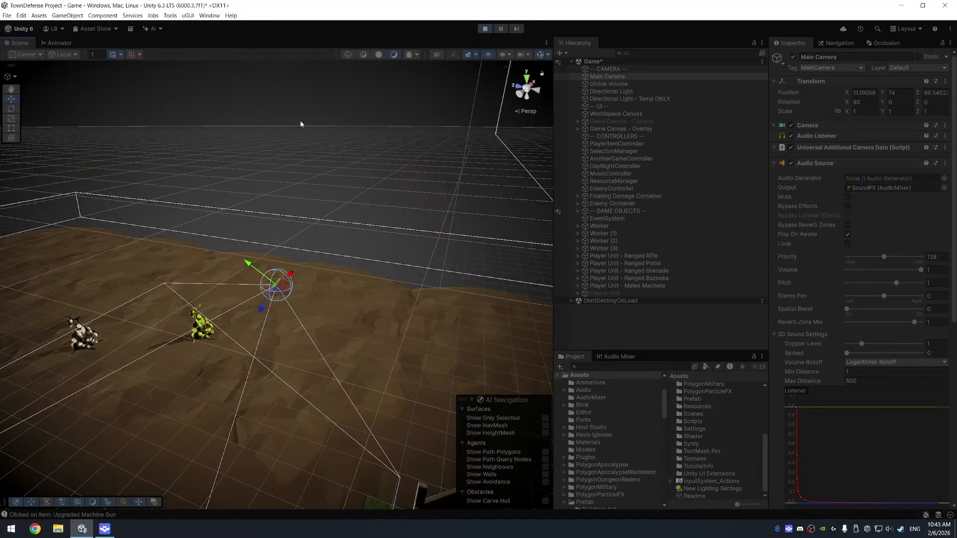
mouse_move(310, 196)
mouse_down()
mouse_move(203, 263)
mouse_move(257, 355)
mouse_move(265, 322)
mouse_move(262, 349)
mouse_move(337, 341)
mouse_move(405, 305)
mouse_up()
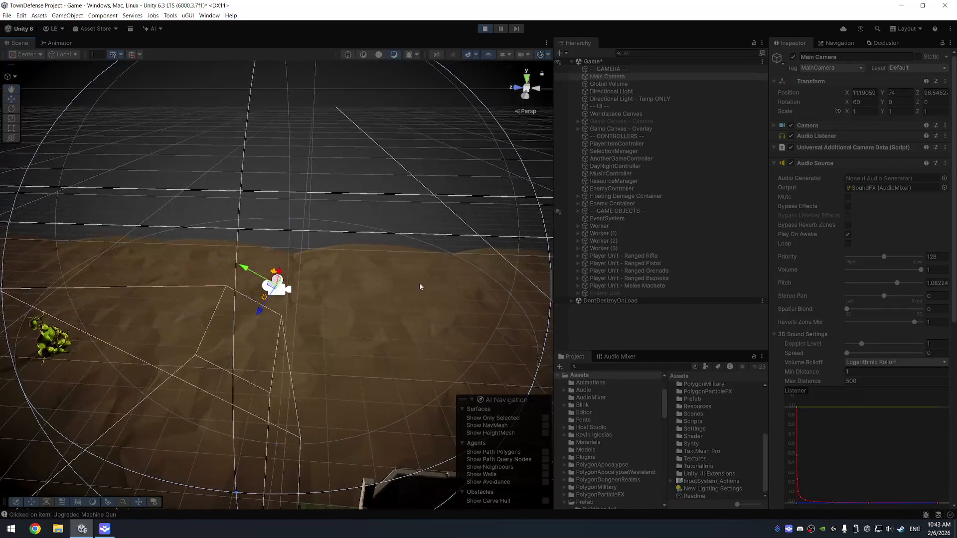
click(483, 29)
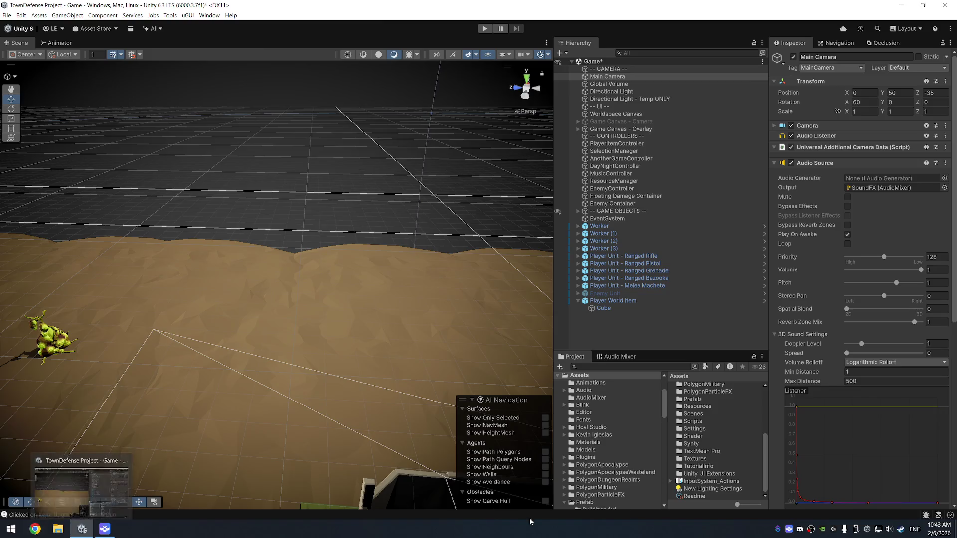
click(104, 528)
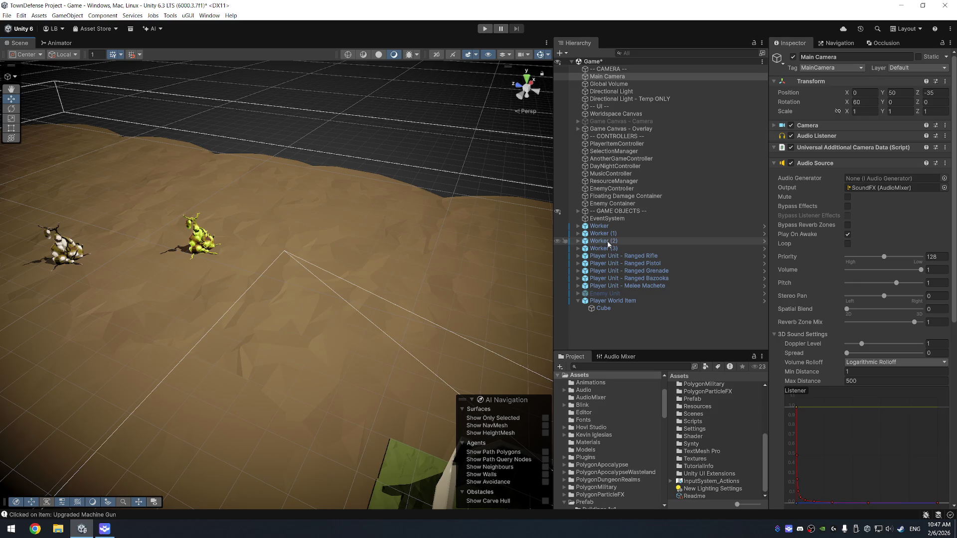
- Frame Player World Item in the Scene view from a low side angle
click(617, 301)
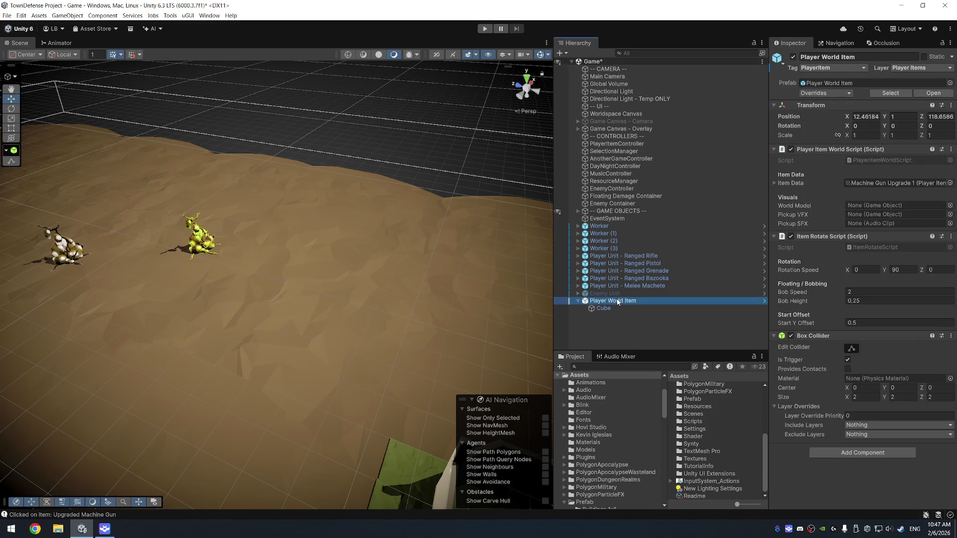
key(f)
mouse_move(356, 269)
mouse_down()
mouse_move(358, 251)
mouse_move(360, 262)
mouse_move(502, 327)
mouse_up()
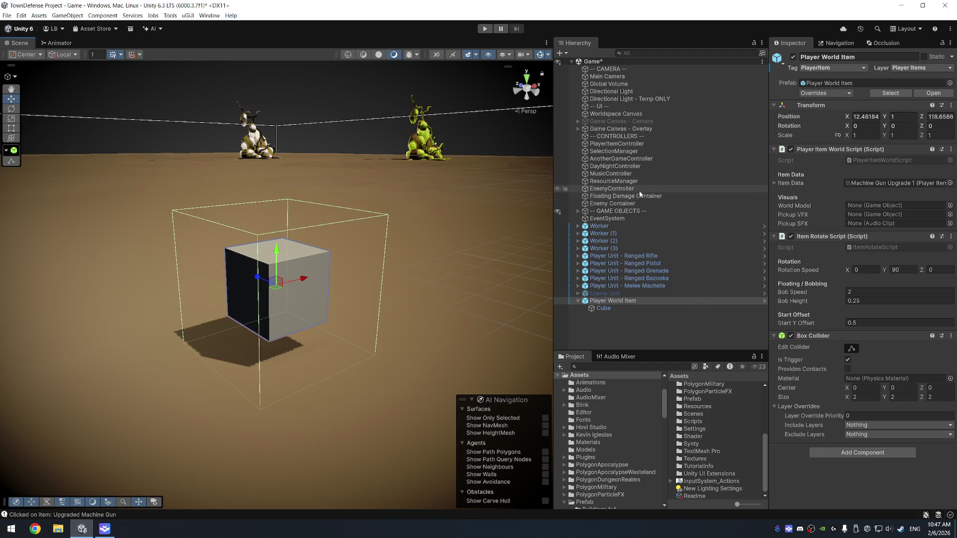
- Expand PlayerItemController's All Items and Collected Items lists, then run and stop the game
click(628, 144)
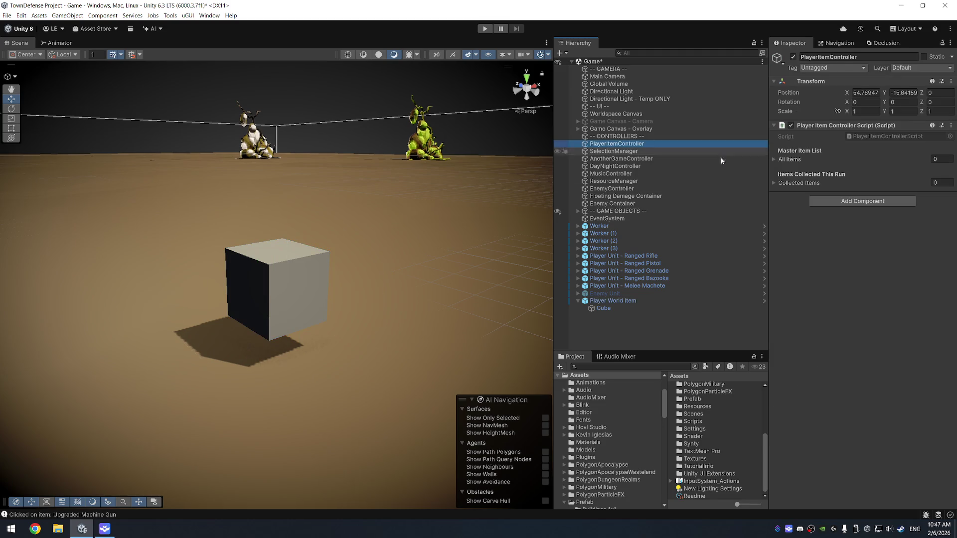
click(774, 182)
click(773, 159)
click(482, 29)
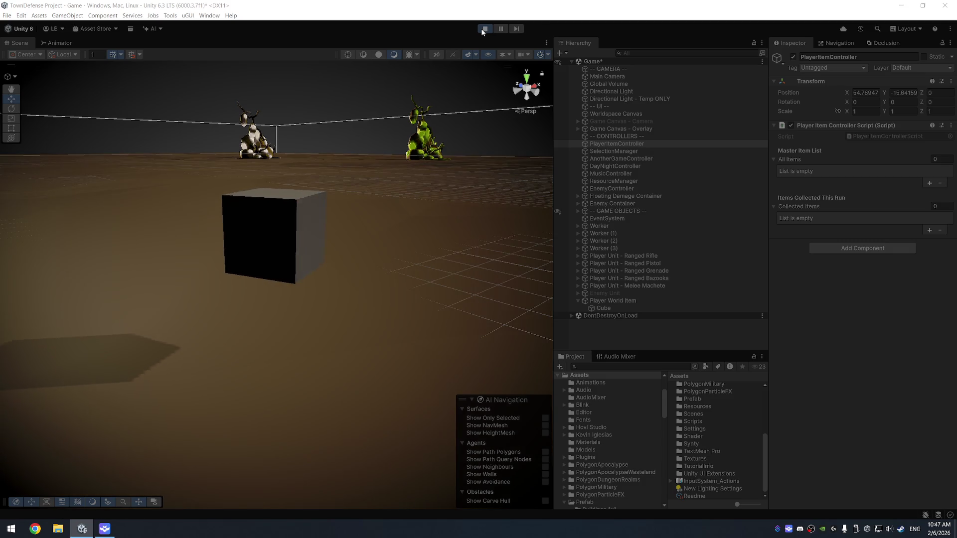
click(482, 30)
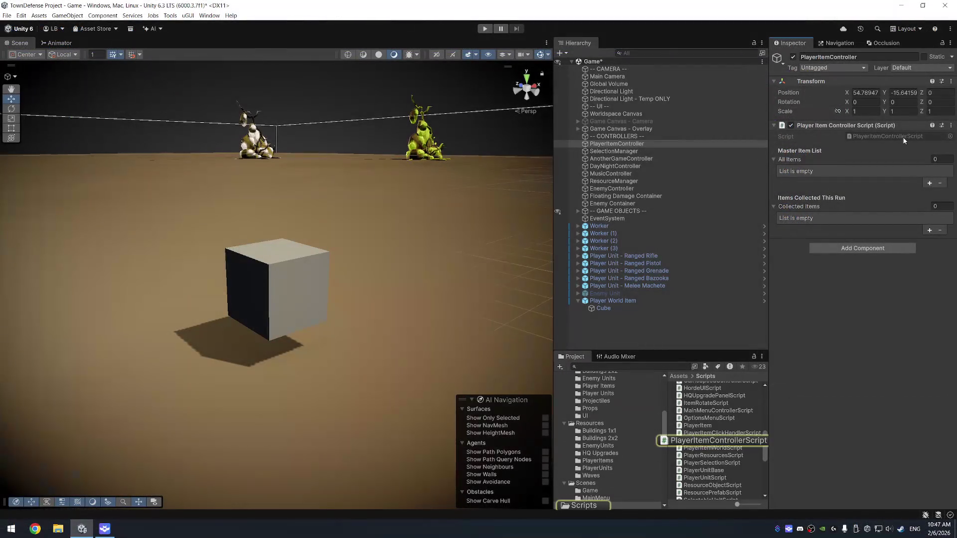
- Open PlayerItemControllerScript in Visual Studio and select all of its code
double_click(717, 440)
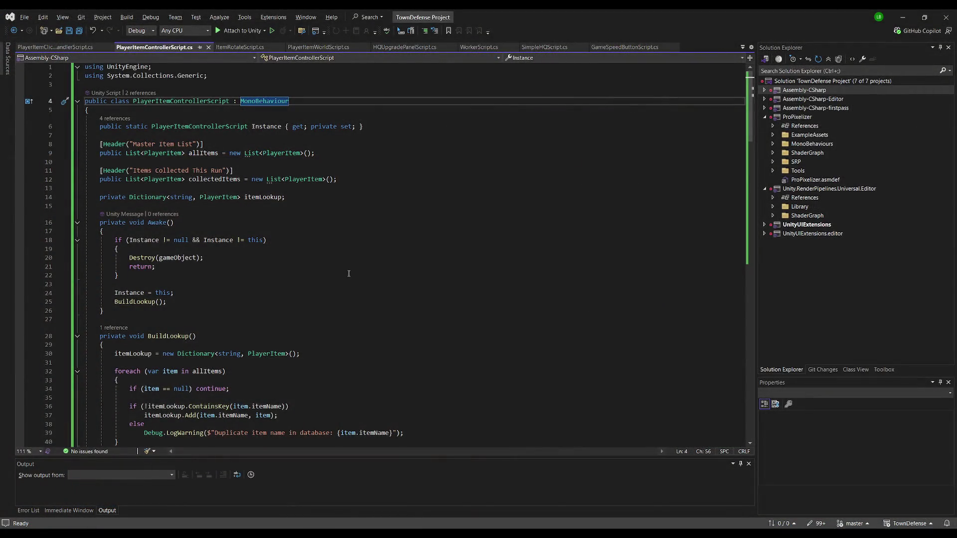
click(348, 273)
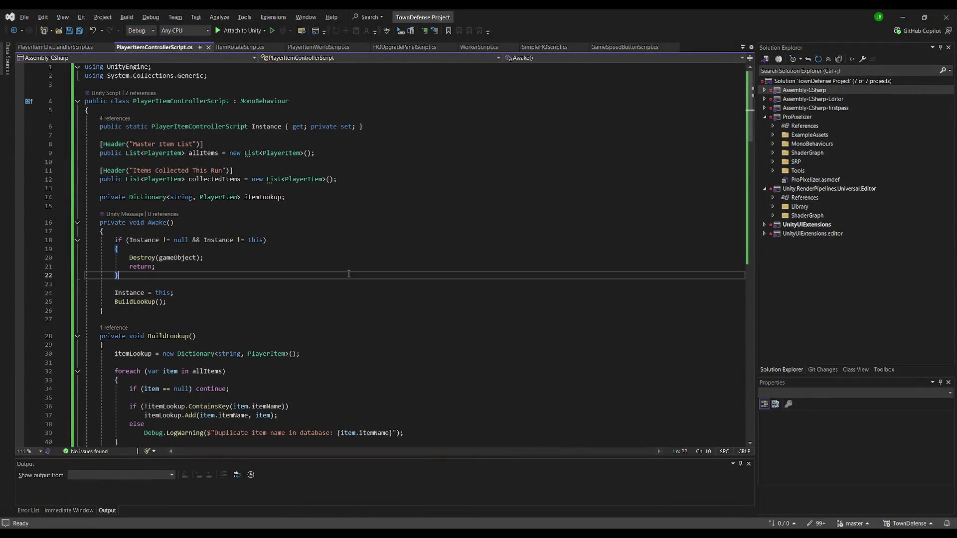
key(ctrl+a)
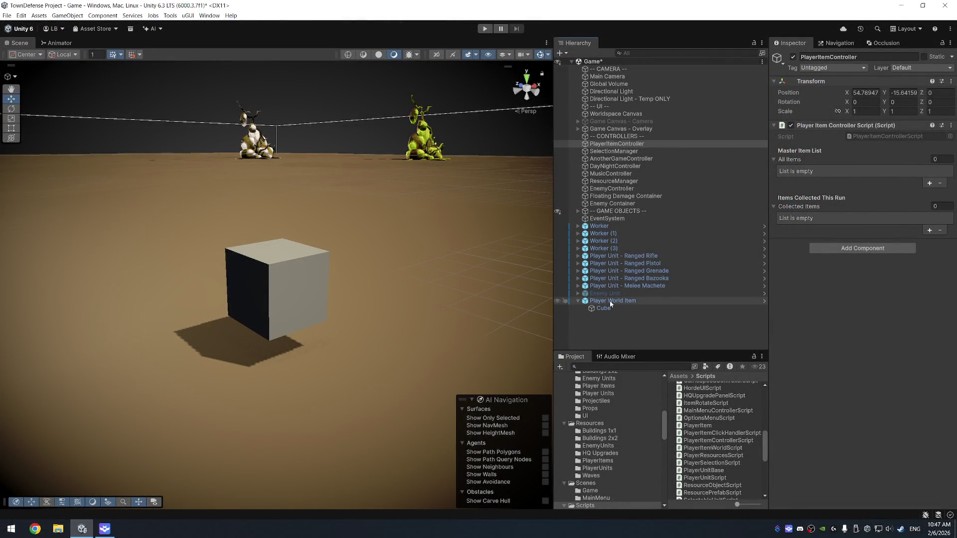
- Search project assets for 'machete' and preview the SM_Wep_Machete_01 model
click(662, 301)
click(662, 308)
click(630, 368)
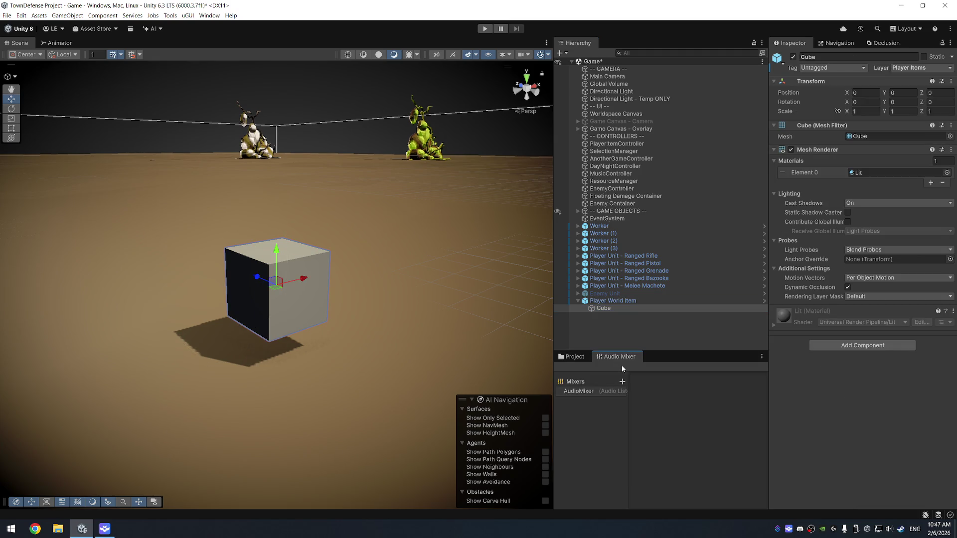
text(machete)
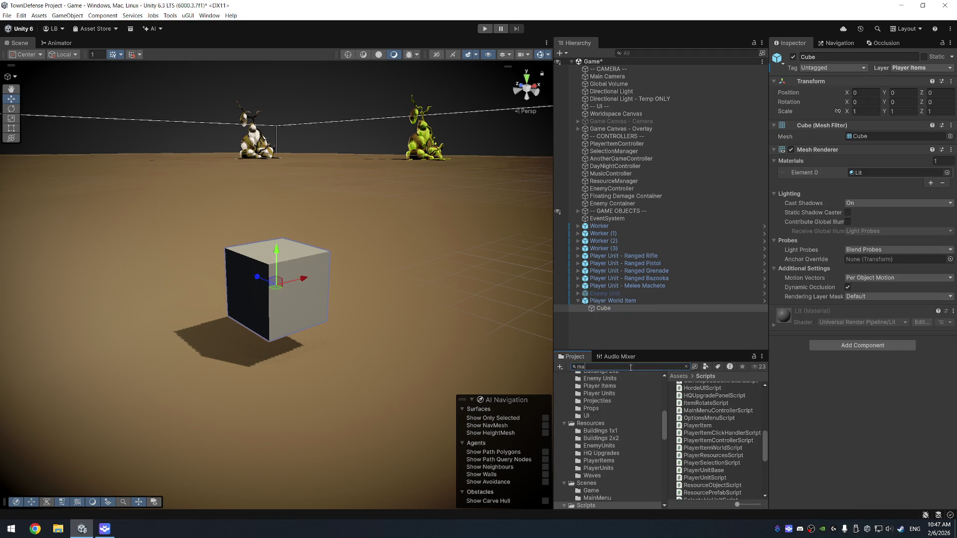
click(718, 413)
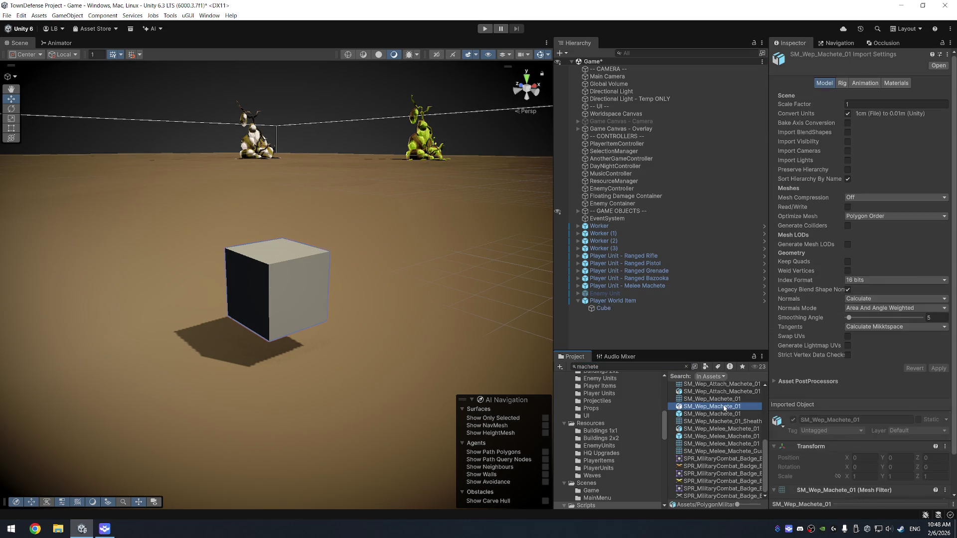
click(875, 506)
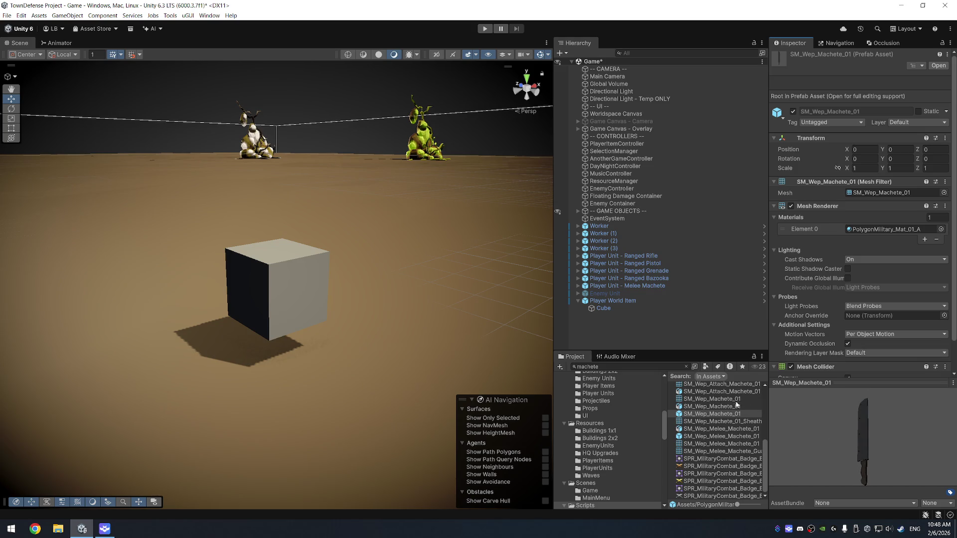
scroll(701, 449, up, 3)
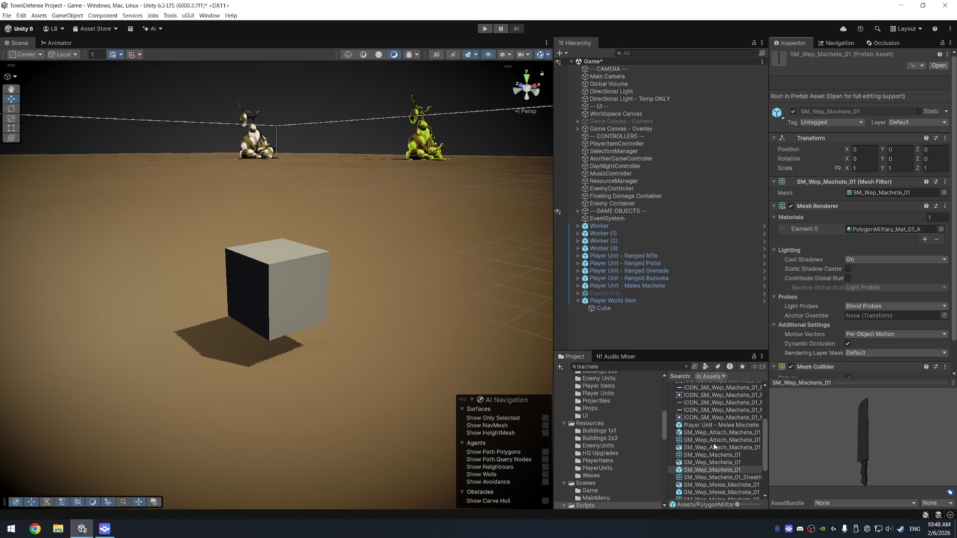
- Inspect the Player Unit - Melee Machete prefab and its Melee Hero data
click(721, 426)
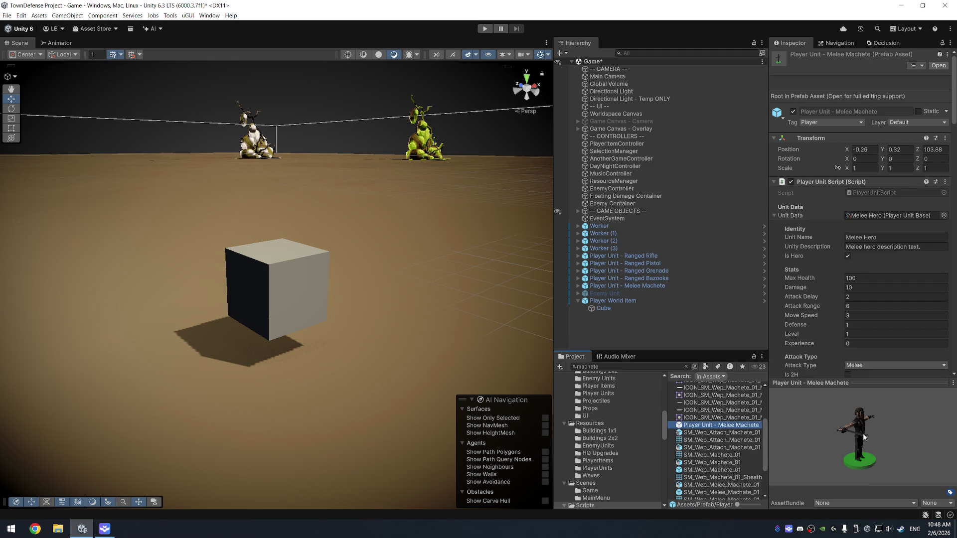
scroll(717, 438, up, 4)
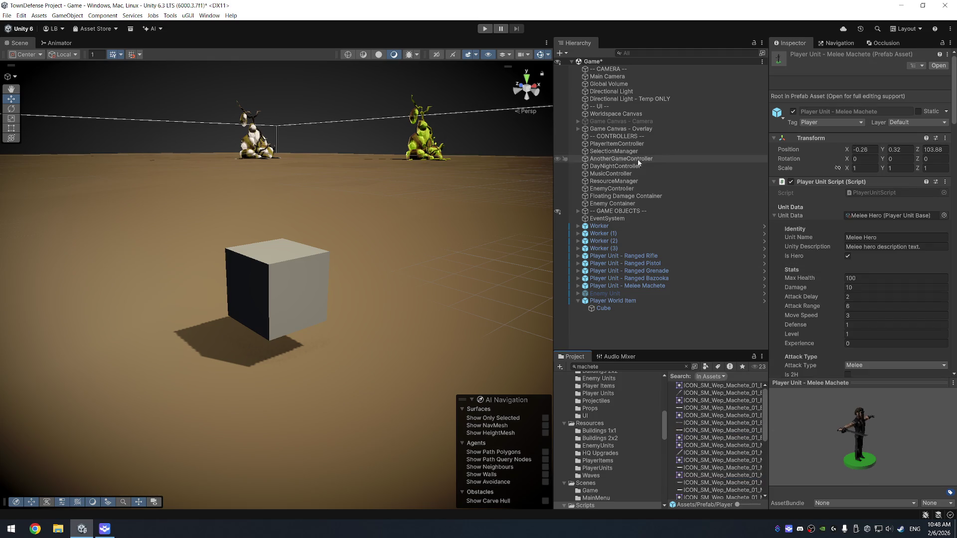
scroll(718, 428, down, 4)
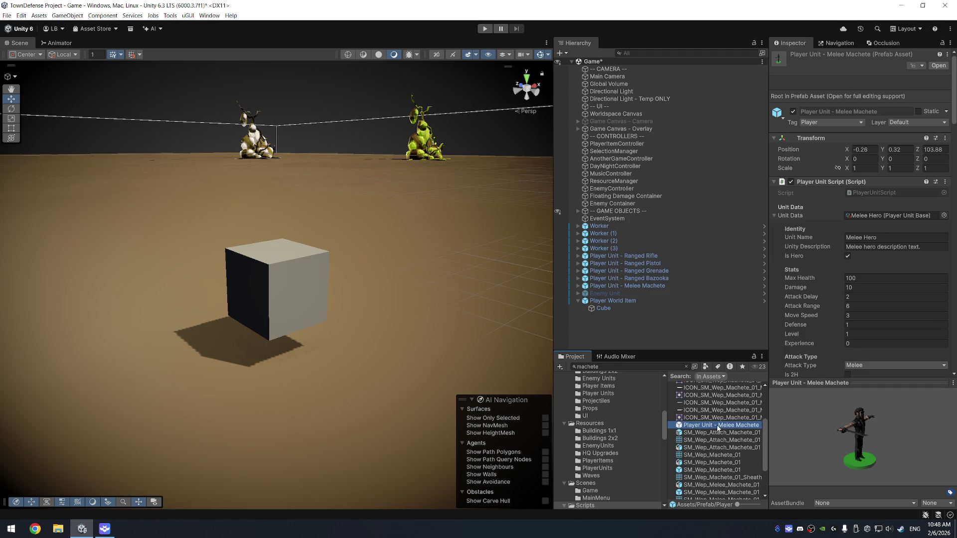
double_click(718, 425)
scroll(690, 259, down, 3)
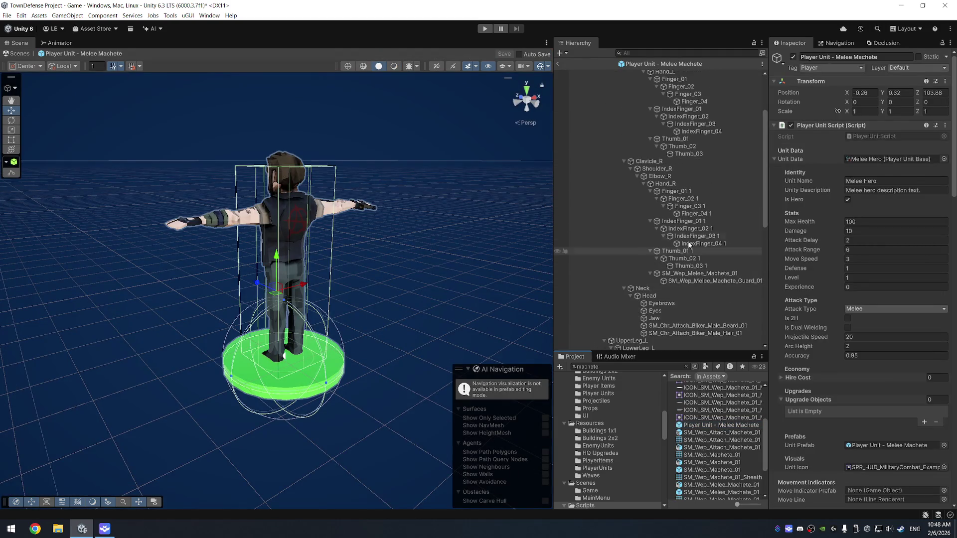
click(708, 274)
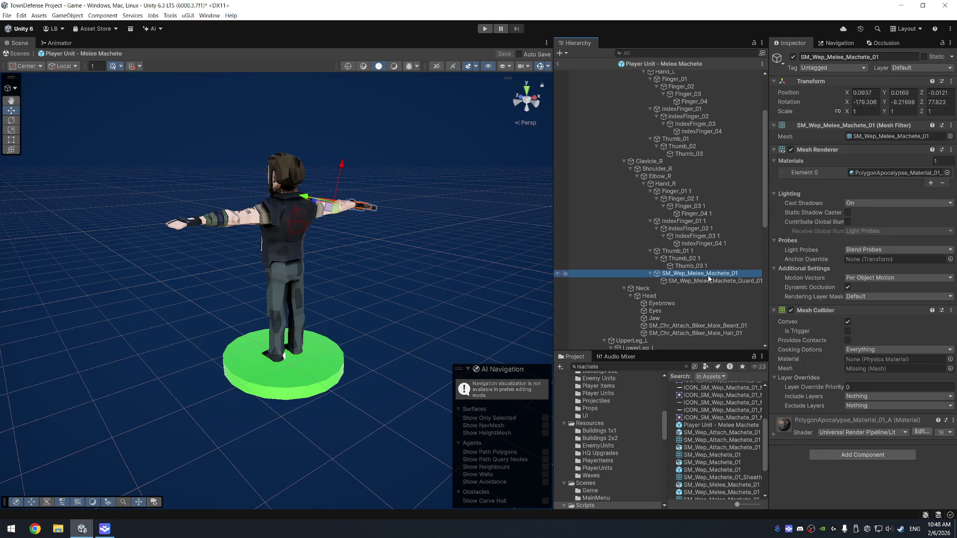
double_click(601, 273)
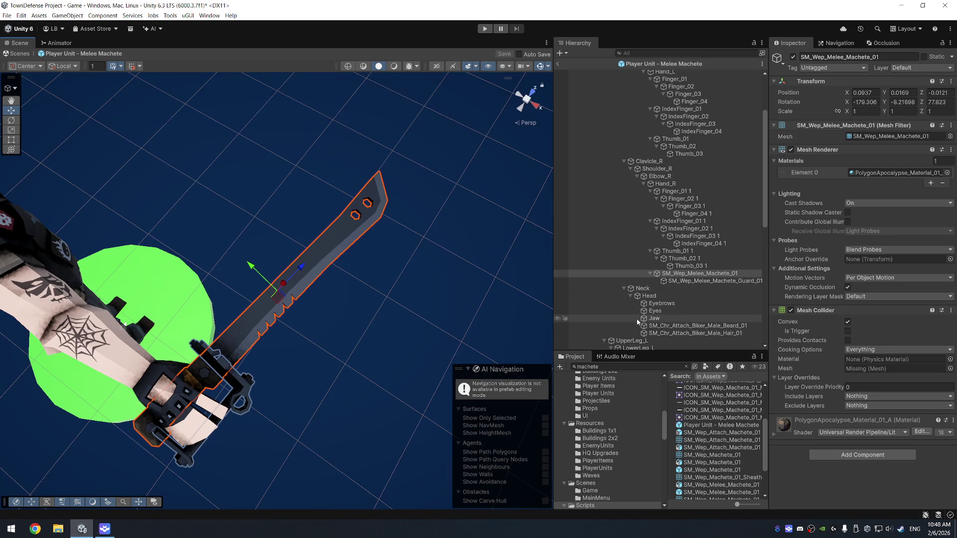
click(558, 64)
click(644, 366)
key(BackSpace)
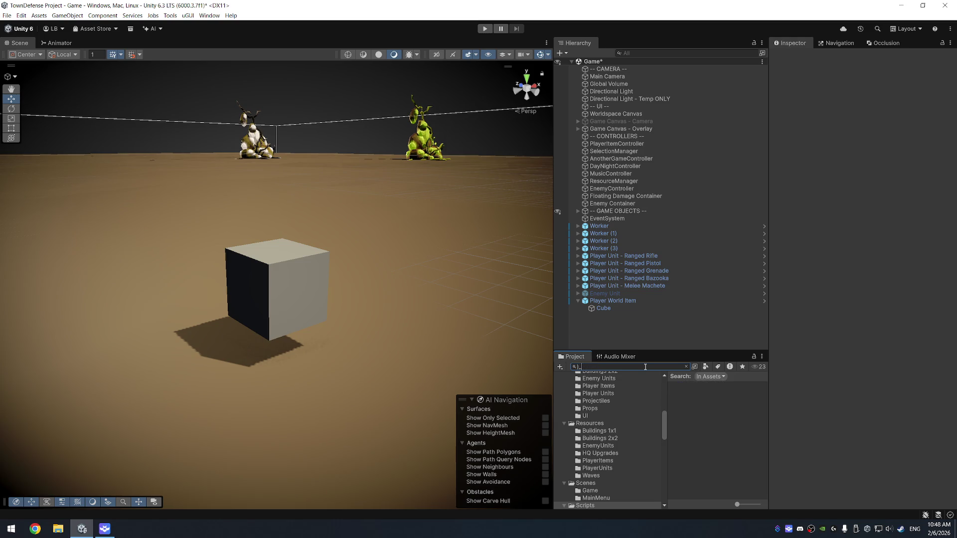
- Search project assets for '_01' filtered to Prefab type only
text(_01)
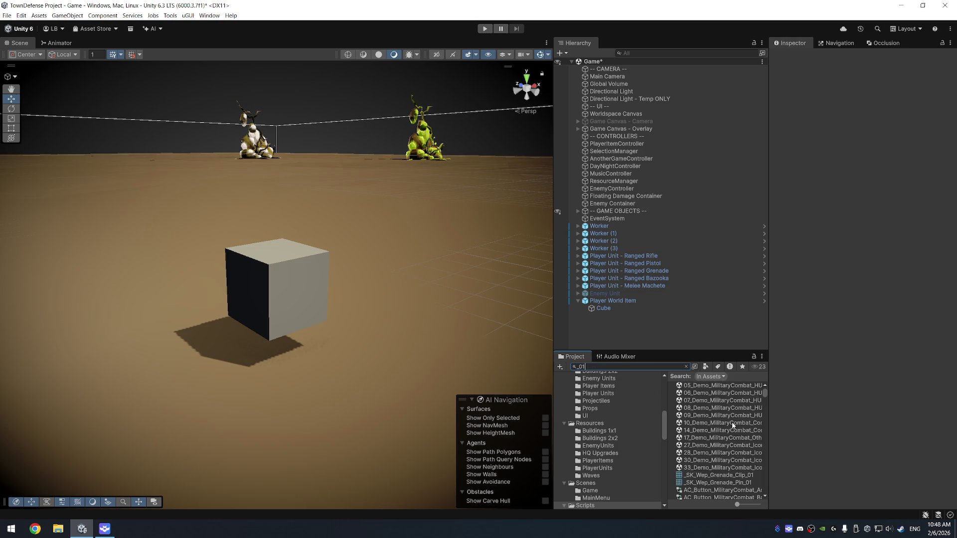
click(765, 394)
click(706, 368)
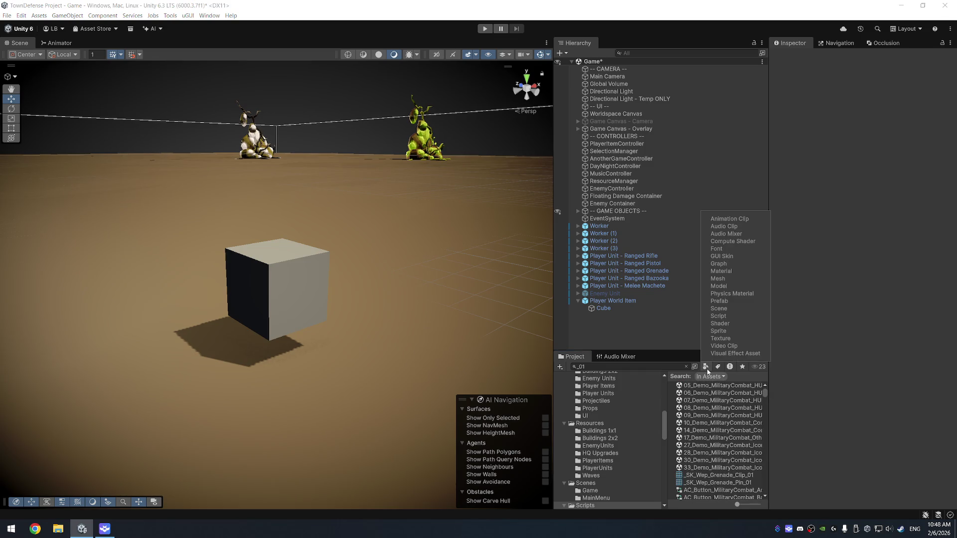
click(731, 301)
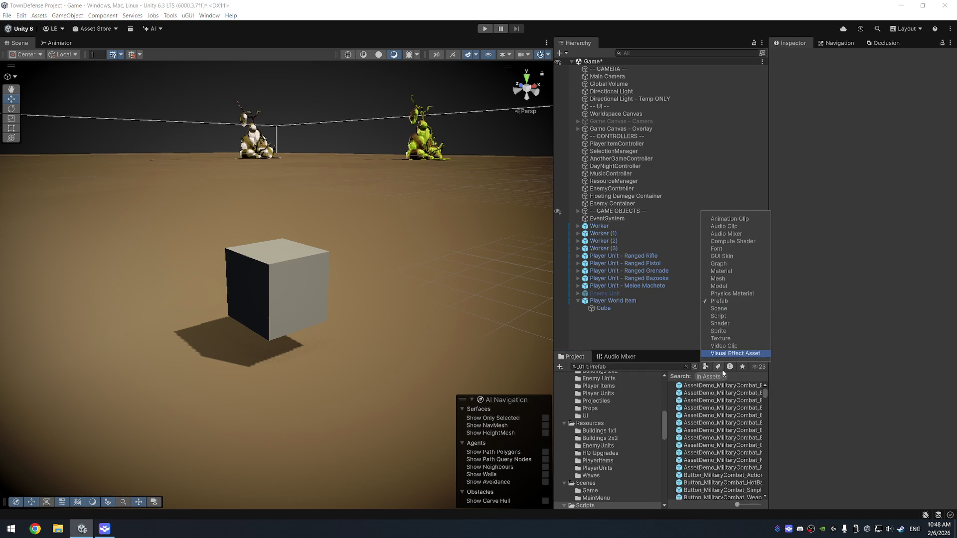
click(765, 395)
- Find SM_Wep_Machete_01 in the results and add it as a child of Player World Item
scroll(765, 404, down, 5)
drag(766, 442, 769, 510)
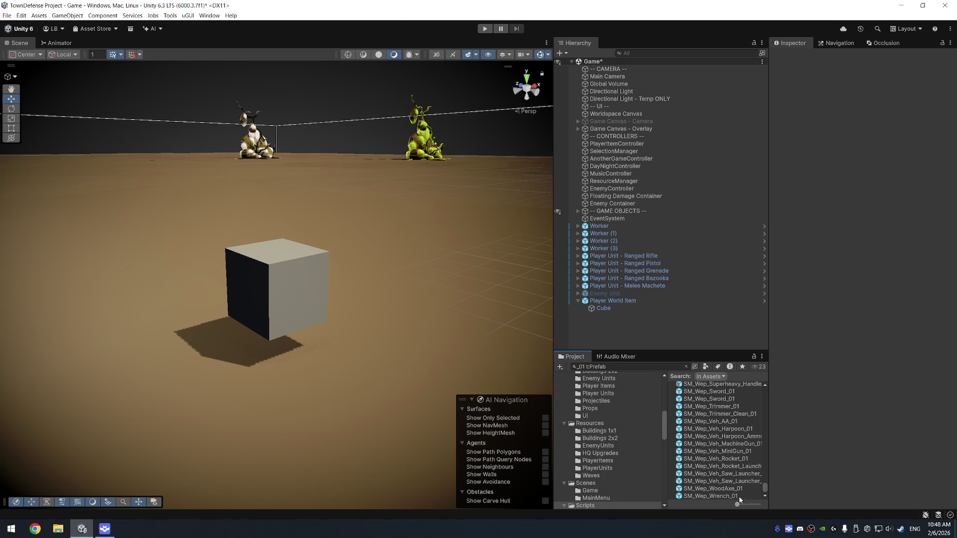
scroll(736, 420, up, 10)
scroll(731, 439, up, 10)
scroll(725, 439, up, 12)
scroll(737, 458, up, 8)
scroll(726, 451, up, 5)
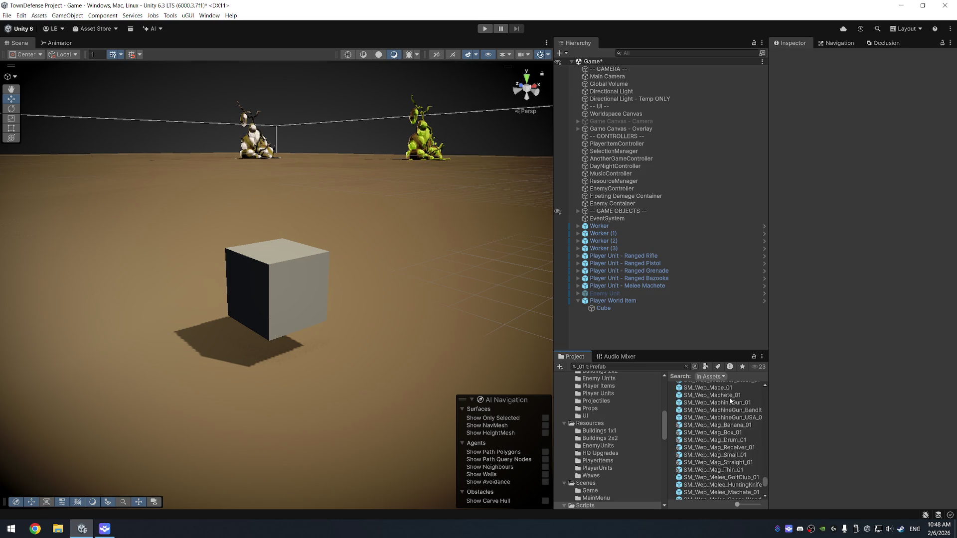
mouse_move(731, 397)
mouse_down()
mouse_move(604, 299)
mouse_move(613, 307)
mouse_up()
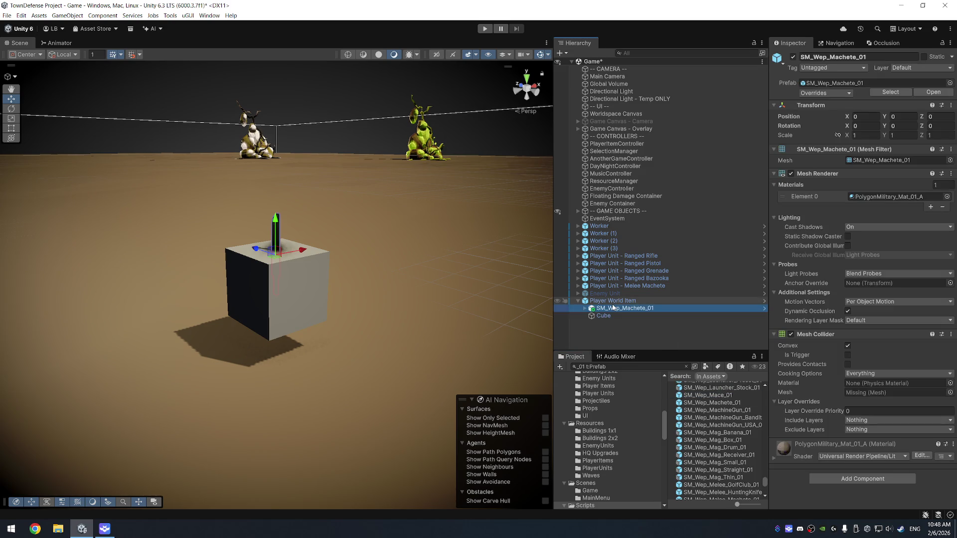
- Focus on the machete and set its X and Y scale to 2
key(f)
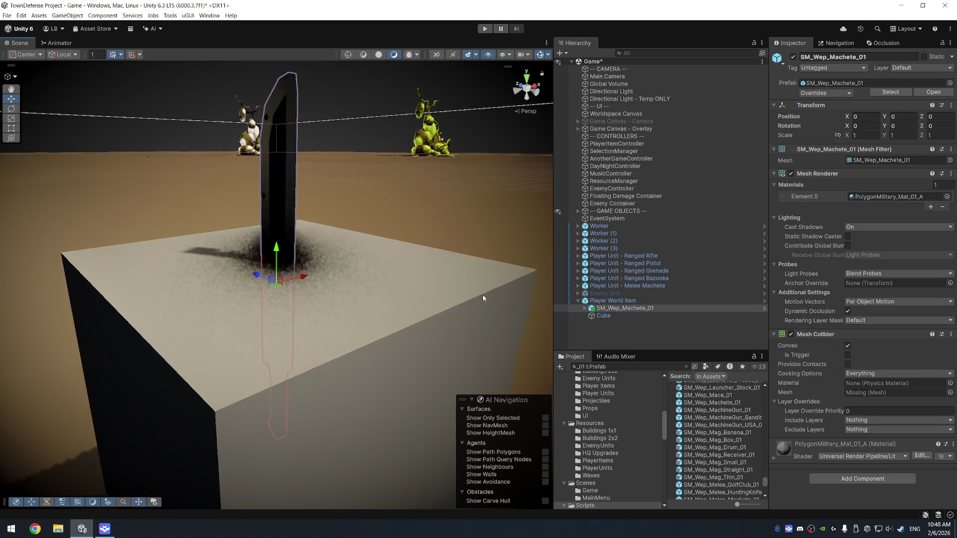
scroll(341, 321, down, 3)
drag(383, 364, 394, 364)
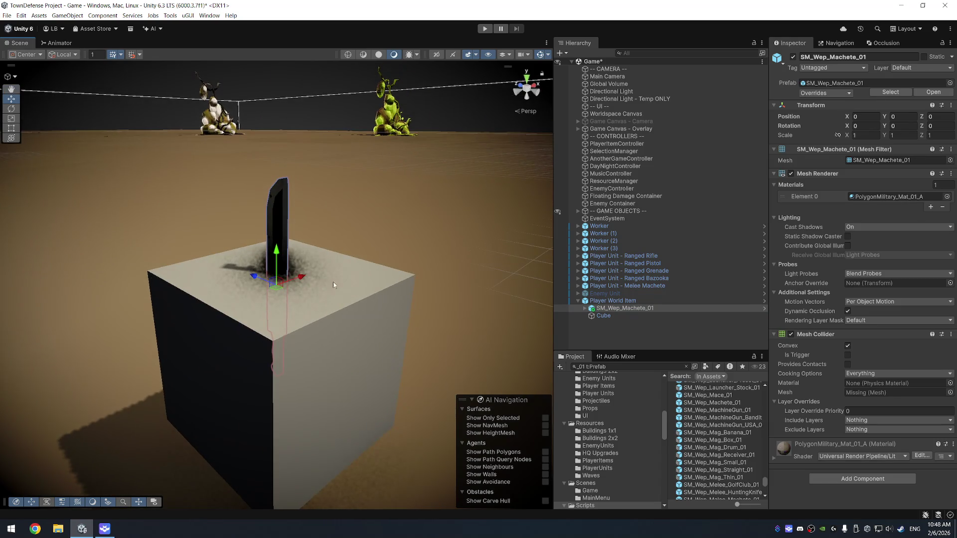
click(865, 135)
text(2)
key(Tab)
text(2)
key(Tab)
text(2)
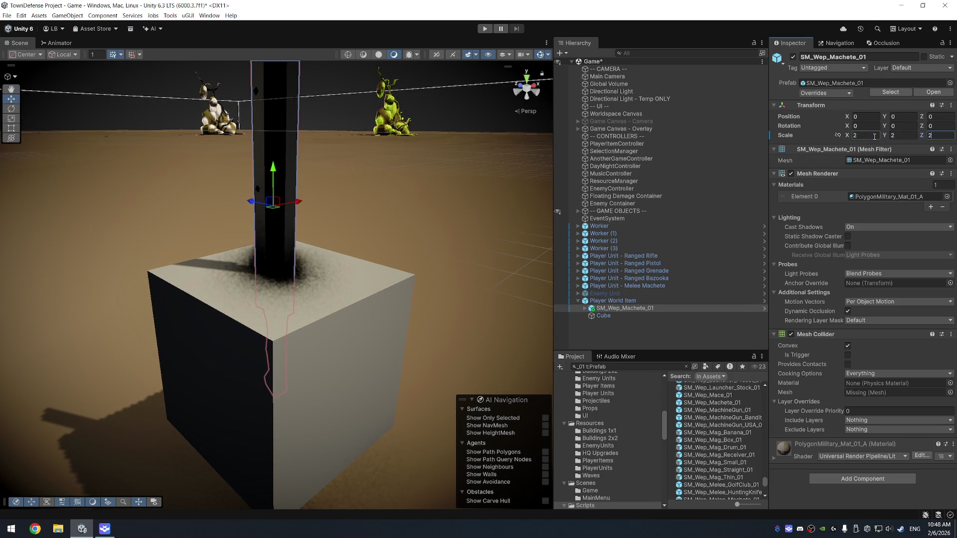
- Tilt the machete to 45° rotation about X
drag(349, 279, 299, 269)
key(e)
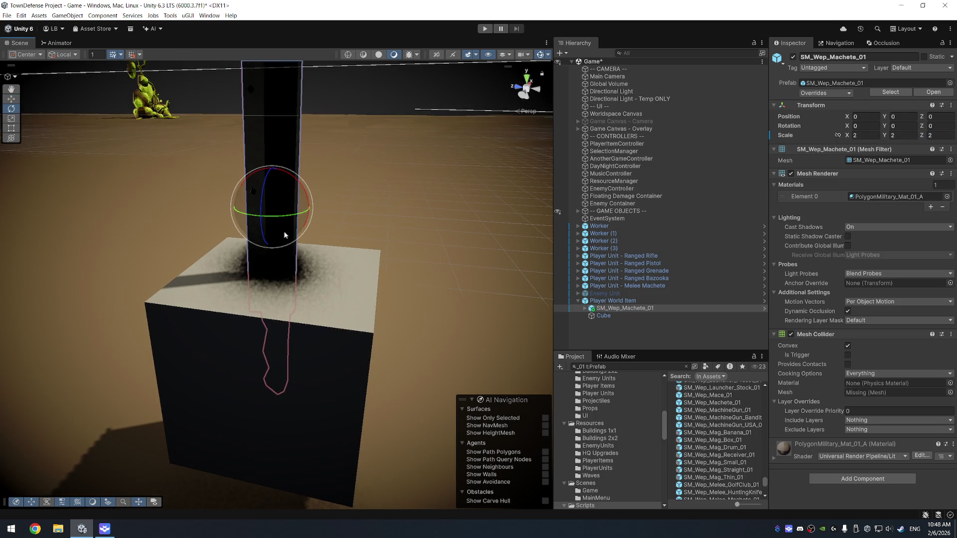
drag(297, 181, 238, 150)
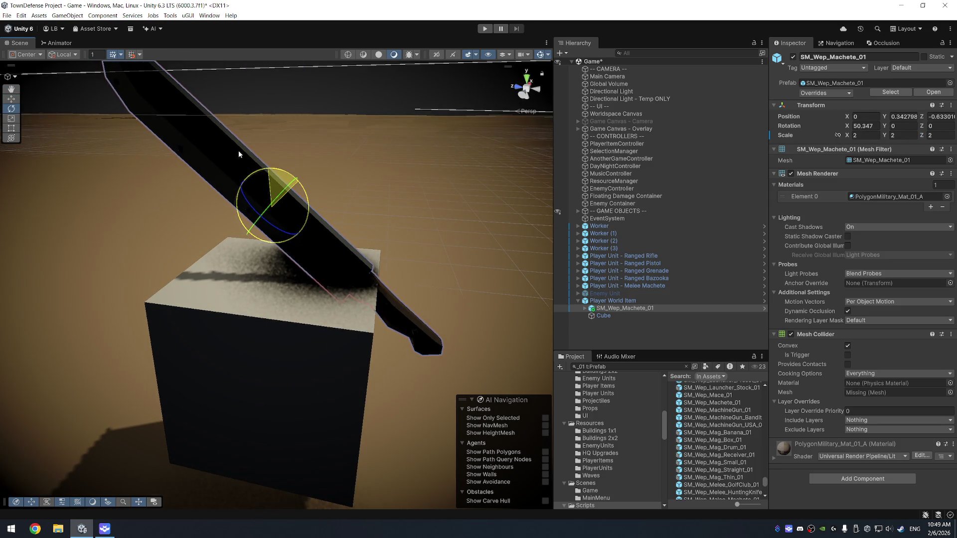
click(873, 126)
text(5)
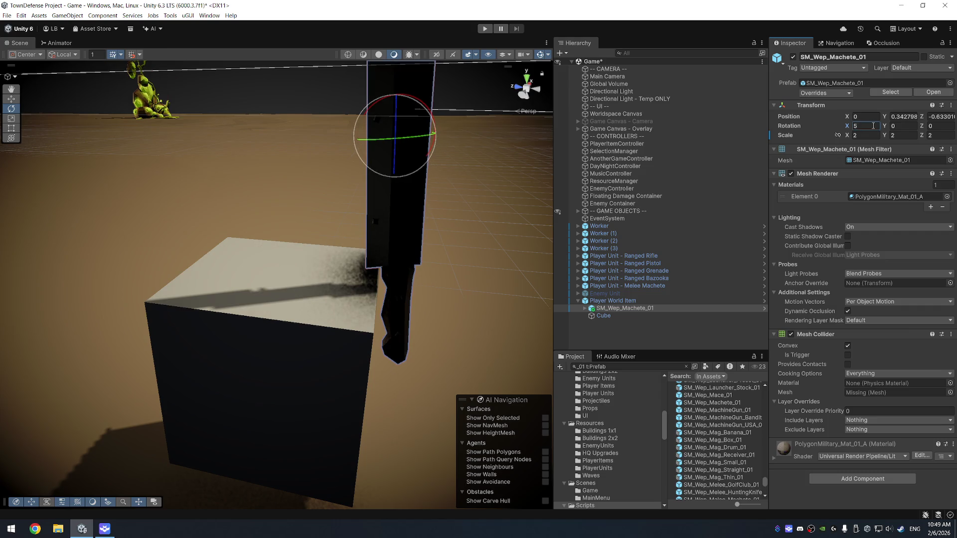
key(BackSpace)
text(45)
- Position the machete at Y 0 and Z -0.69 so it leans through the cube
click(907, 116)
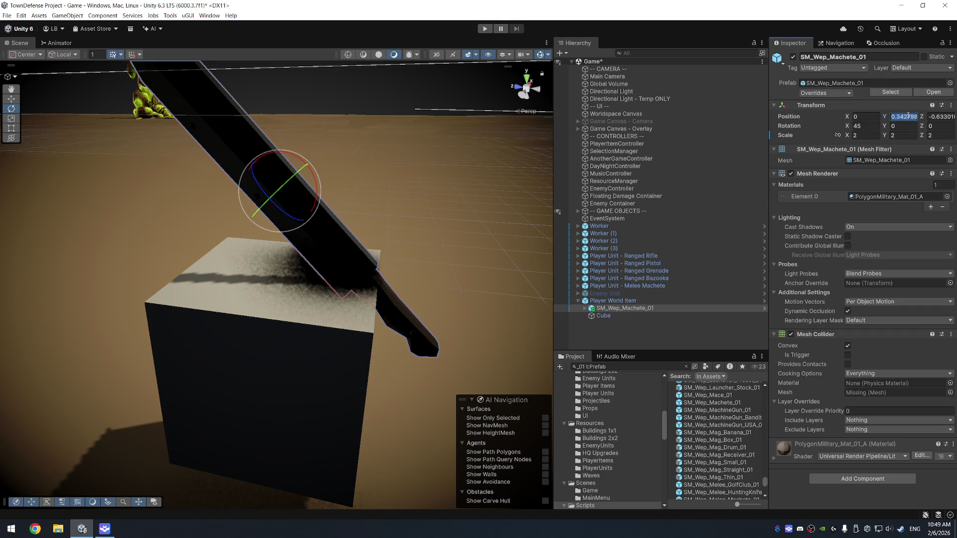
text(0)
key(Tab)
text(0)
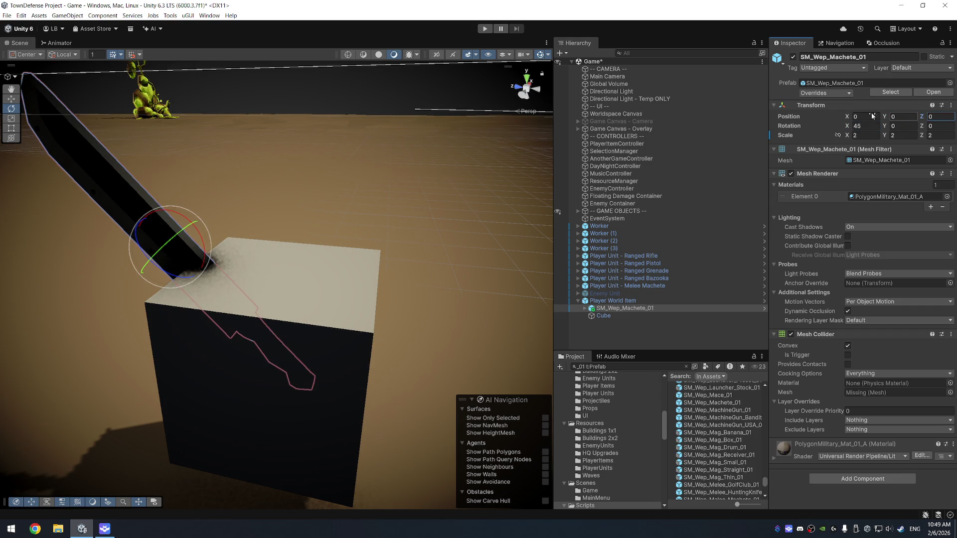
scroll(198, 278, down, 5)
key(w)
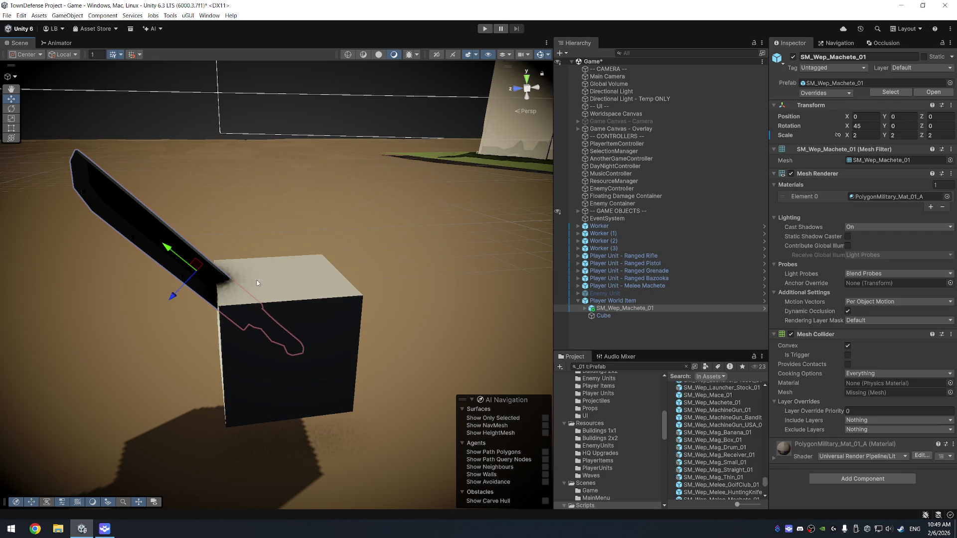
click(942, 115)
text(1)
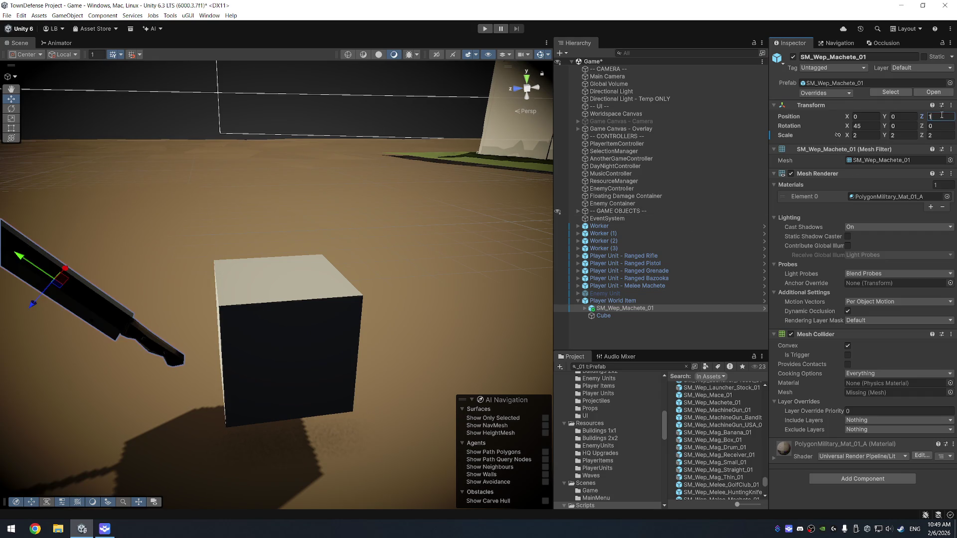
text(-)
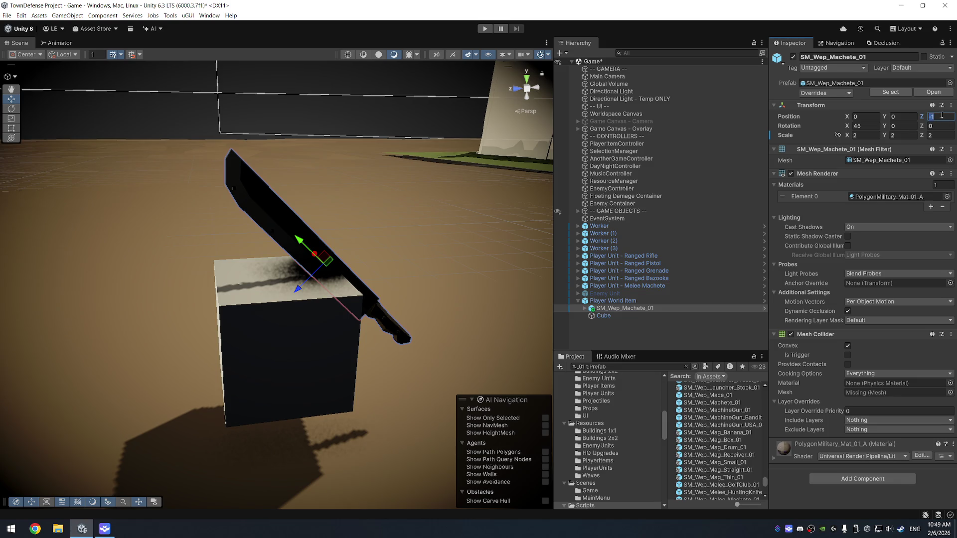
text(5)
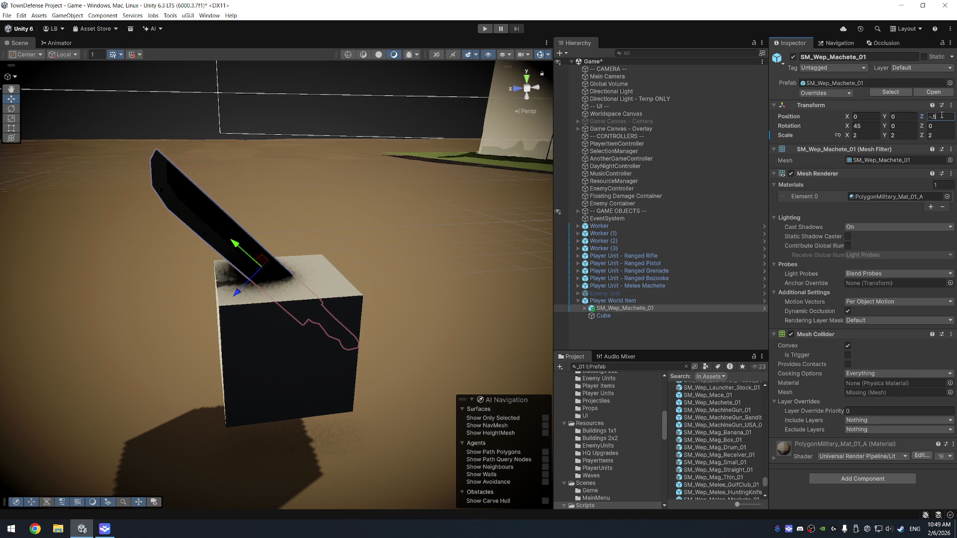
key(Return)
mouse_move(348, 200)
mouse_down()
mouse_move(409, 209)
mouse_move(349, 200)
mouse_up()
drag(922, 117, 921, 117)
mouse_move(149, 239)
mouse_down()
mouse_move(153, 304)
mouse_move(264, 273)
mouse_up()
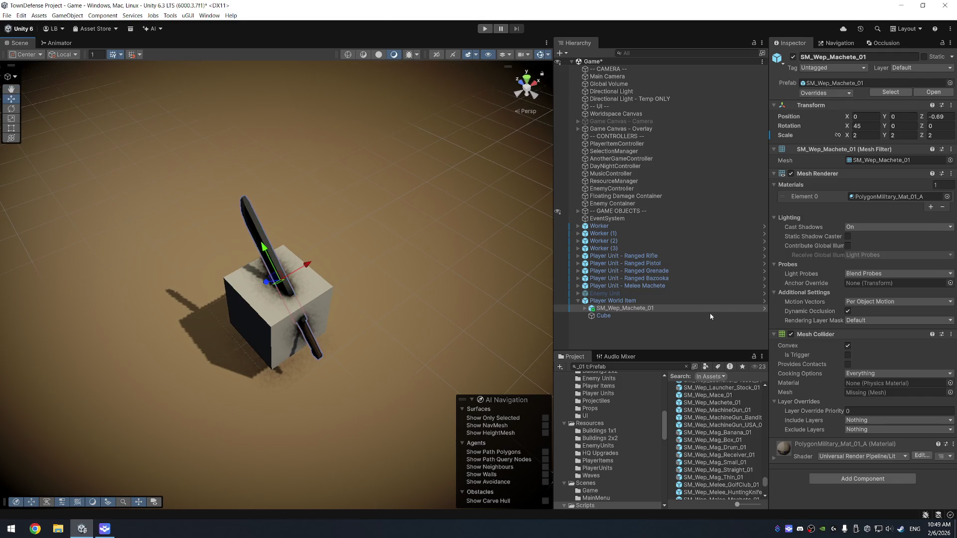
key(alt+Tab)
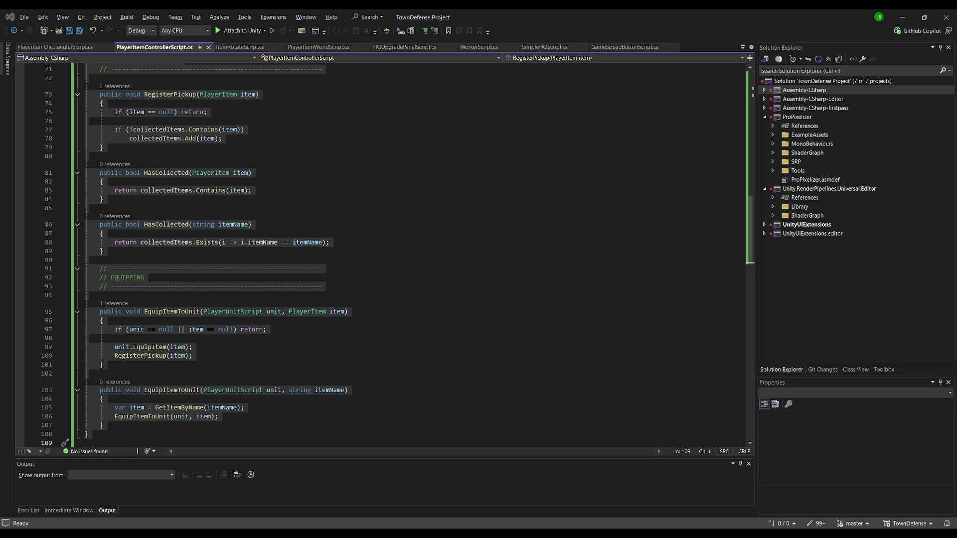
- Replace PlayerItemControllerScript.cs with the new collection-tracking and equipping code and return to Unity
key(ctrl+v)
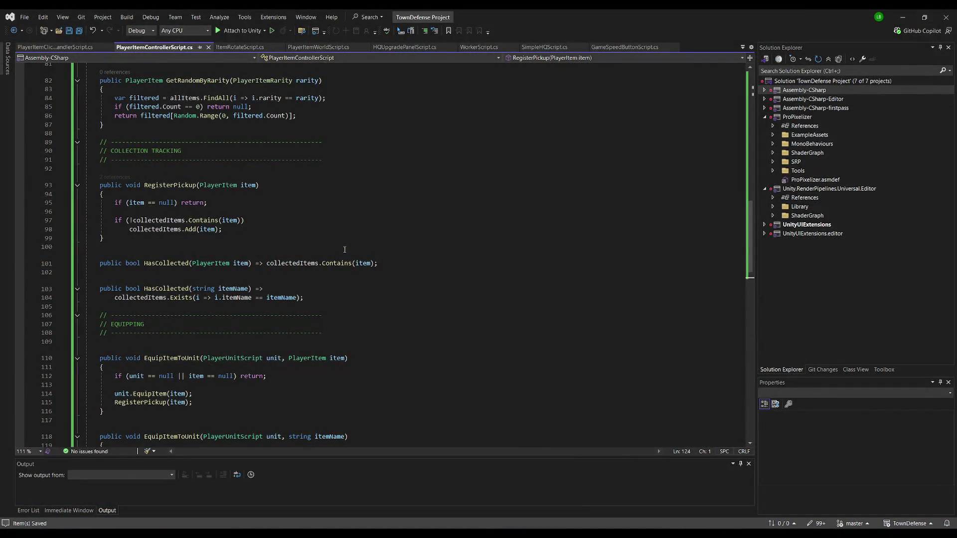
key(alt+Tab)
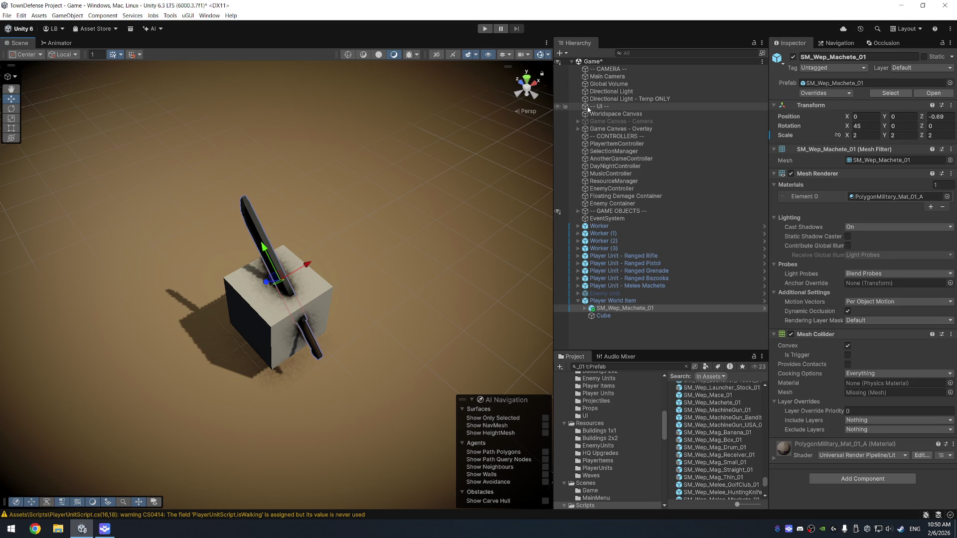
- Select Player World Item, level the Scene view around it, and launch Play mode with Ctrl+P
mouse_move(459, 196)
mouse_down()
mouse_move(342, 154)
mouse_move(491, 211)
mouse_up()
mouse_move(357, 176)
mouse_down()
mouse_move(412, 202)
mouse_move(381, 222)
mouse_move(315, 216)
mouse_move(428, 246)
mouse_up()
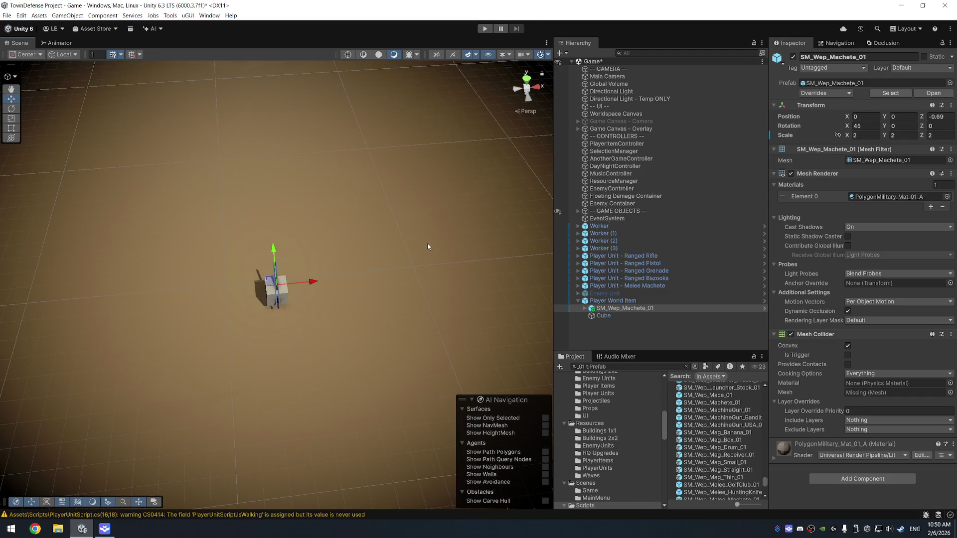
click(653, 299)
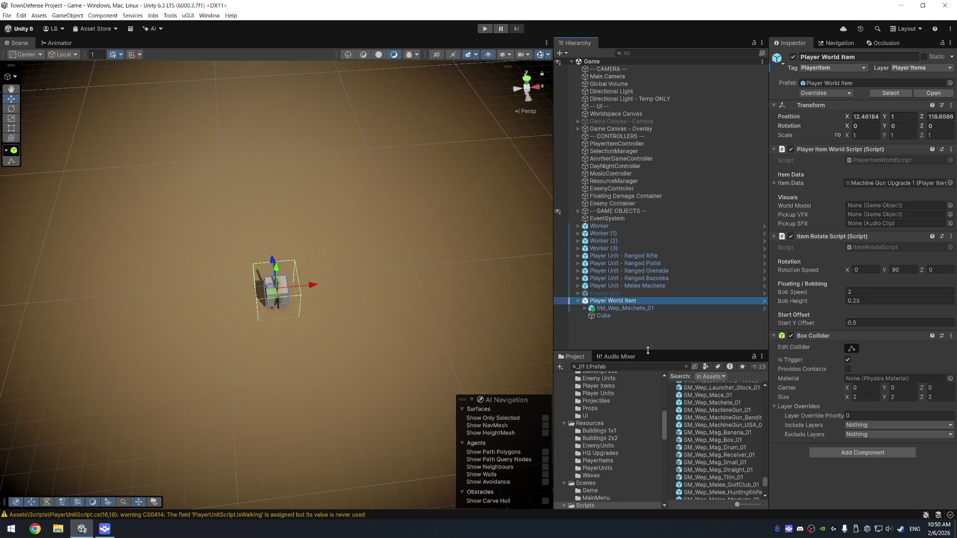
scroll(609, 436, up, 10)
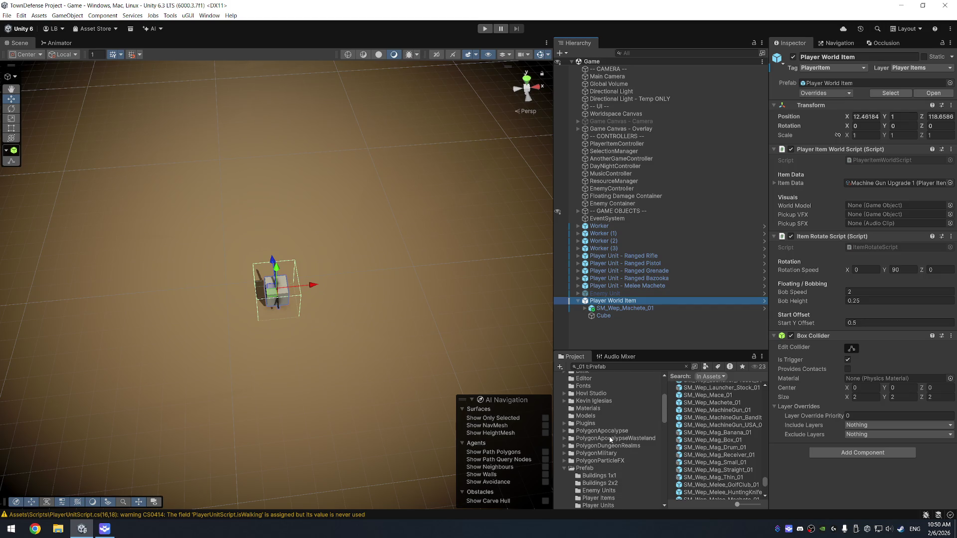
scroll(602, 441, down, 5)
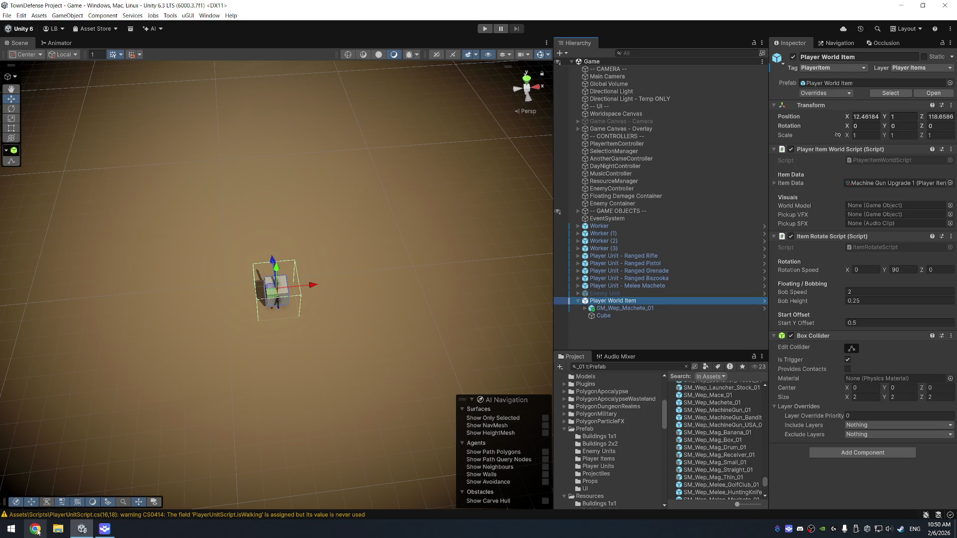
mouse_move(407, 339)
mouse_down()
mouse_move(405, 301)
mouse_move(325, 267)
mouse_move(335, 269)
mouse_up()
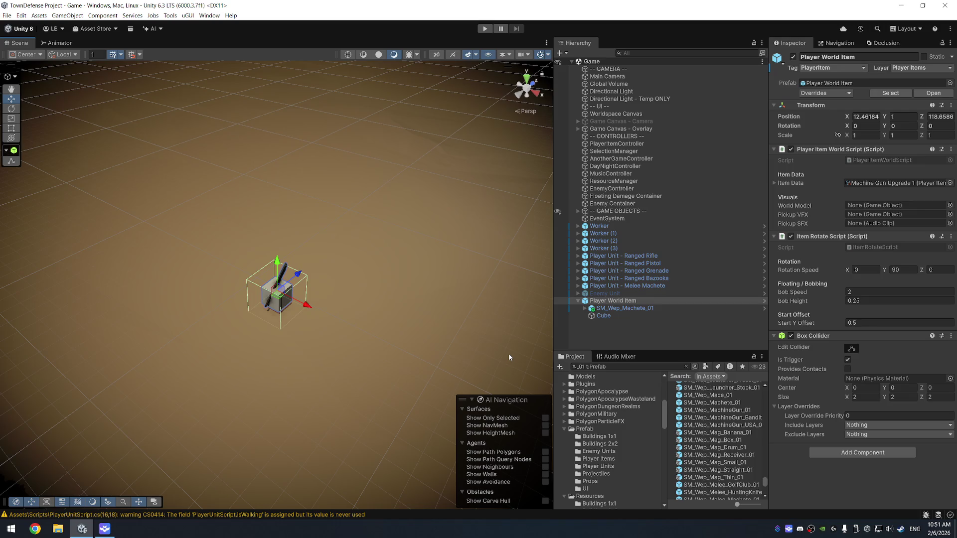
mouse_move(342, 367)
mouse_down()
mouse_move(427, 261)
mouse_move(435, 284)
mouse_move(495, 334)
mouse_up()
key(ctrl+p)
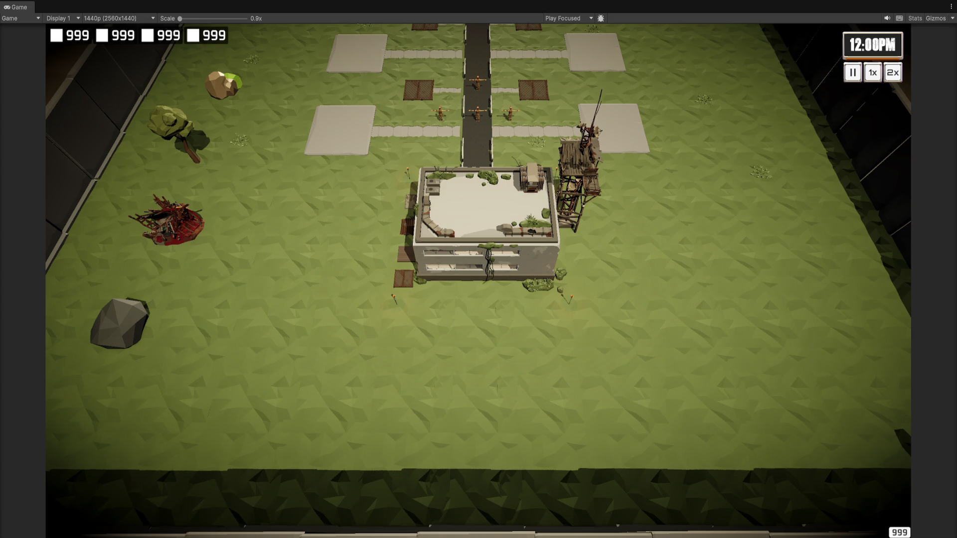
- Stop play mode, browse weapon prefabs, and add SM_Wep_Knife_01 under Player World Item
key(ctrl+p)
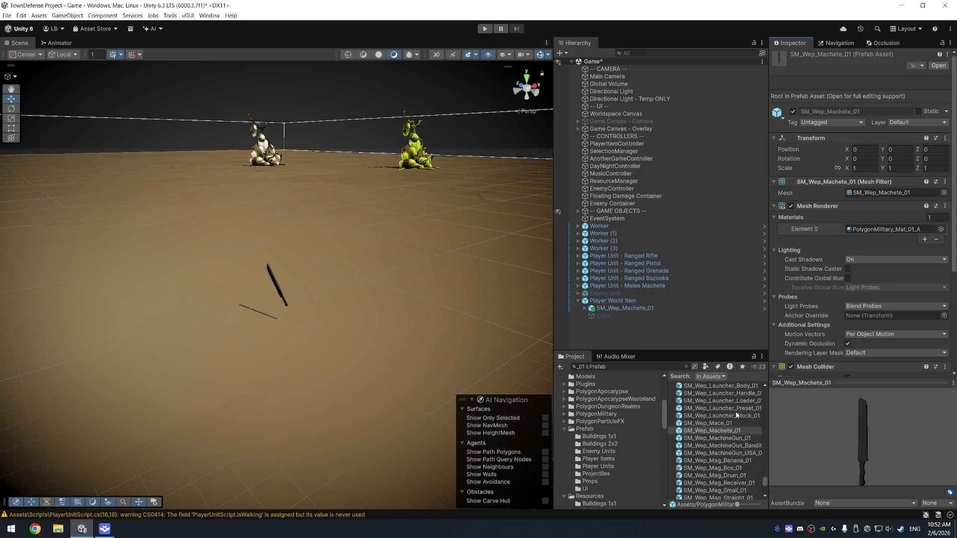
click(743, 399)
click(740, 402)
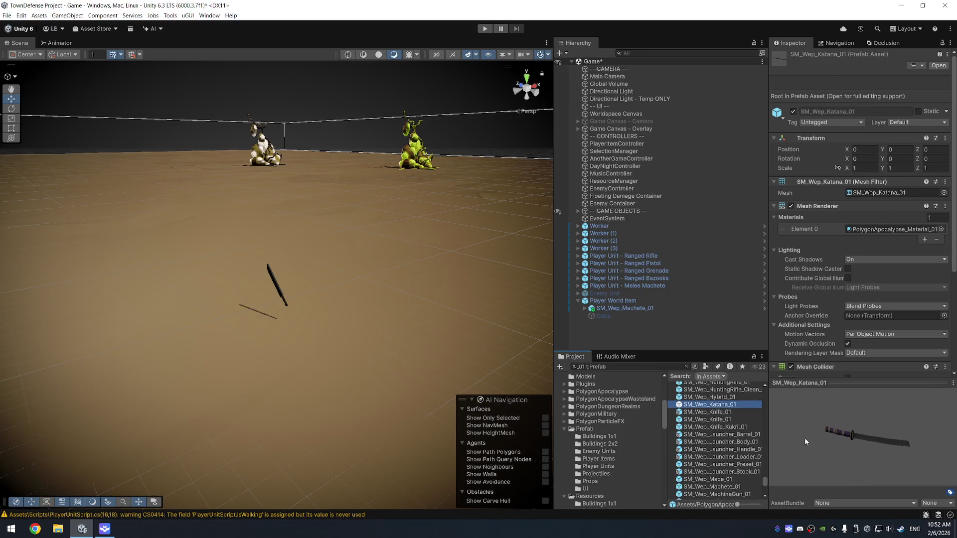
click(746, 397)
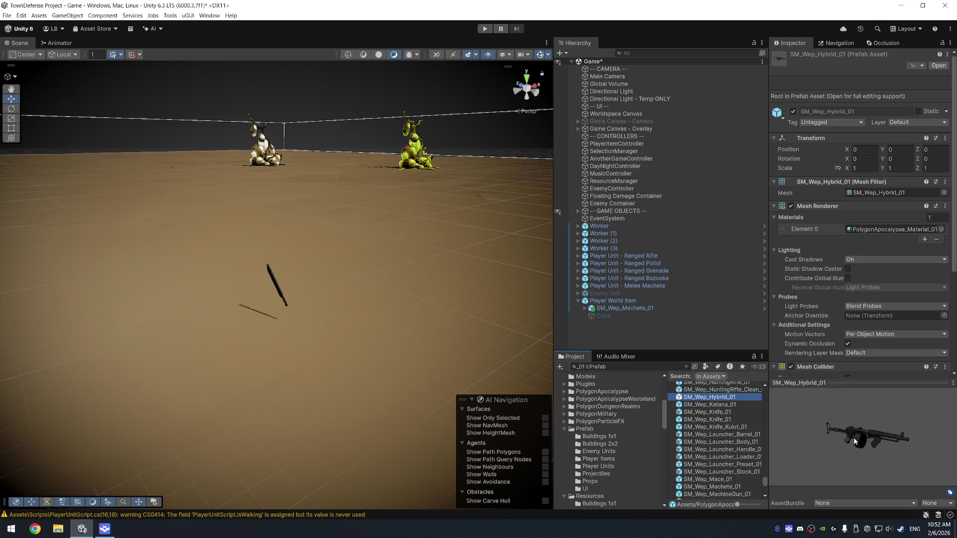
click(751, 412)
click(751, 419)
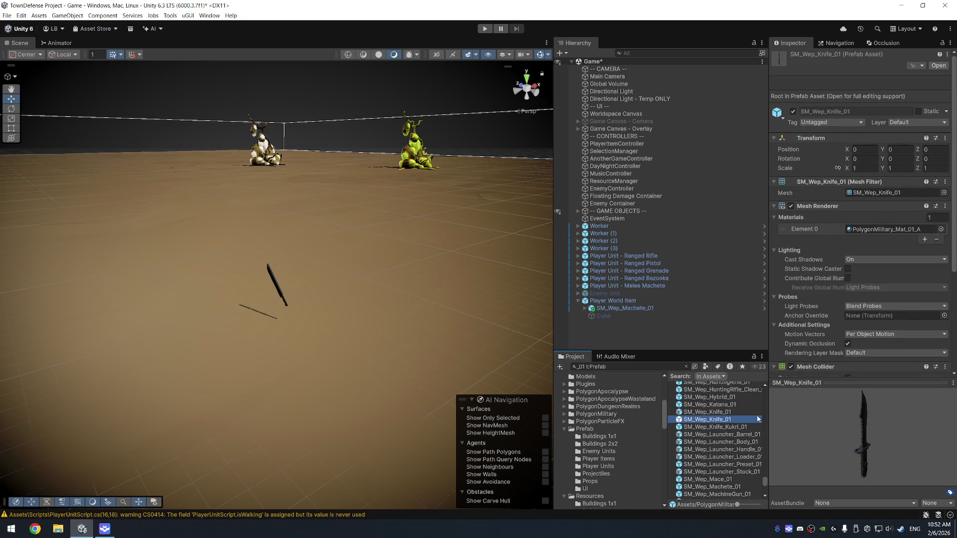
drag(895, 451, 853, 427)
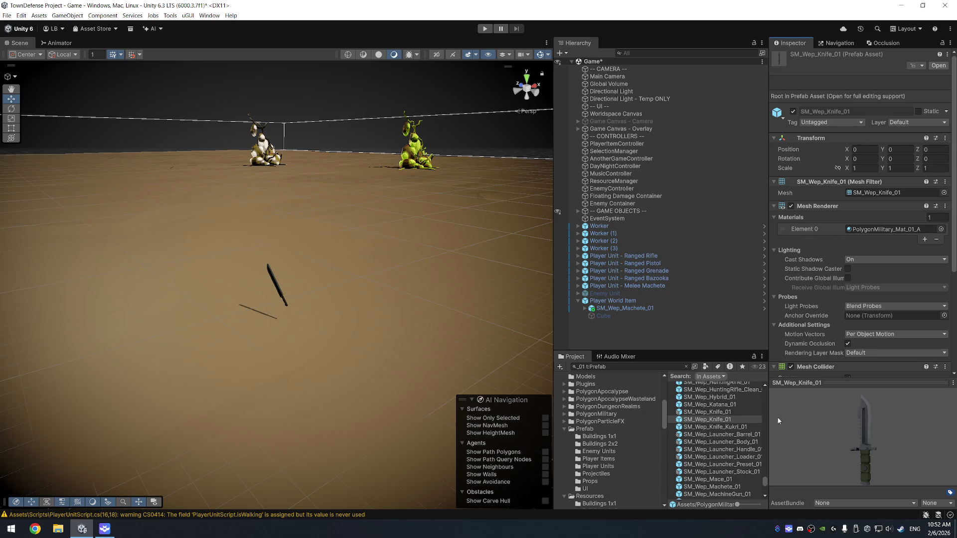
drag(726, 421, 639, 309)
- Browse the machine gun and pistol prefabs and add SM_Wep_Pistol_01 under Player World Item
scroll(743, 475, down, 4)
click(743, 432)
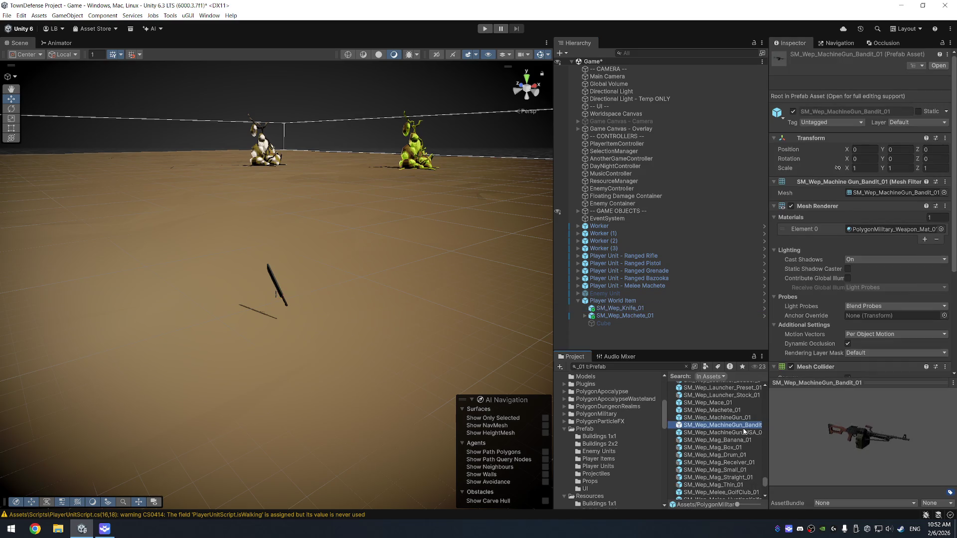
key(Up)
key(Up)
key(Up)
key(Down)
scroll(721, 446, down, 4)
click(721, 438)
scroll(723, 440, down, 8)
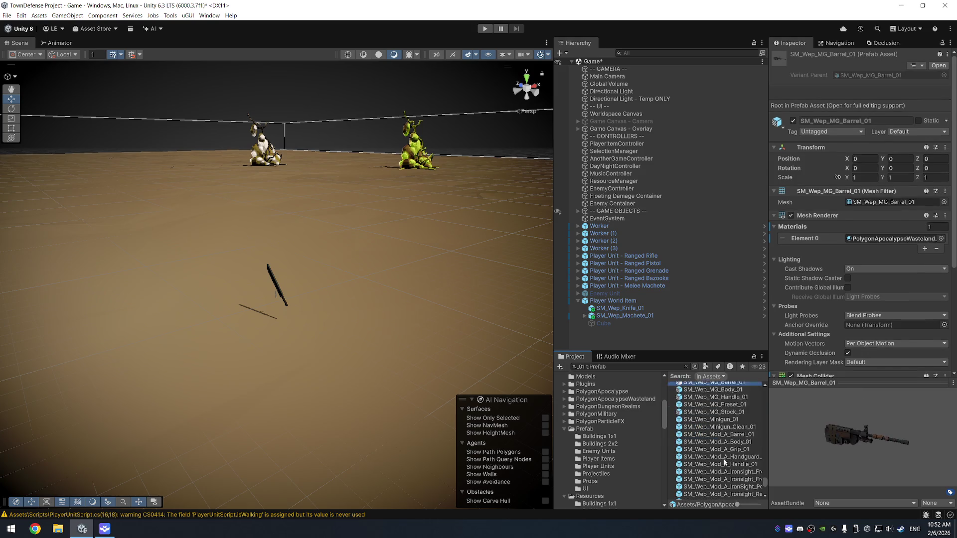
scroll(734, 449, down, 5)
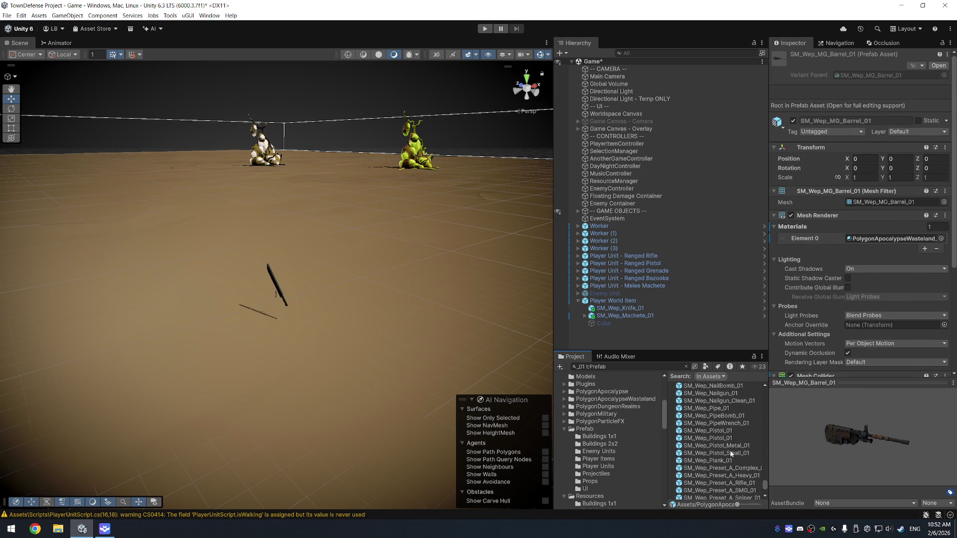
click(736, 430)
key(Down)
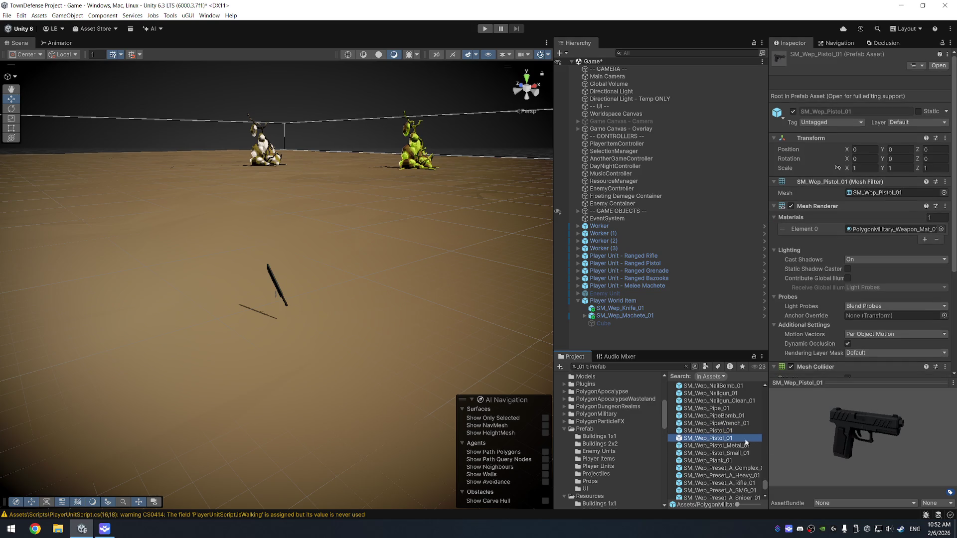
drag(732, 440, 642, 304)
- Add SM_Wep_Preset_A_Rifle_01 under Player World Item and scale rifle, pistol and knife to 2
scroll(715, 463, down, 6)
scroll(715, 464, up, 4)
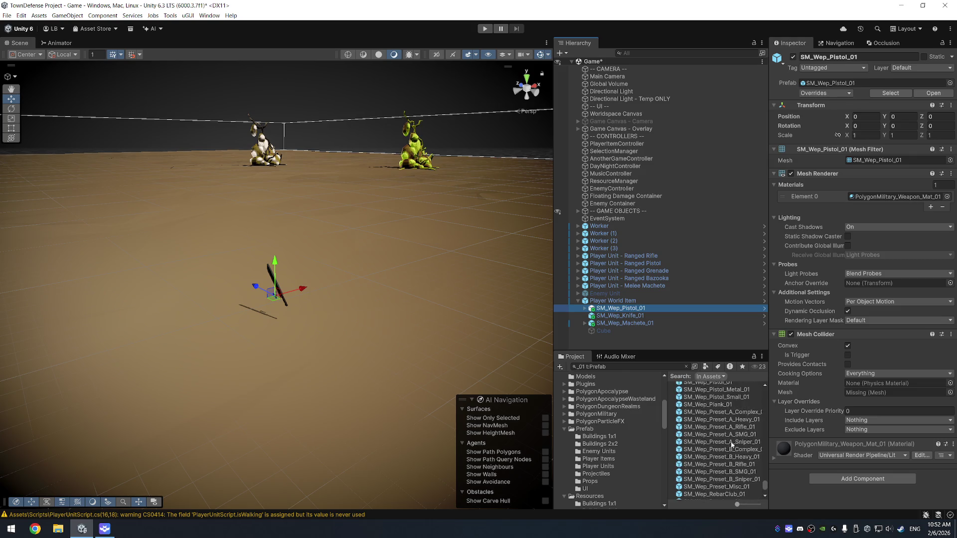
click(735, 442)
click(736, 434)
click(738, 427)
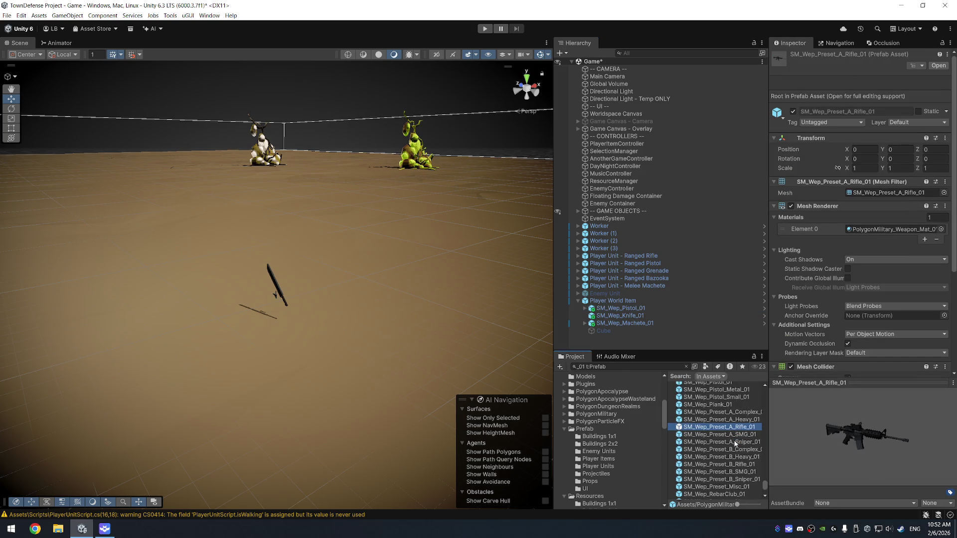
mouse_move(739, 430)
mouse_down()
mouse_move(700, 347)
mouse_move(648, 308)
mouse_up()
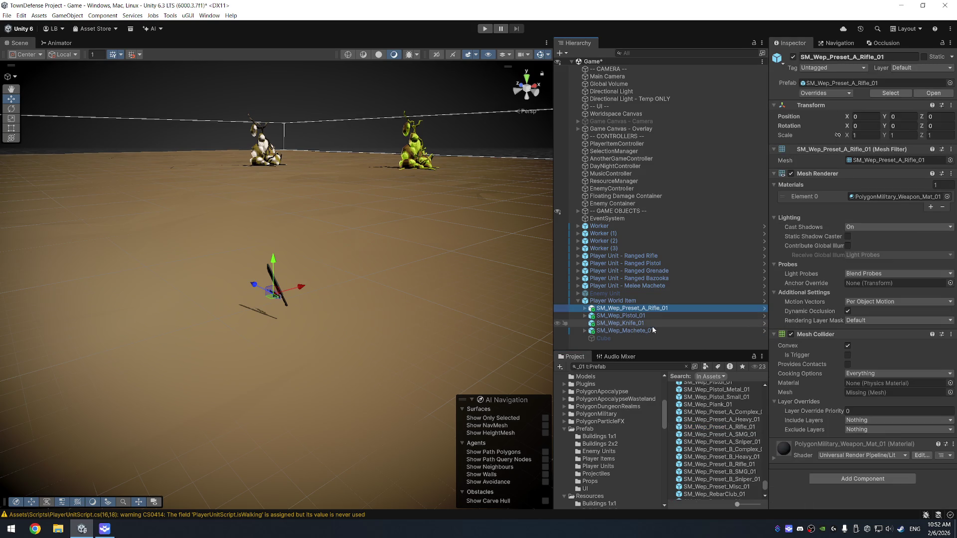
shift+click(650, 323)
click(864, 136)
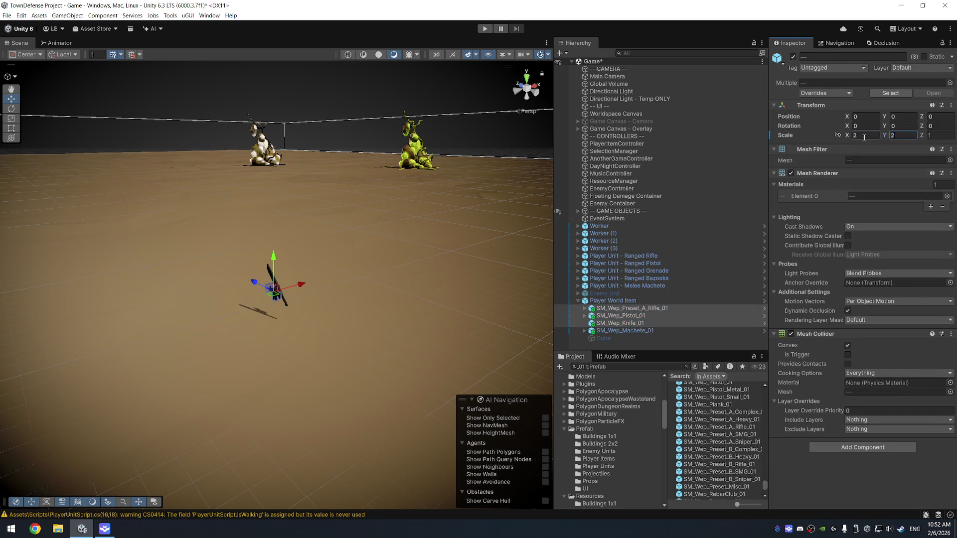
text(2)
- Scale the knife to 3, rotate it 90 and 45 degrees, and set its Position Z to -0.5
key(Return)
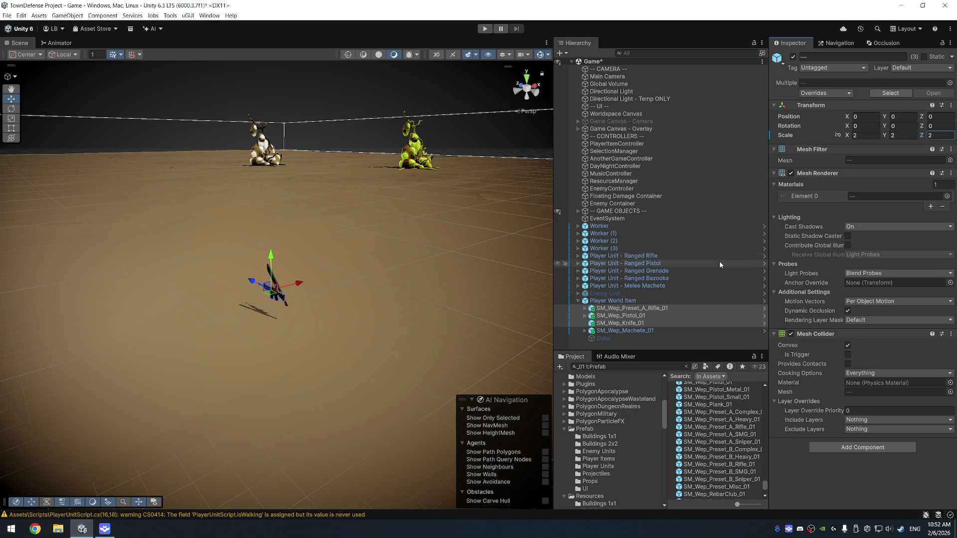
mouse_move(393, 257)
alt+mouse_down()
mouse_move(455, 239)
mouse_move(397, 271)
mouse_move(423, 279)
alt+mouse_up()
click(649, 332)
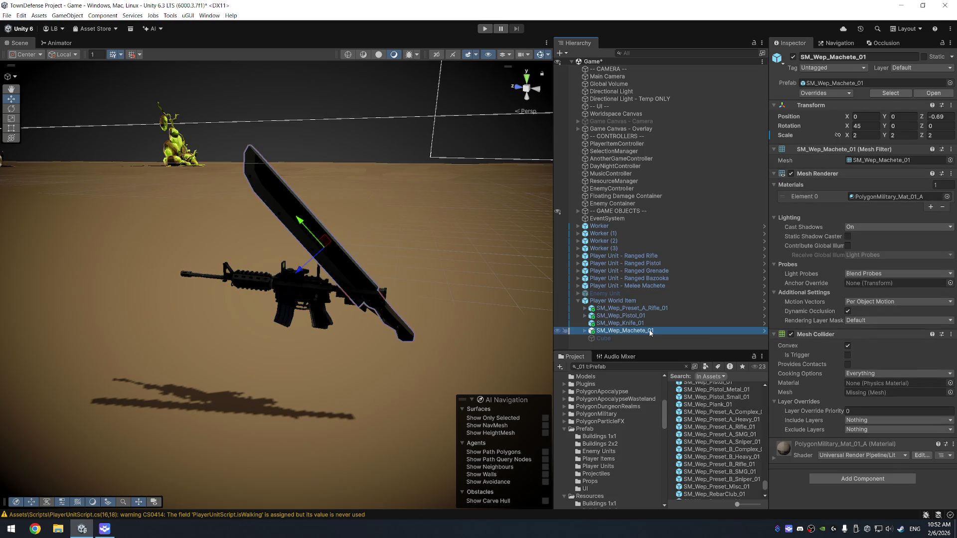
click(656, 322)
mouse_move(348, 289)
alt+mouse_down()
mouse_move(324, 296)
mouse_move(718, 247)
alt+mouse_up()
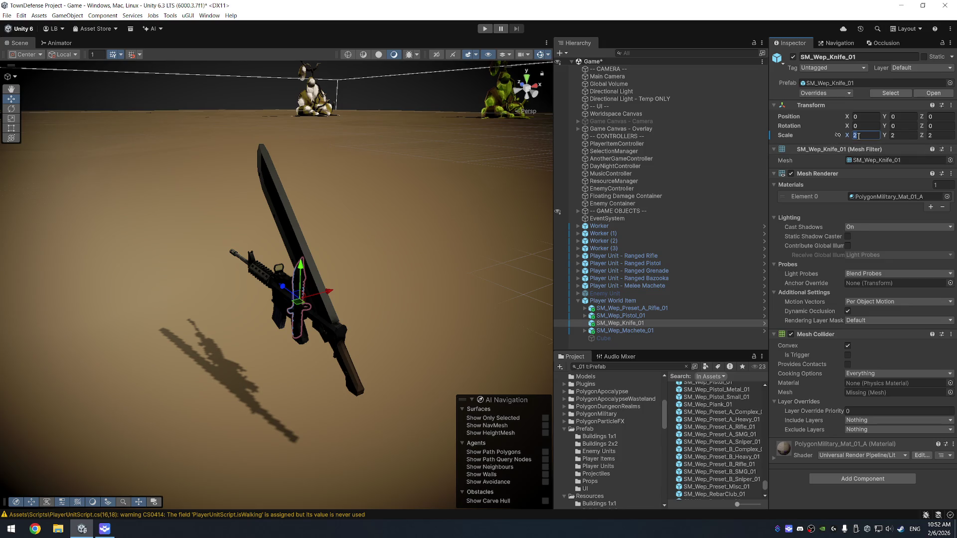
text(3)
key(Tab)
text(3)
alt+drag(389, 309, 423, 319)
drag(331, 308, 254, 316)
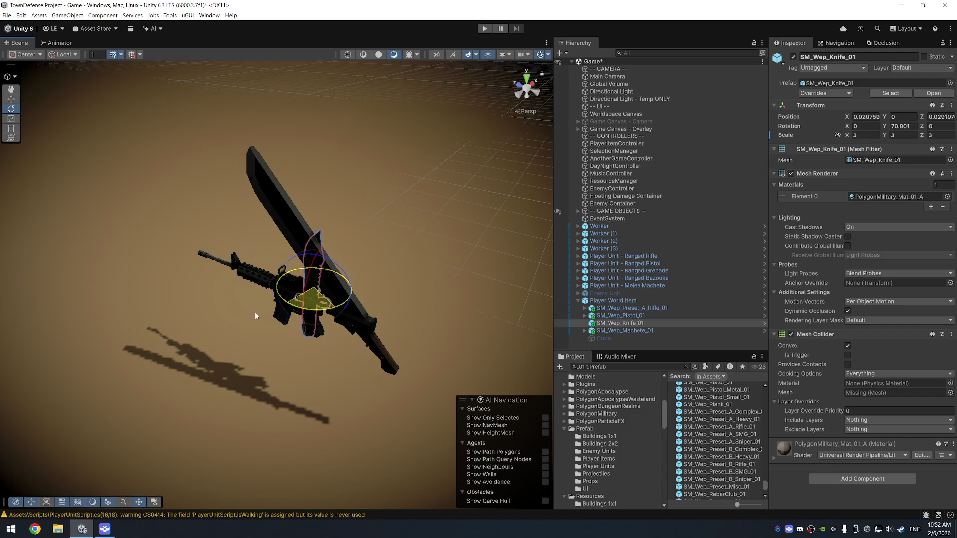
text(90)
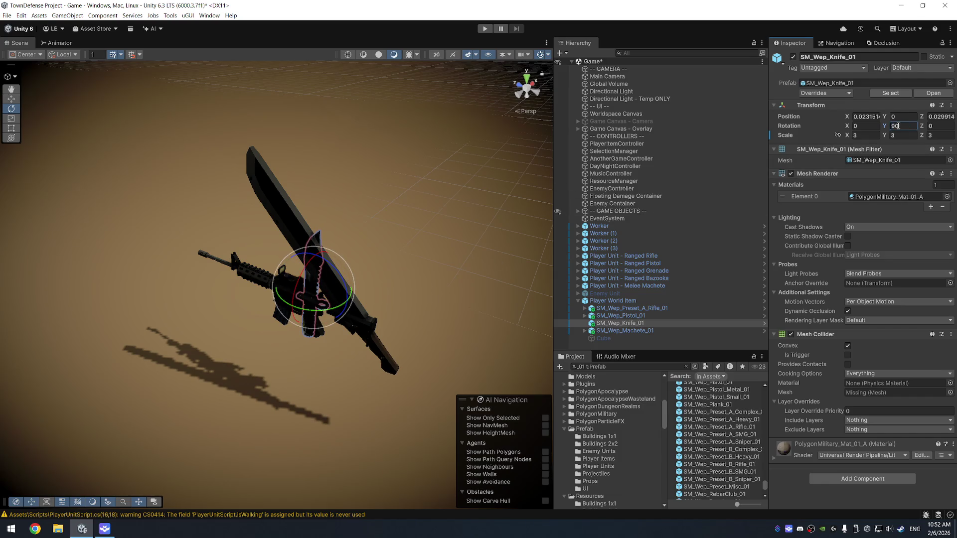
text(45)
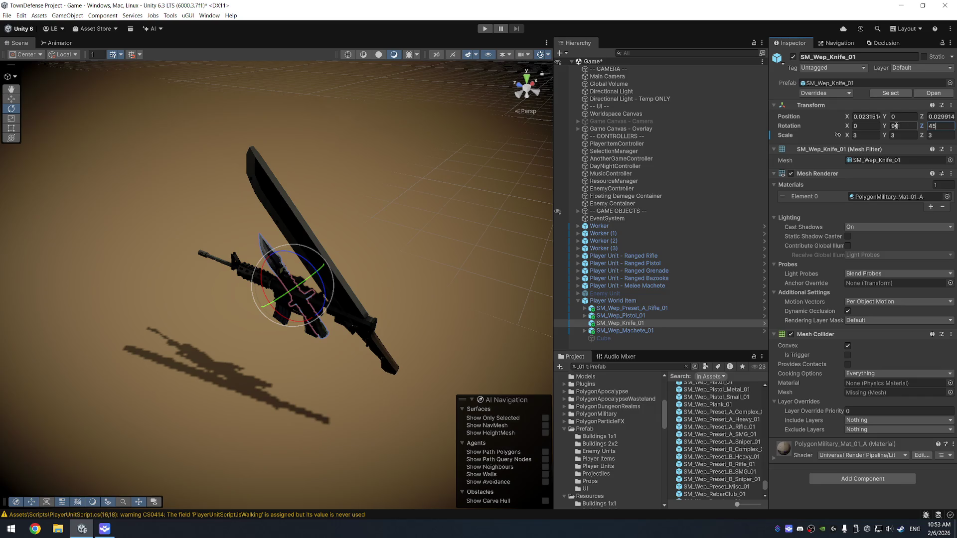
text(-.5)
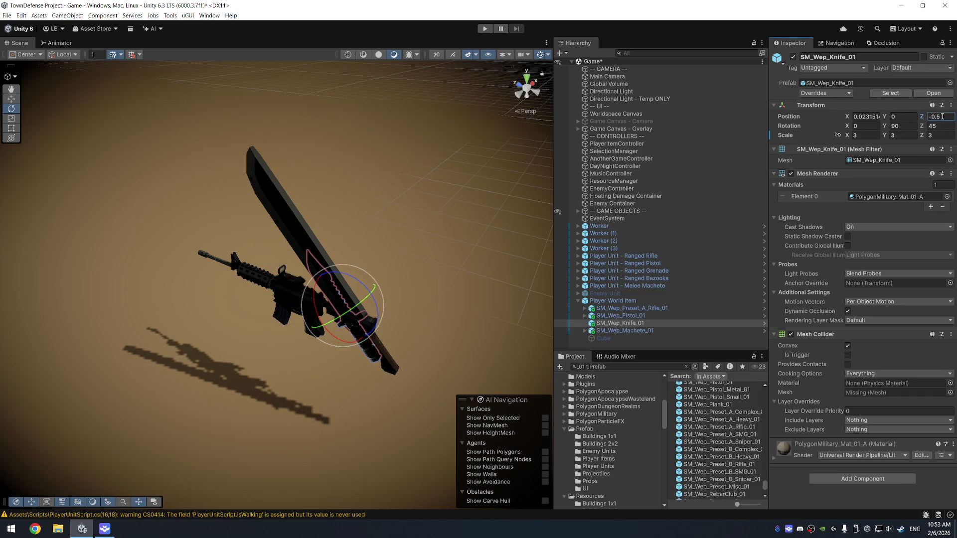
drag(623, 219, 634, 202)
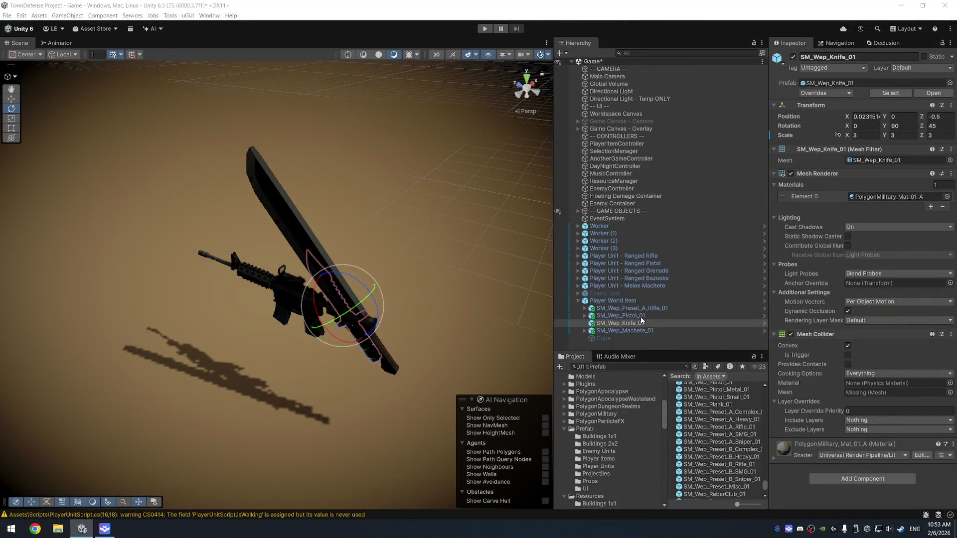
- Scale the pistol to 3, set its Position Z to -0.5, and tilt it 45 degrees on X and Y
click(641, 316)
key(Tab)
text(3)
key(Tab)
text(3)
drag(373, 258, 373, 246)
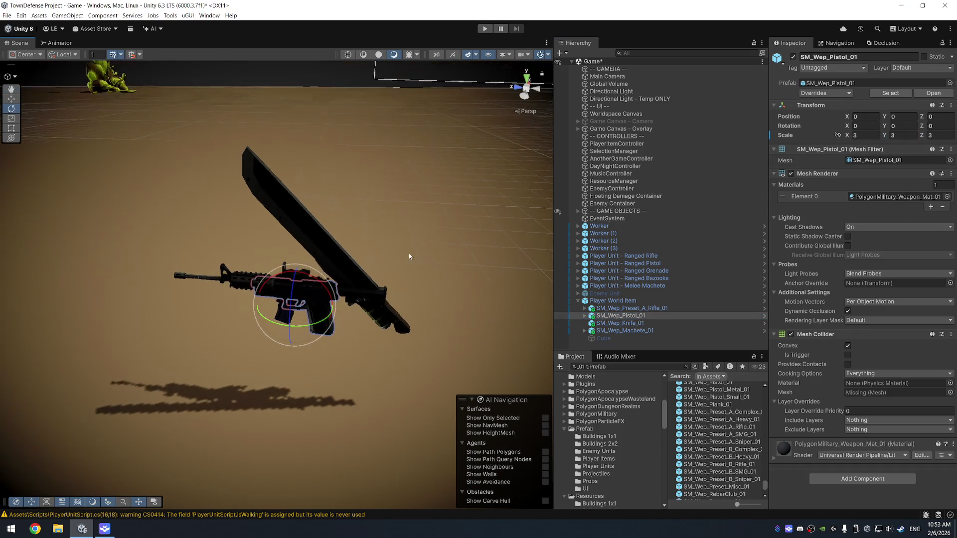
click(927, 126)
text(.5)
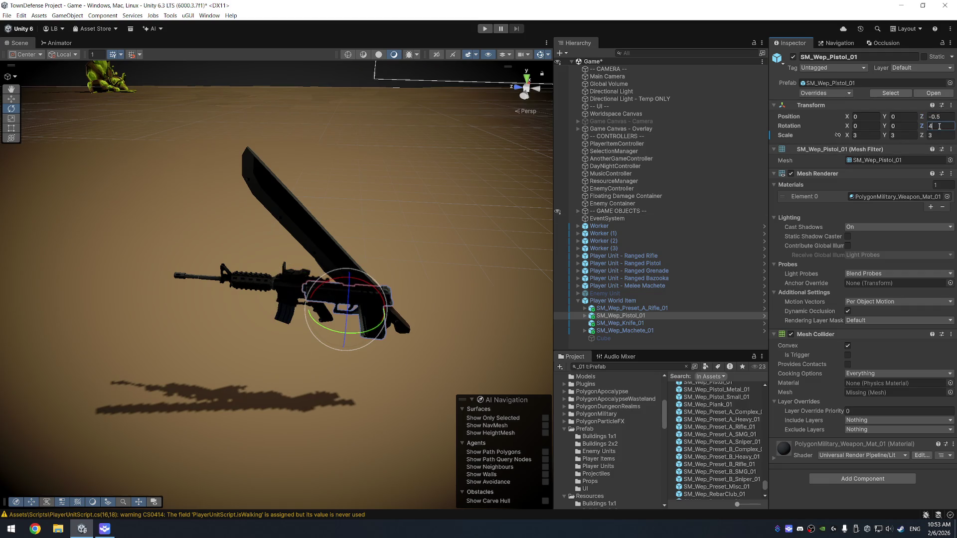
key(Escape)
click(906, 125)
text(45)
key(Escape)
click(865, 126)
text(45)
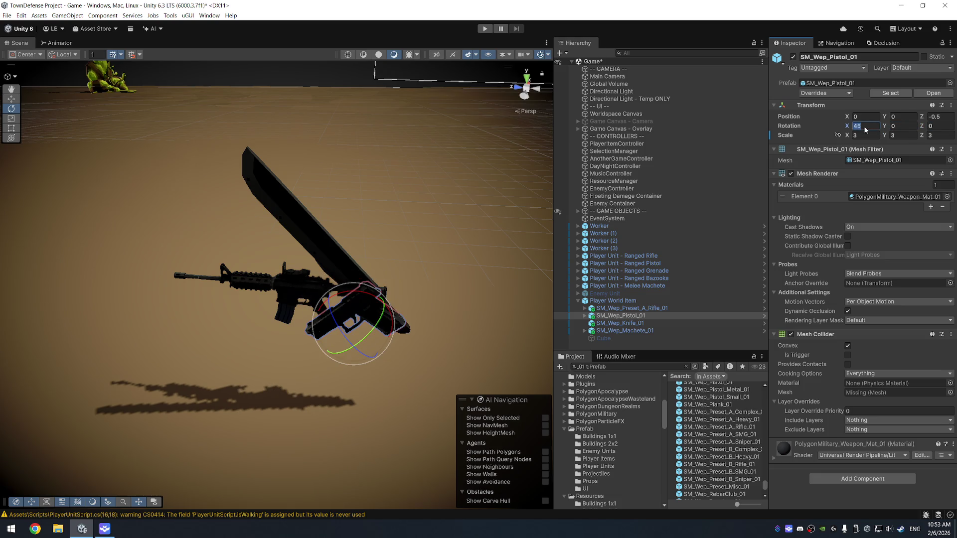
text(45)
drag(359, 279, 306, 263)
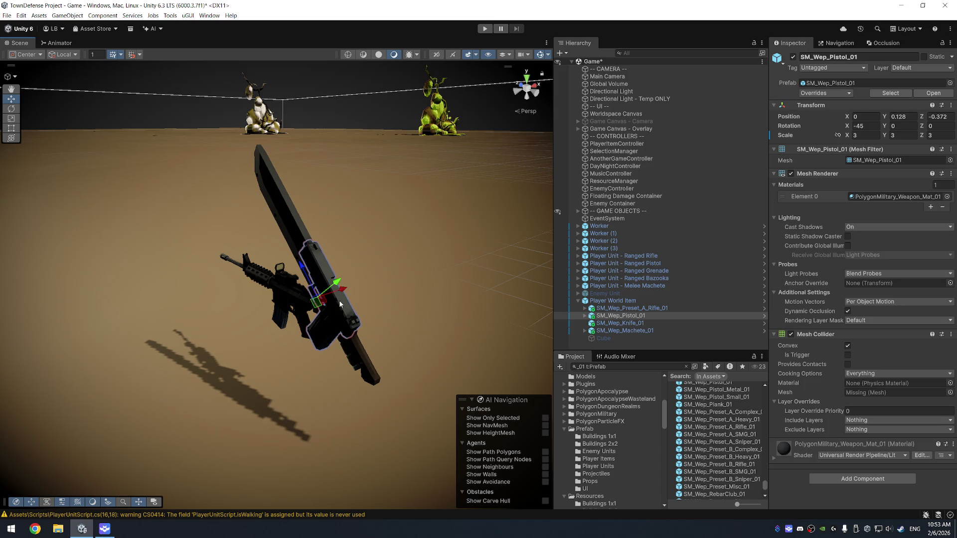
- Scale the rifle to 3 on all axes and enter its tilt values
click(661, 308)
text(3)
click(902, 135)
text(3)
click(936, 135)
text(3)
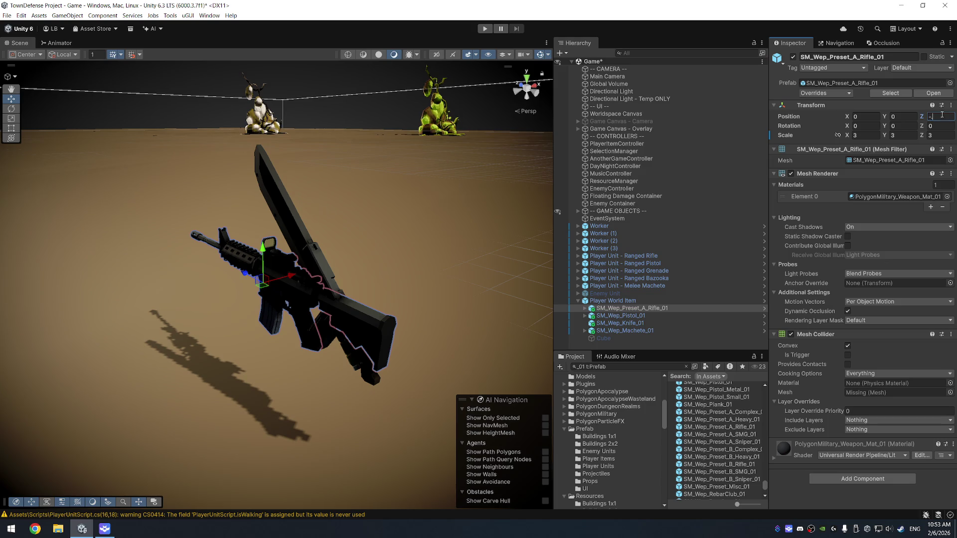
text(0.5)
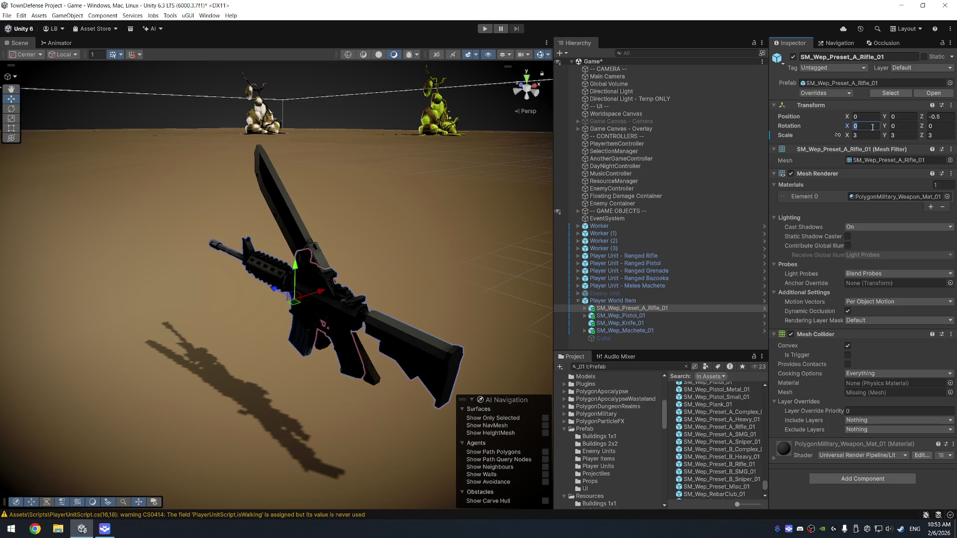
text(45)
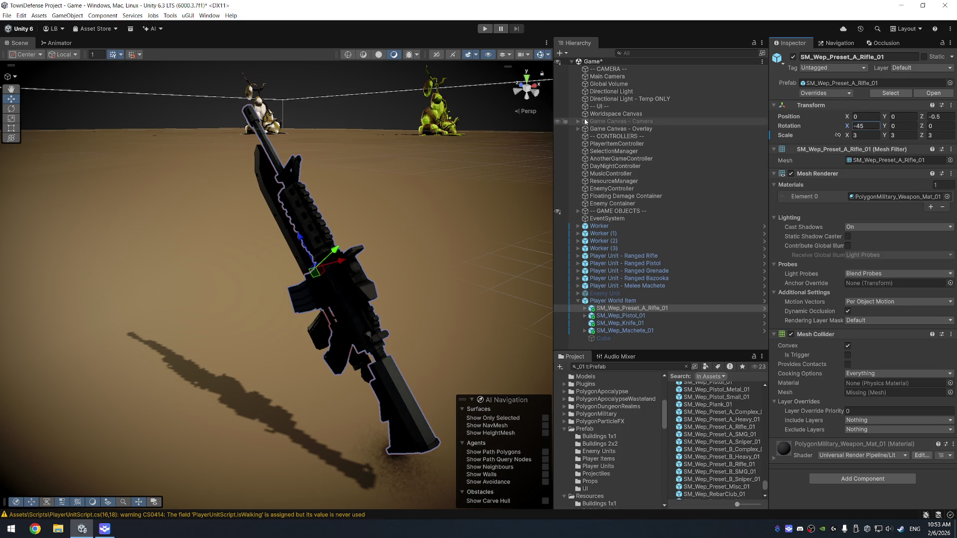
- Deactivate the pistol, knife and machete so only the rifle remains, then enter Play mode
shift+click(656, 329)
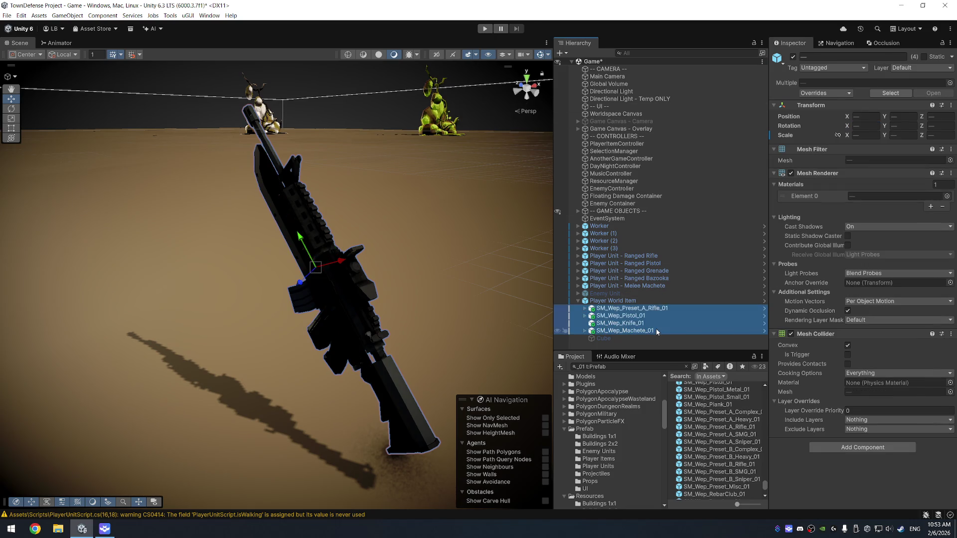
drag(402, 288, 358, 291)
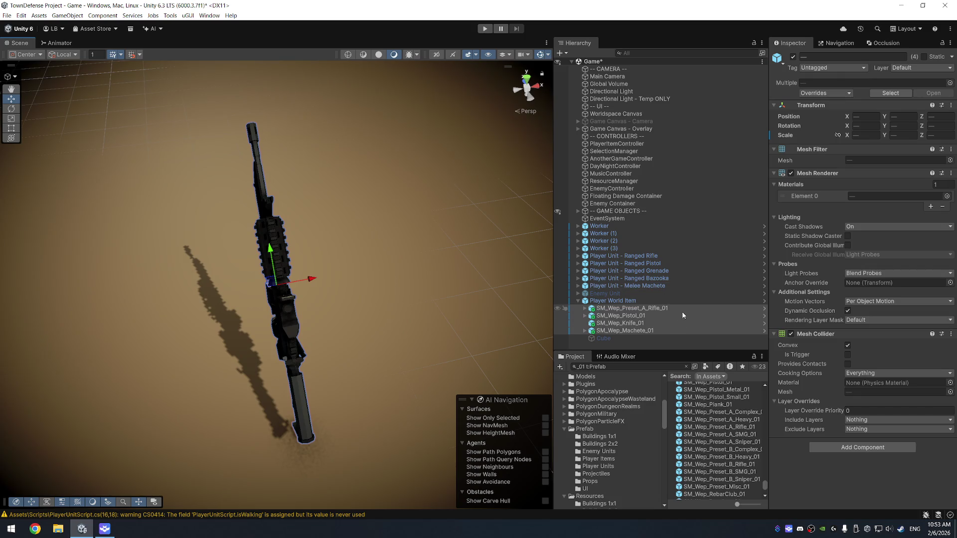
ctrl+click(656, 308)
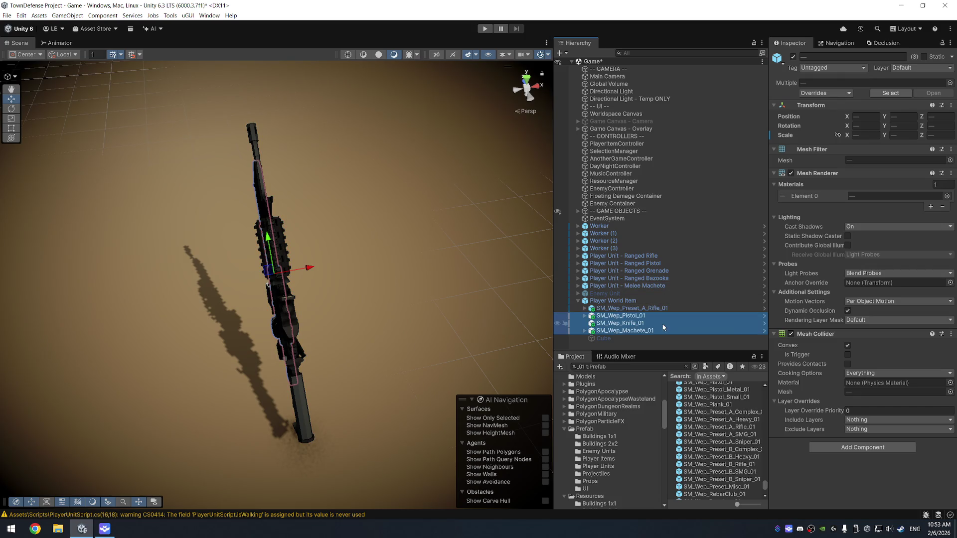
click(484, 29)
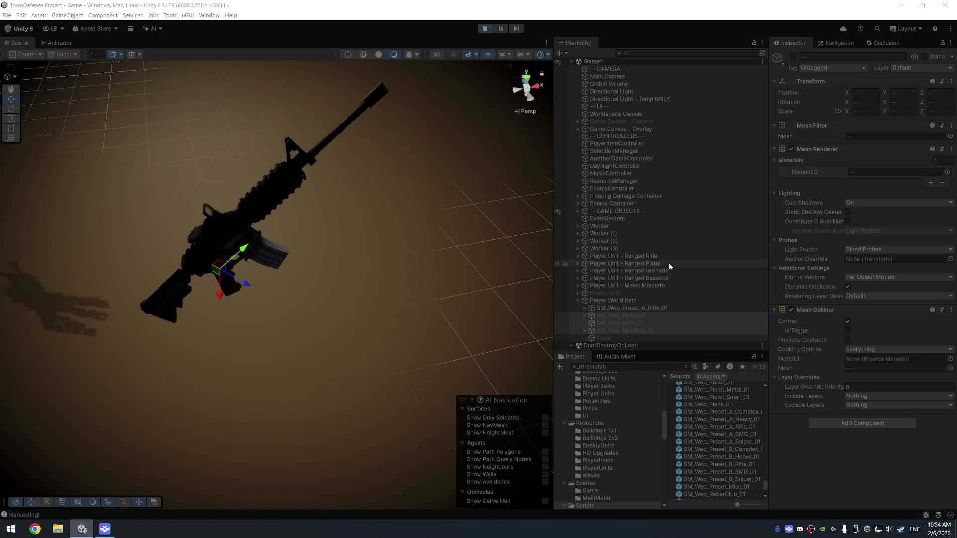
- Add a 3D Cylinder as a child of Player World Item
right_click(643, 302)
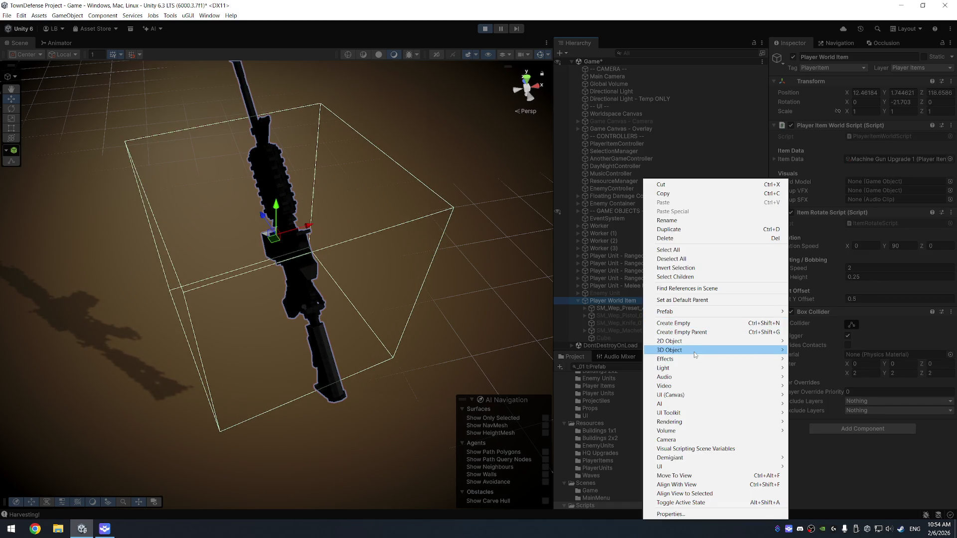
mouse_move(707, 350)
click(842, 382)
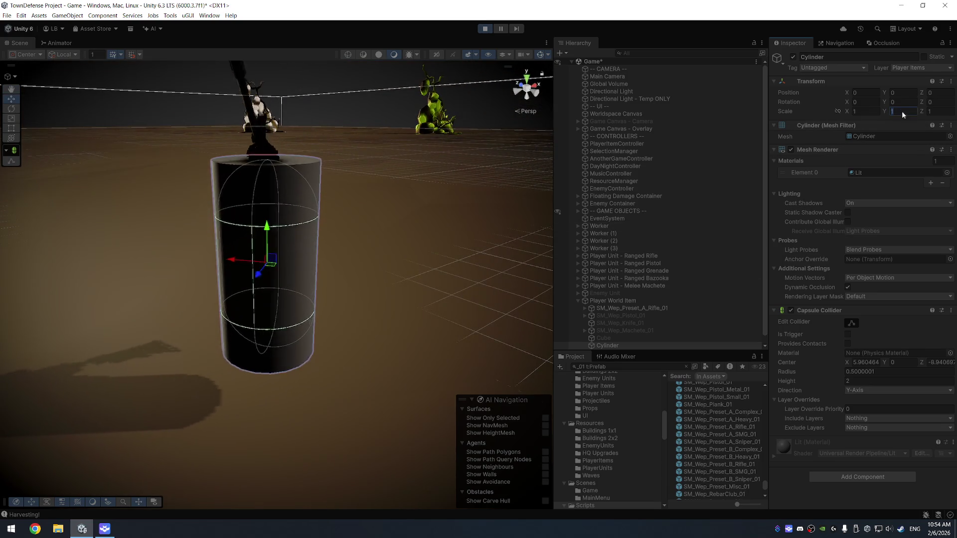
- Flatten the cylinder to scale 2, 0.01, 2 and lower it beneath the rifle
click(901, 110)
text(0.01)
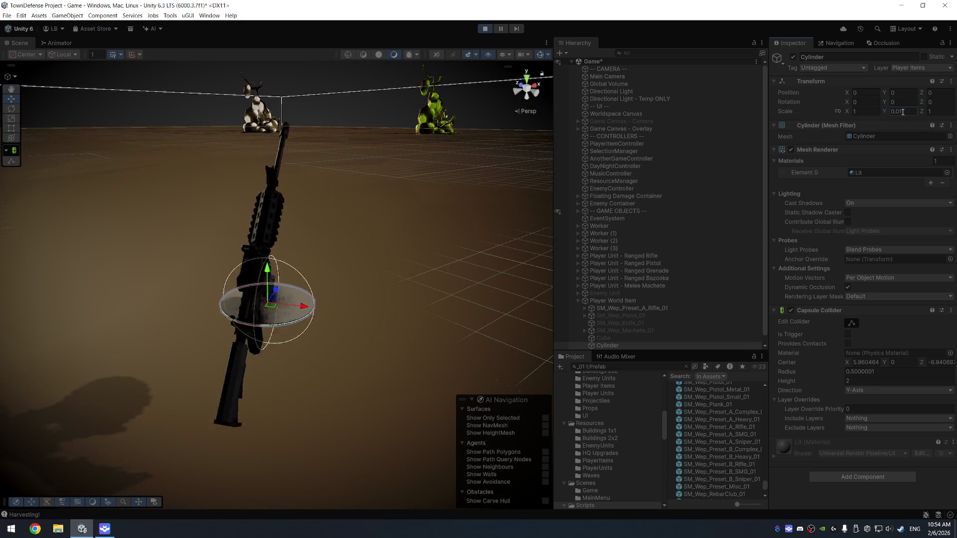
key(shift+Tab)
text(2)
key(Tab)
key(Tab)
text(2)
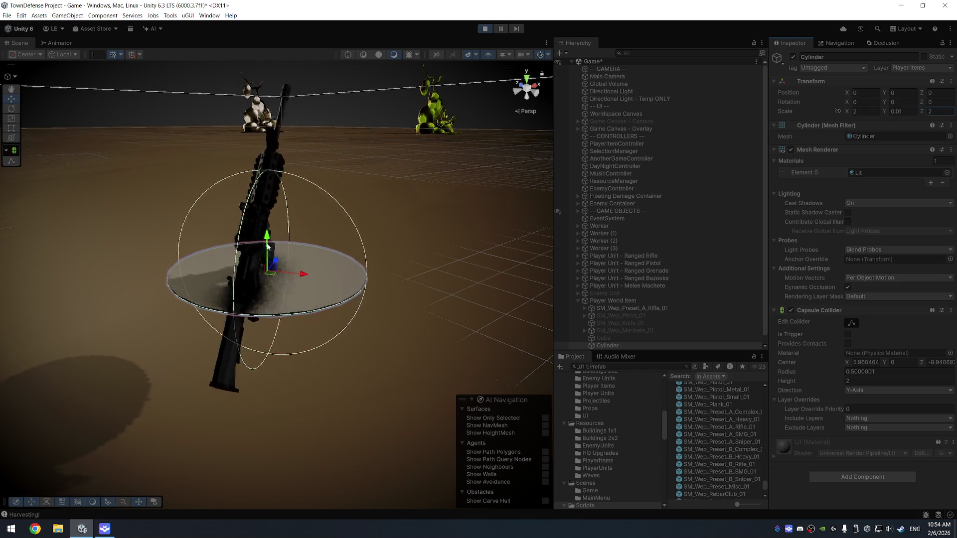
drag(268, 257, 284, 311)
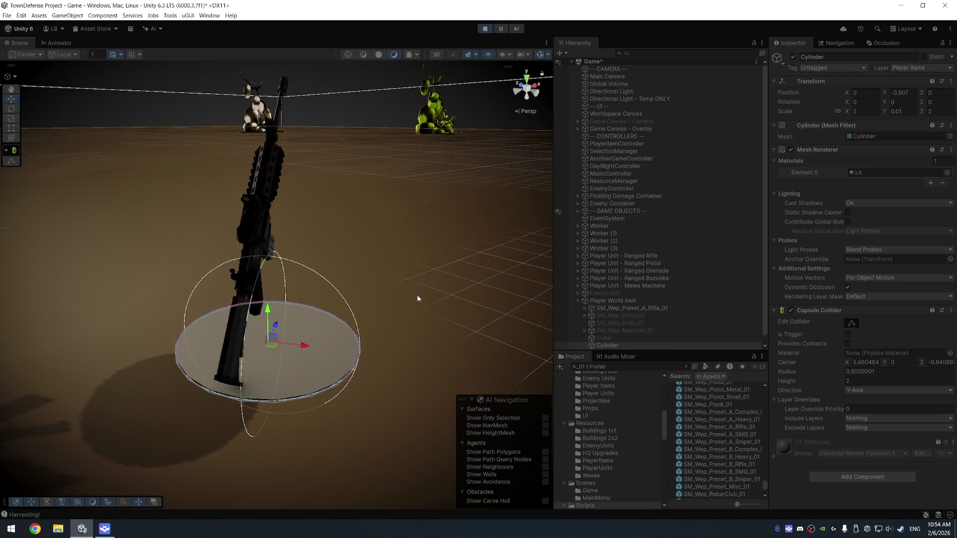
click(945, 172)
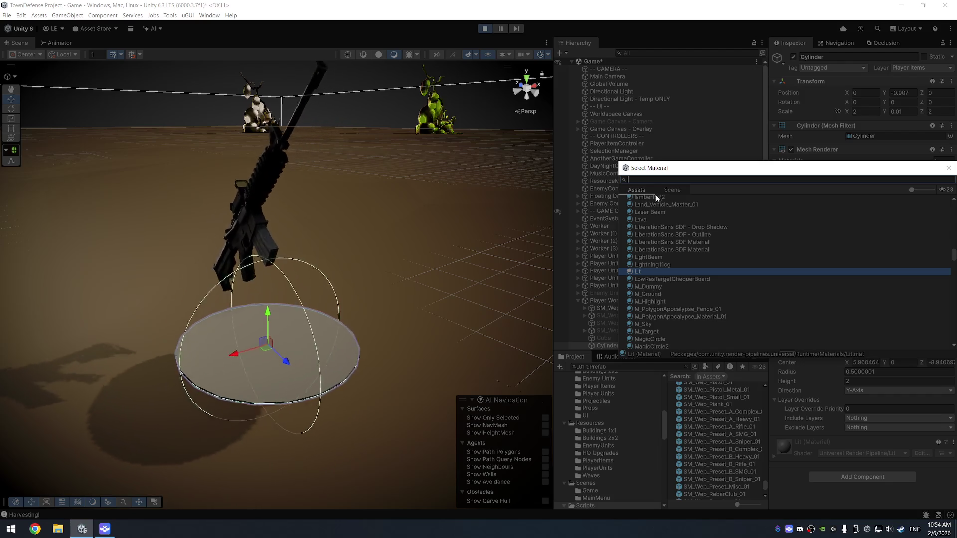
- Preview Laser Beam, Lava, FX and Fullscreen materials on the disc
click(652, 213)
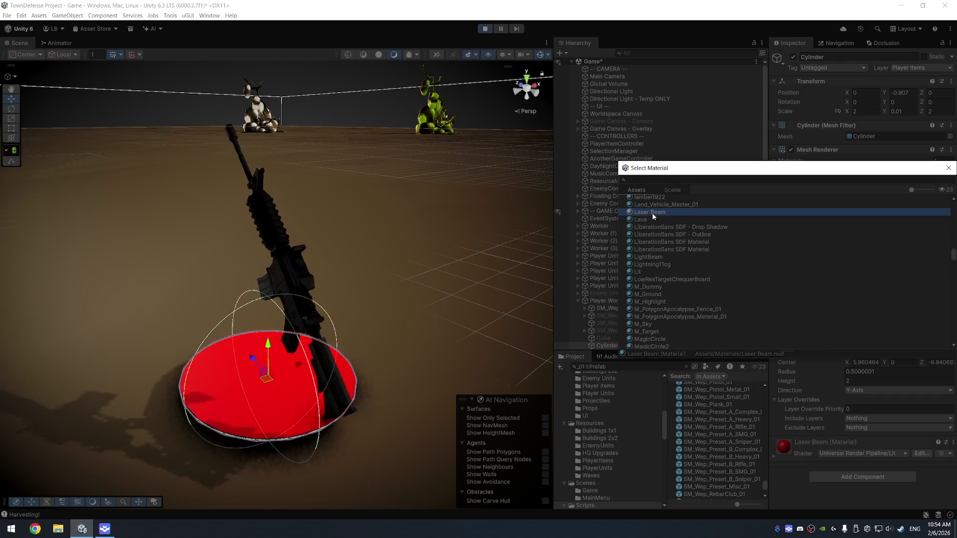
click(667, 220)
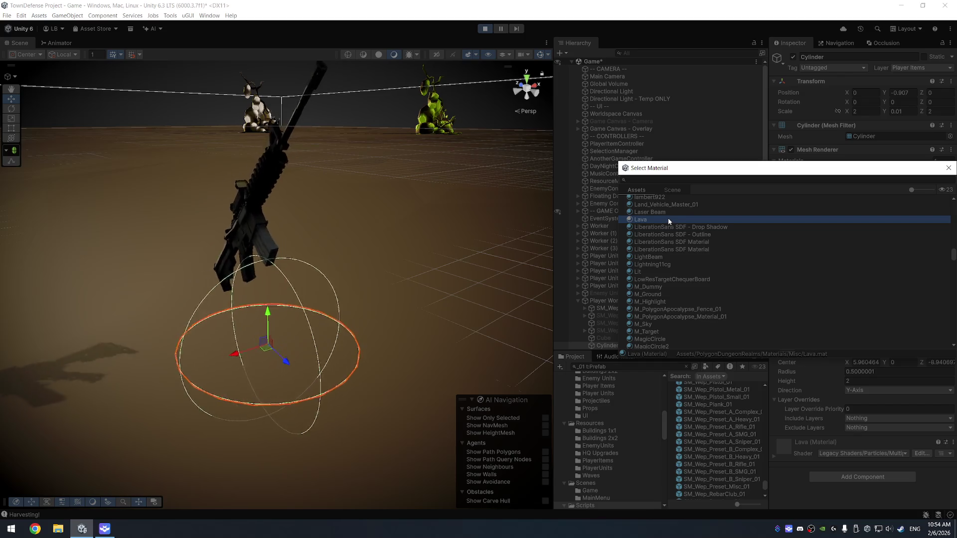
key(Up)
key(Up)
key(Up)
key(Up)
key(Up)
key(Up)
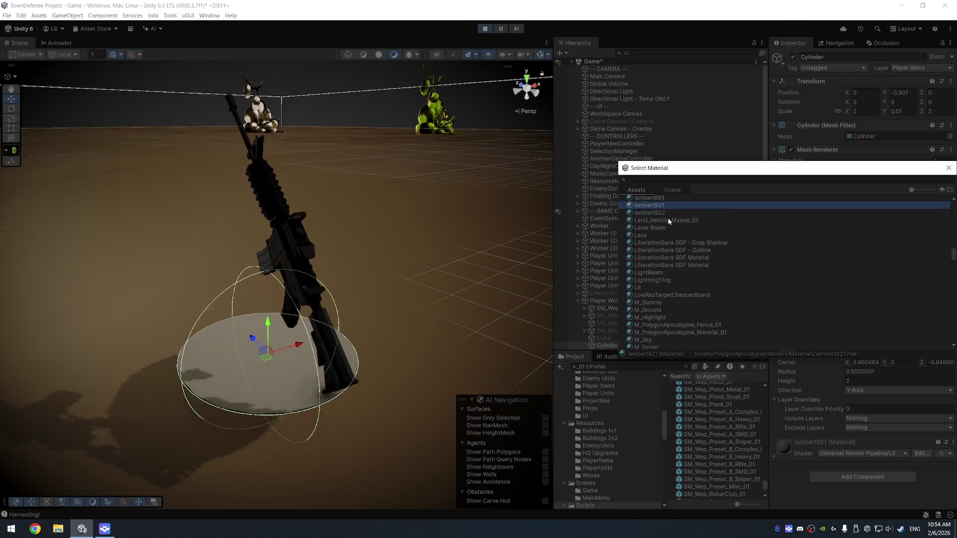
key(Up)
key(Up)
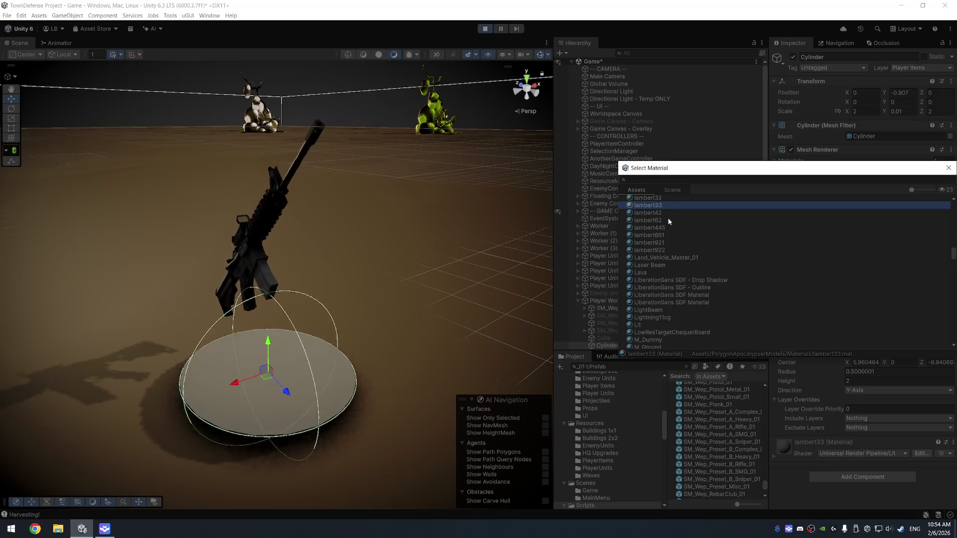
scroll(668, 221, up, 10)
scroll(678, 240, up, 3)
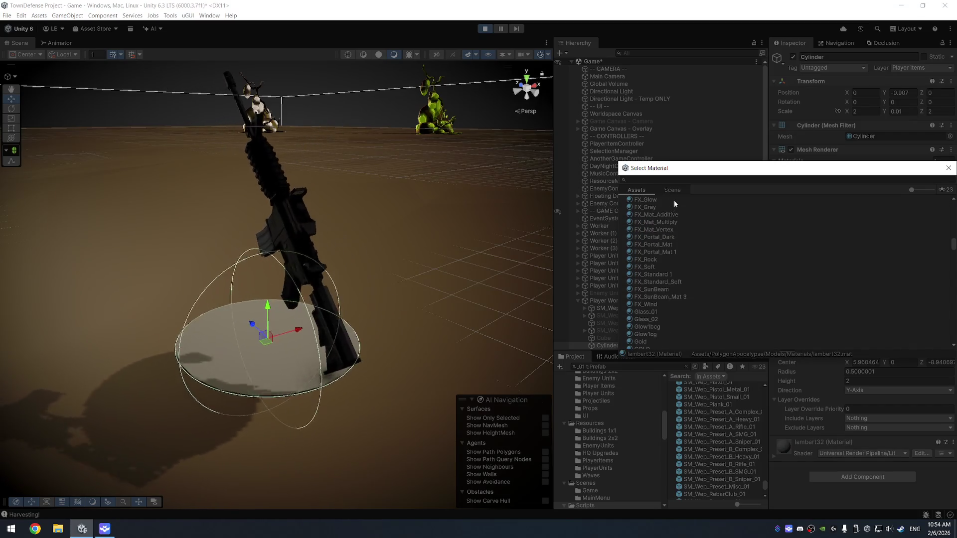
click(674, 204)
key(Down)
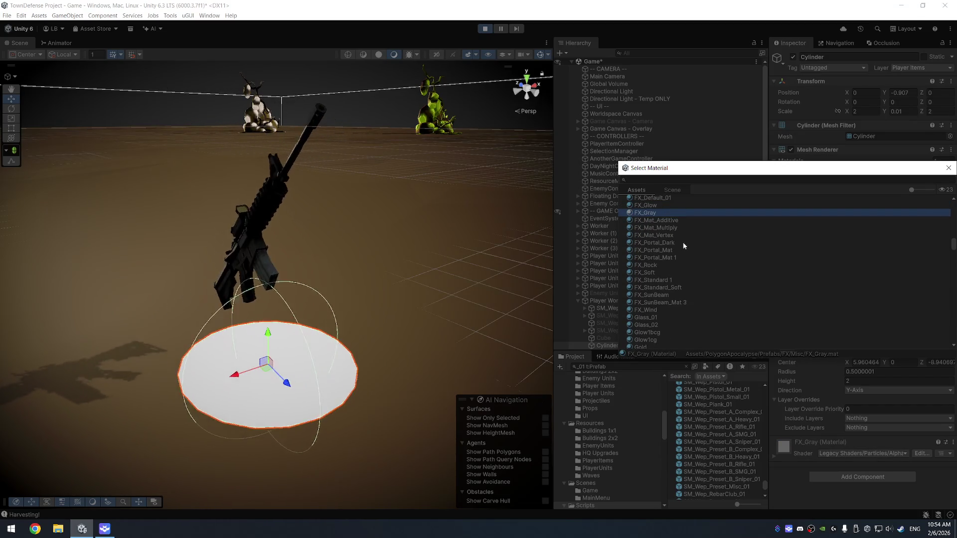
key(Up)
scroll(683, 247, up, 3)
click(680, 209)
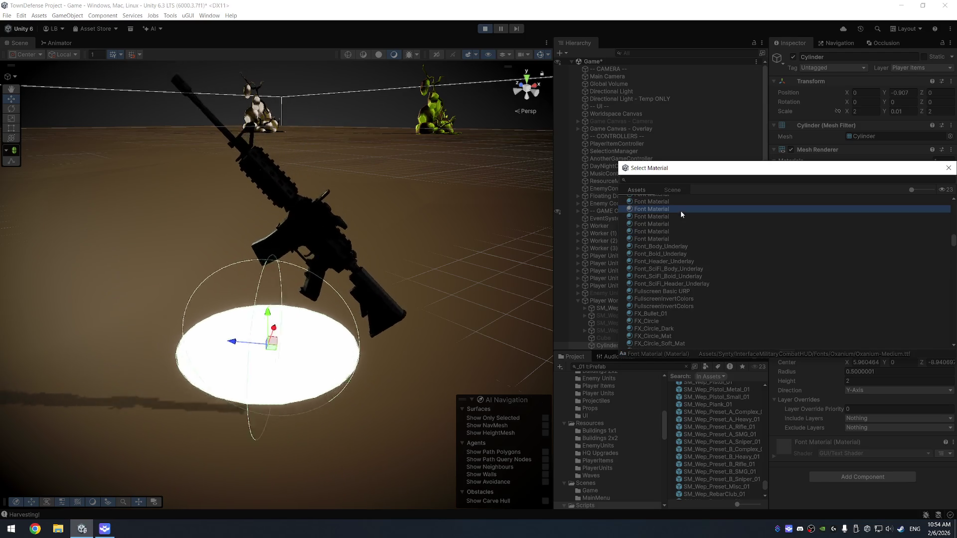
click(685, 269)
click(684, 291)
click(669, 313)
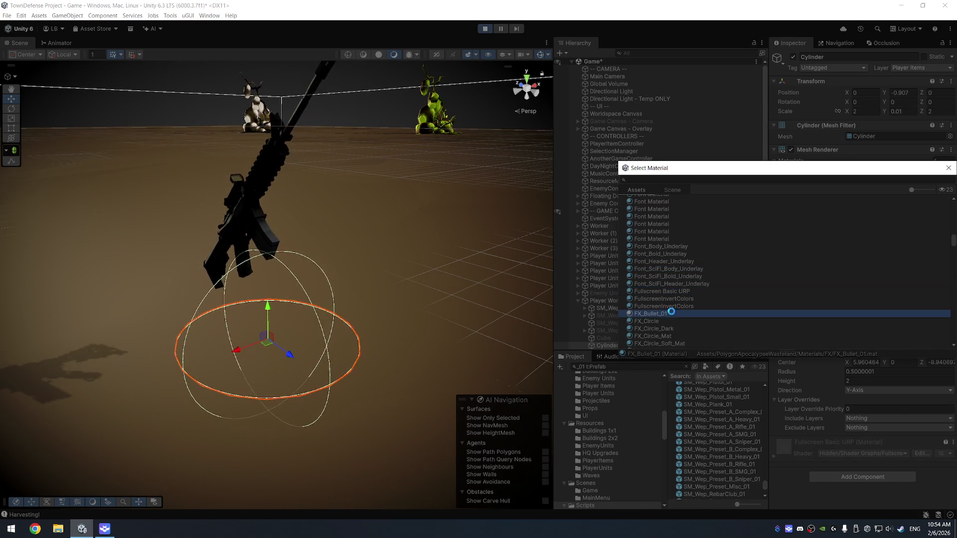
click(662, 321)
key(Down)
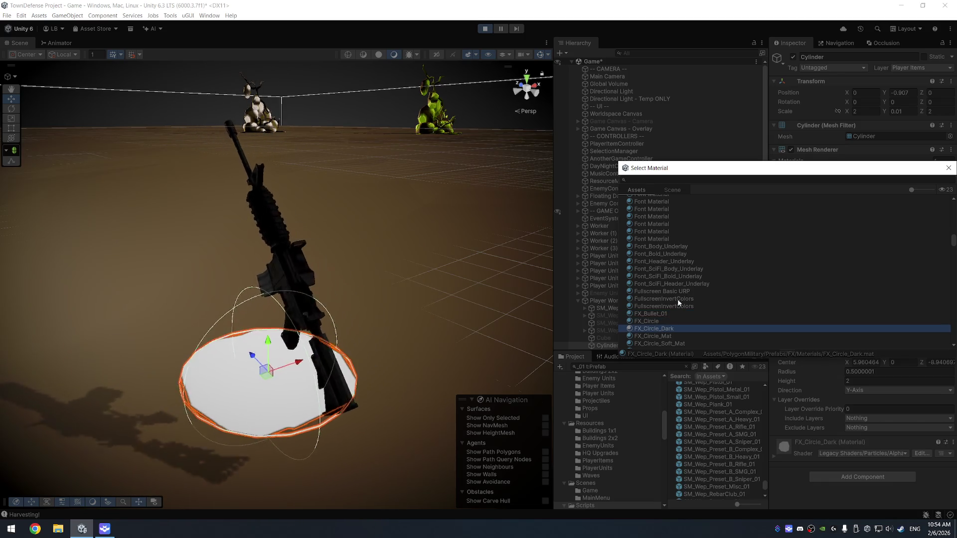
scroll(683, 294, up, 10)
scroll(686, 246, up, 5)
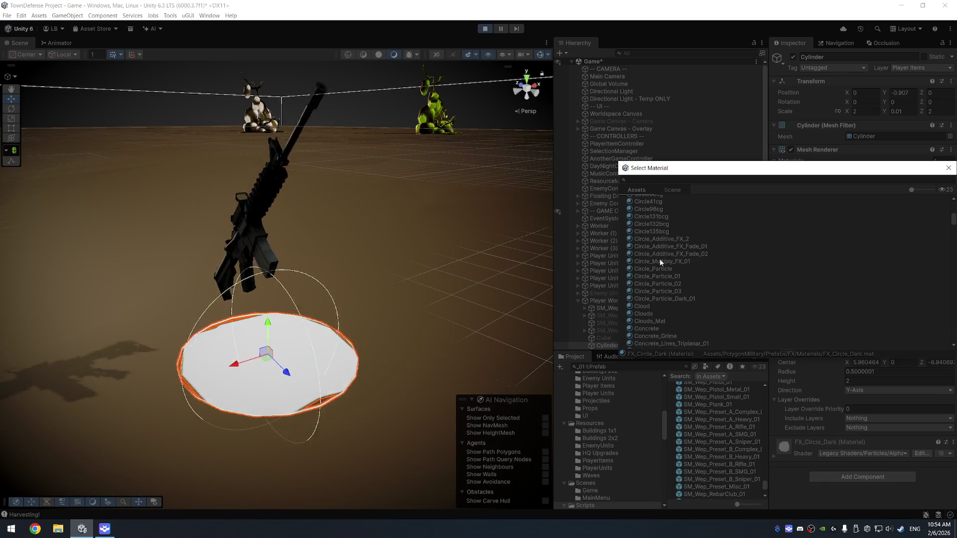
- Compare the Circle materials on the disc and apply Circle
click(660, 305)
key(Down)
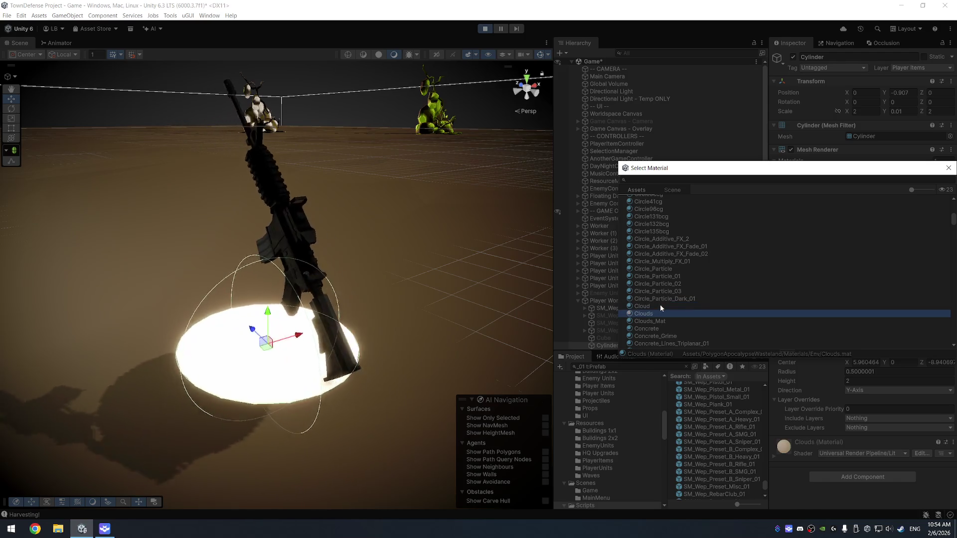
key(Up)
key(Up)
key(Up)
key(Up)
key(Up)
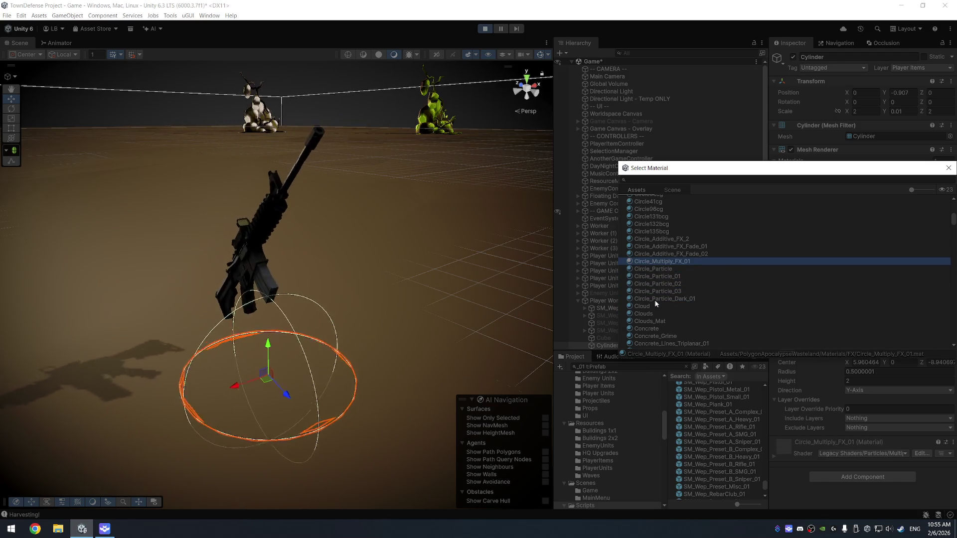
key(Up)
key(Up)
key(Up)
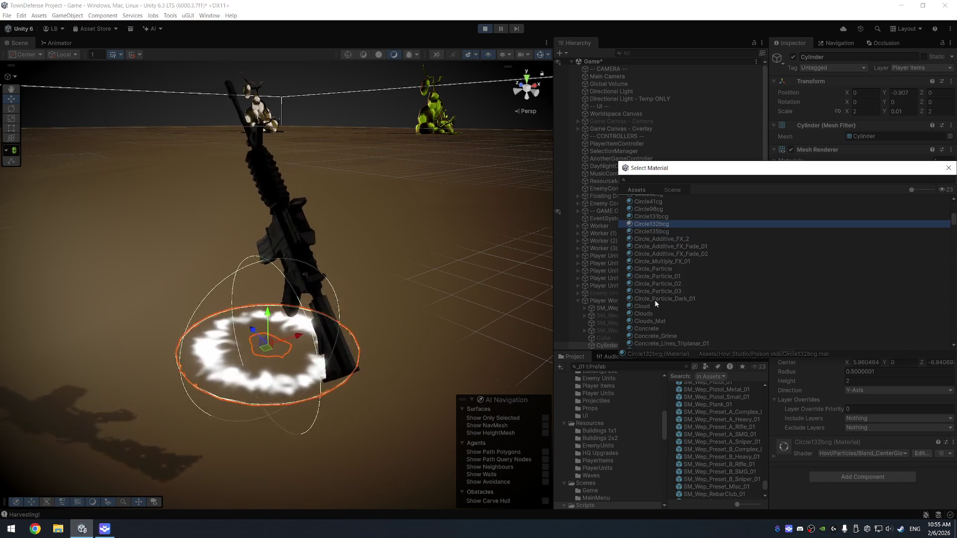
key(Up)
key(Up)
key(Up)
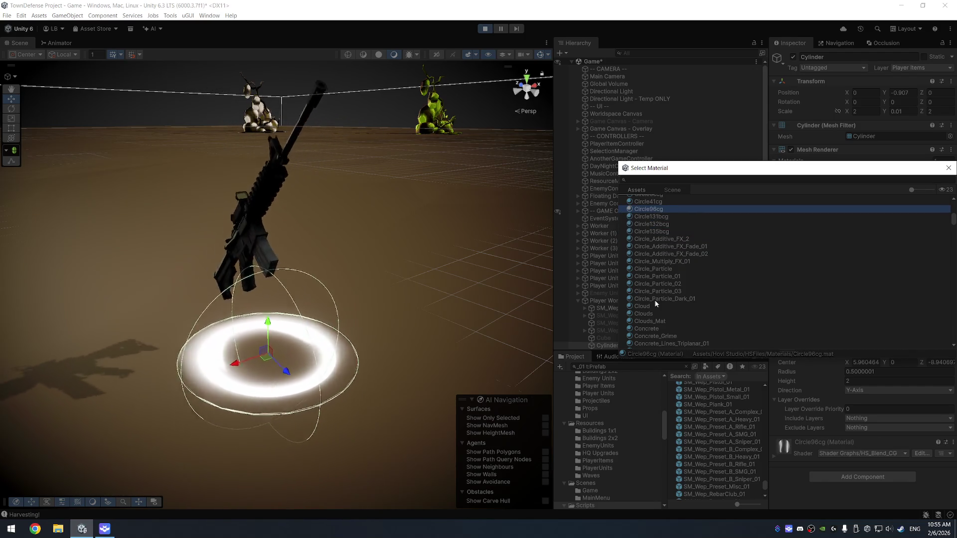
key(Up)
key(Up)
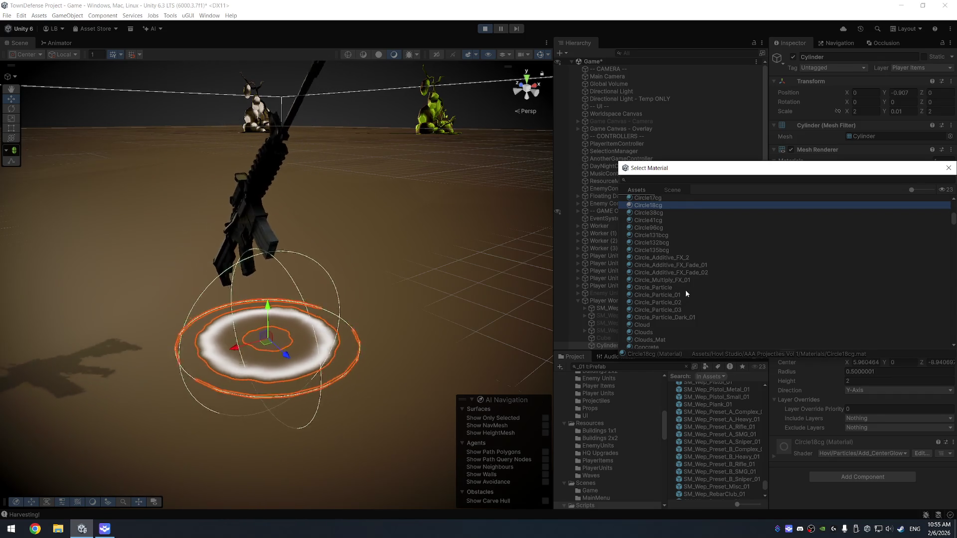
scroll(727, 268, up, 3)
click(669, 255)
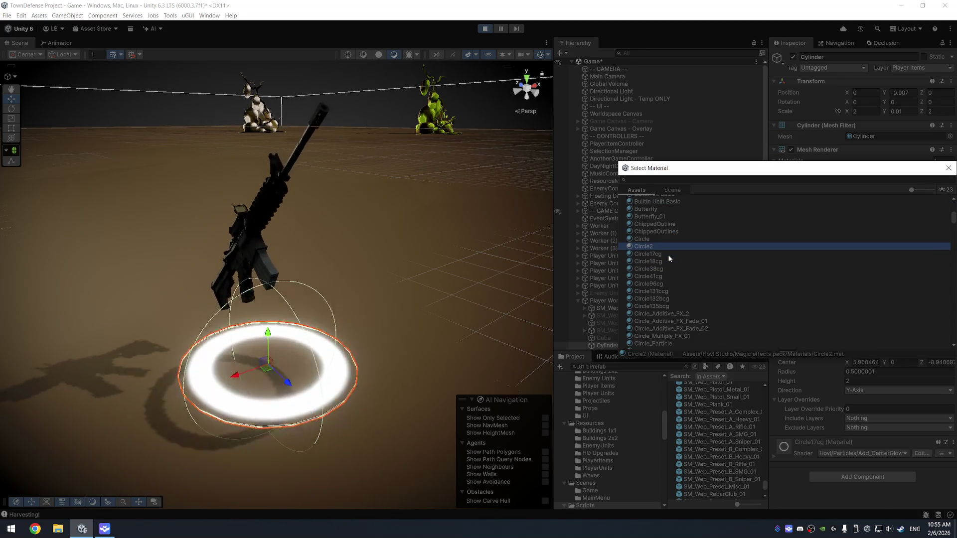
key(Up)
key(Up)
key(Down)
key(Down)
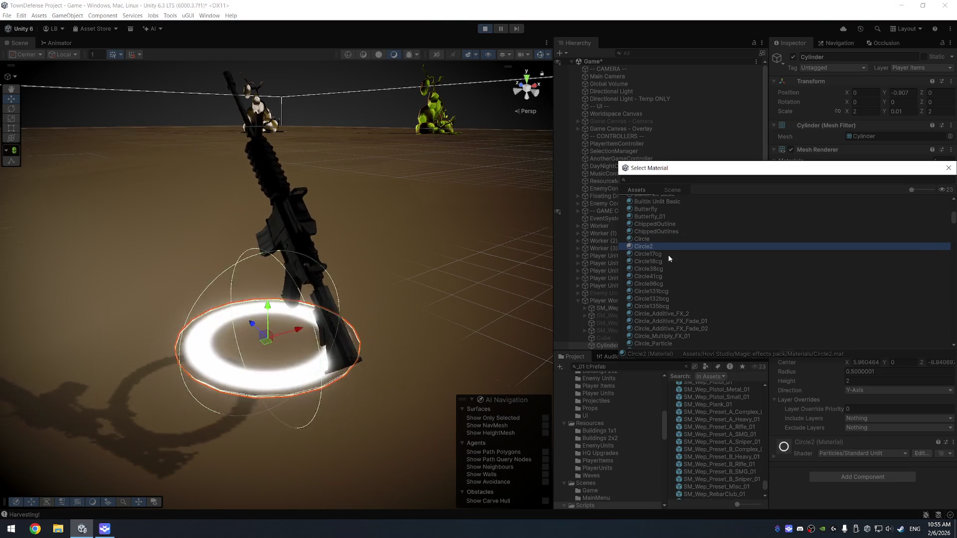
key(Up)
key(Up)
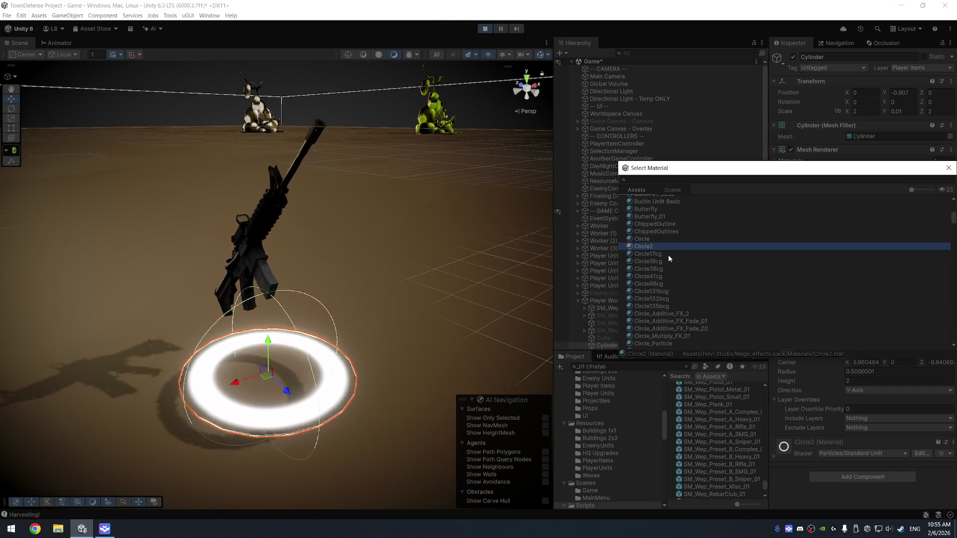
key(Return)
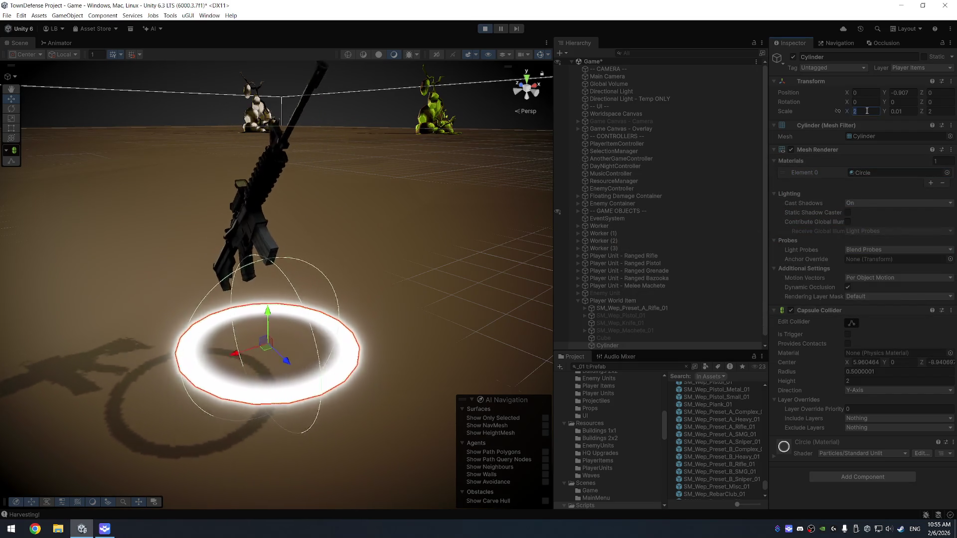
- Shrink the disc's X and Z scale to 1
text(1)
key(Tab)
key(Tab)
text(1)
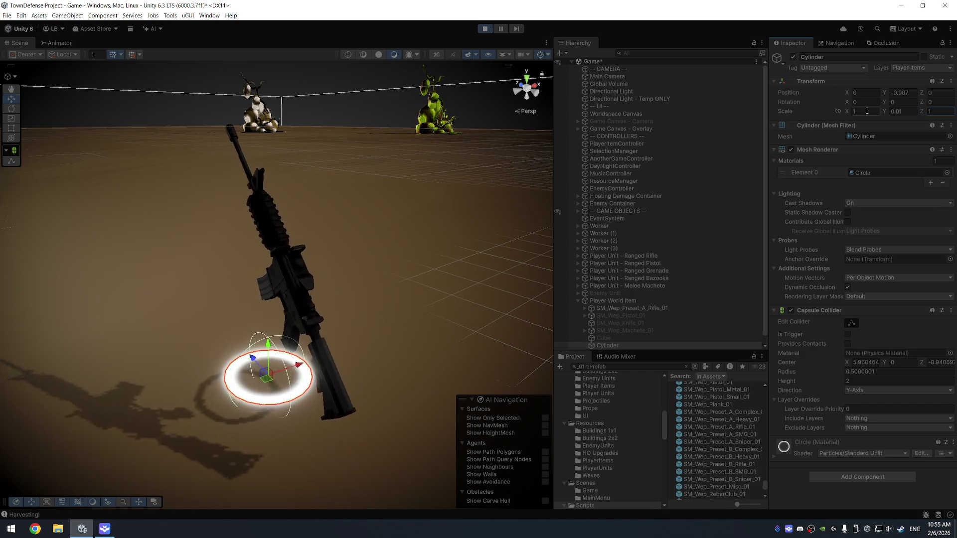
drag(551, 267, 687, 311)
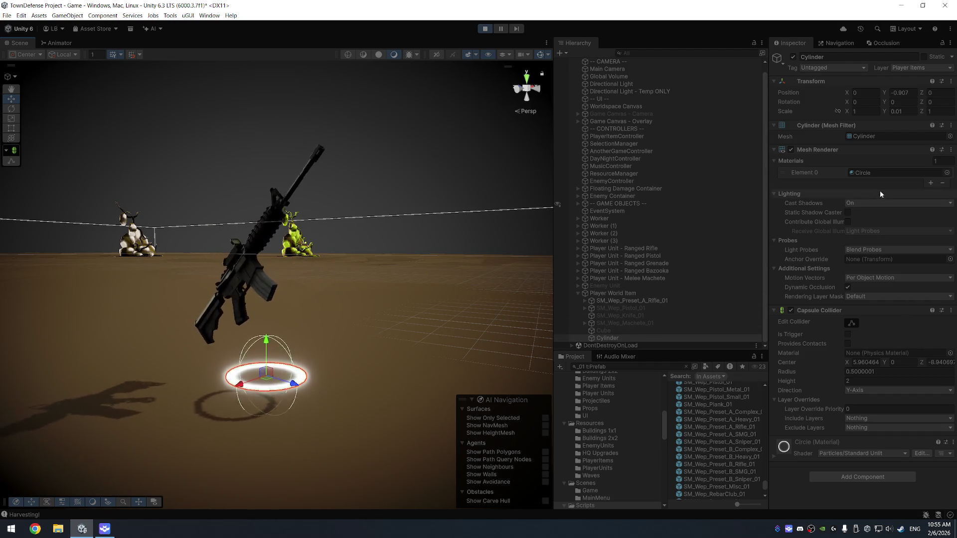
- Duplicate the Circle material and name the copy Item Base
click(867, 172)
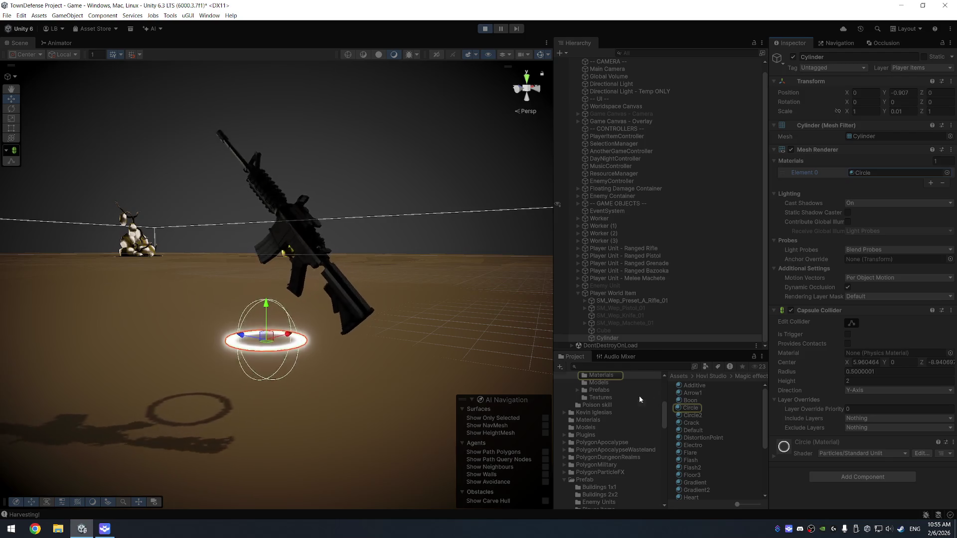
click(690, 407)
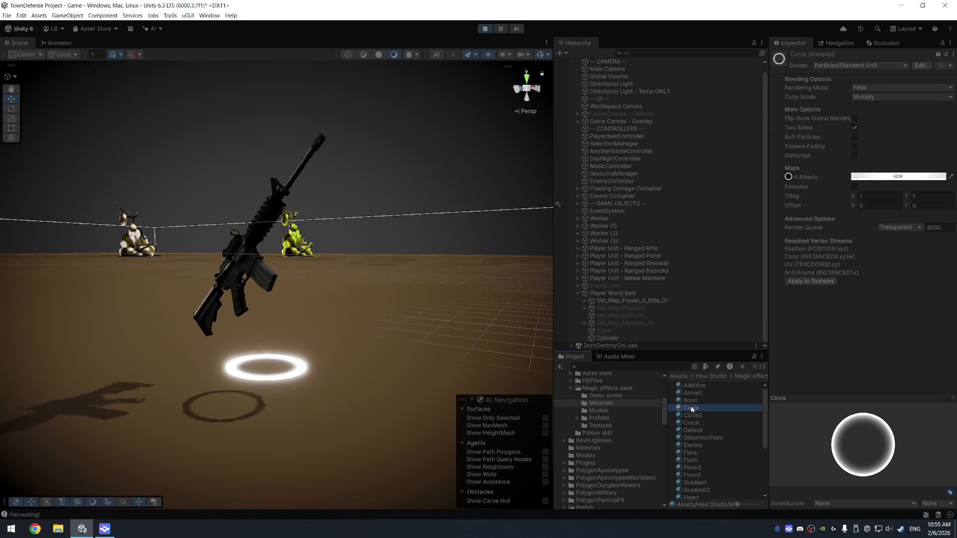
right_click(698, 409)
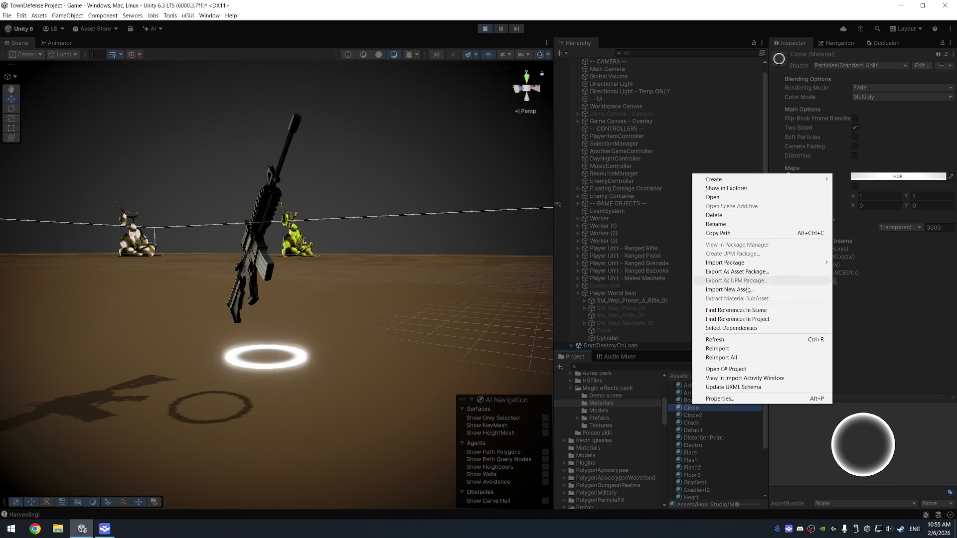
click(759, 225)
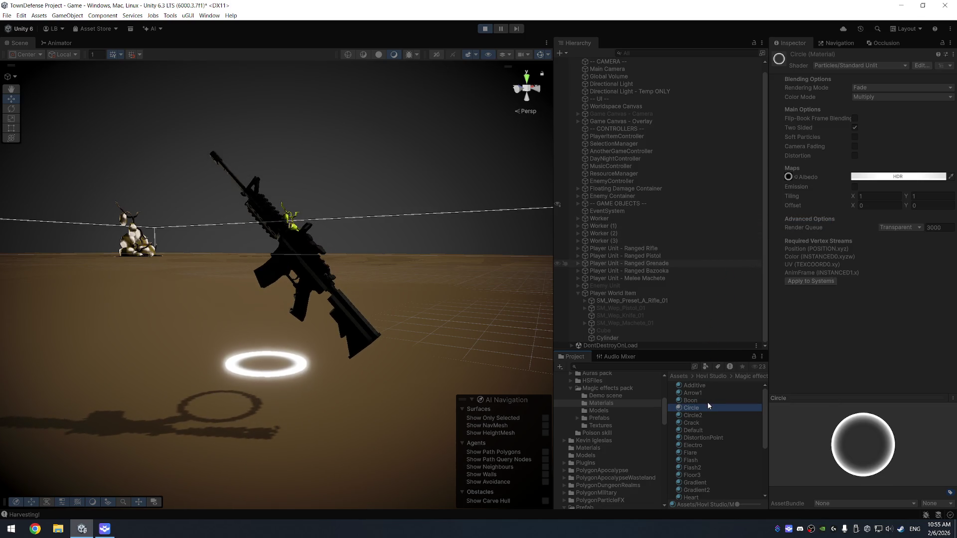
key(ctrl+d)
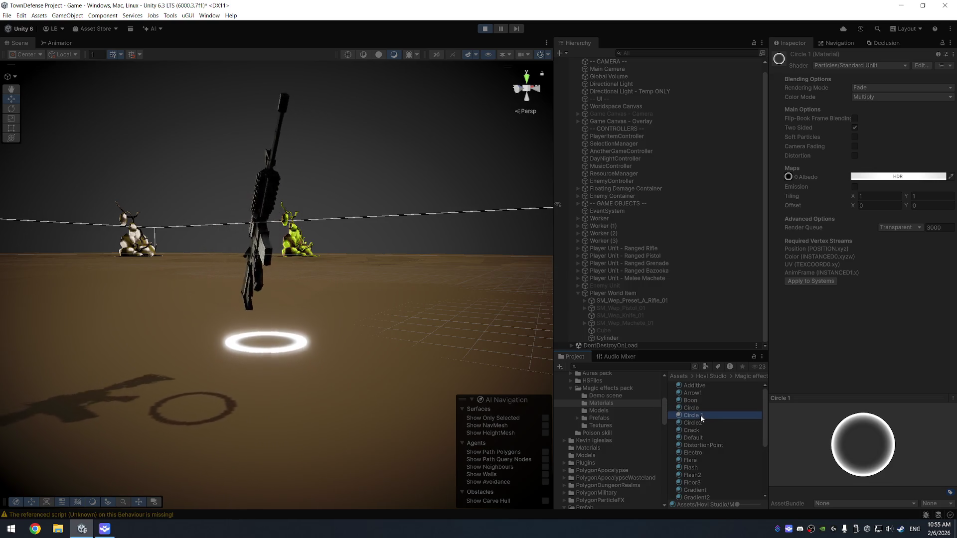
click(700, 415)
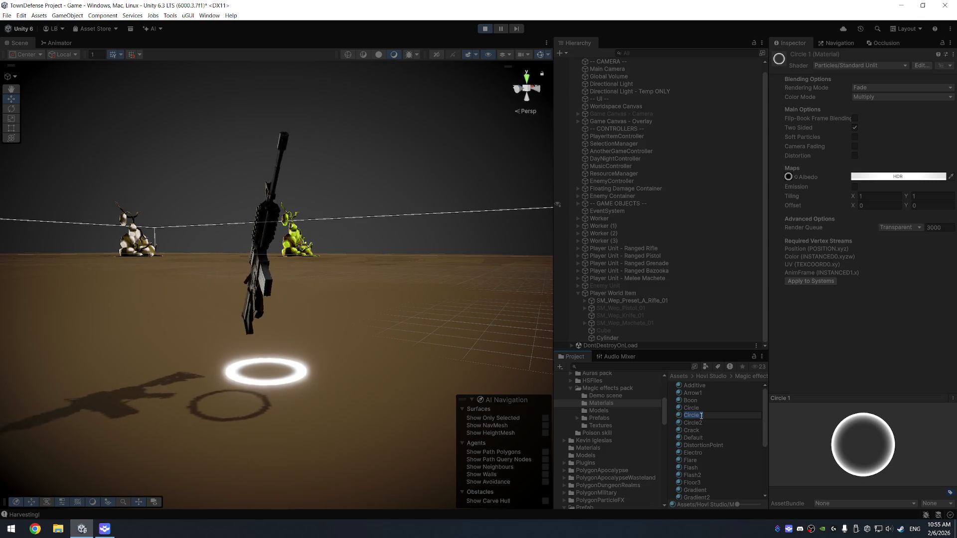
text(Item Base)
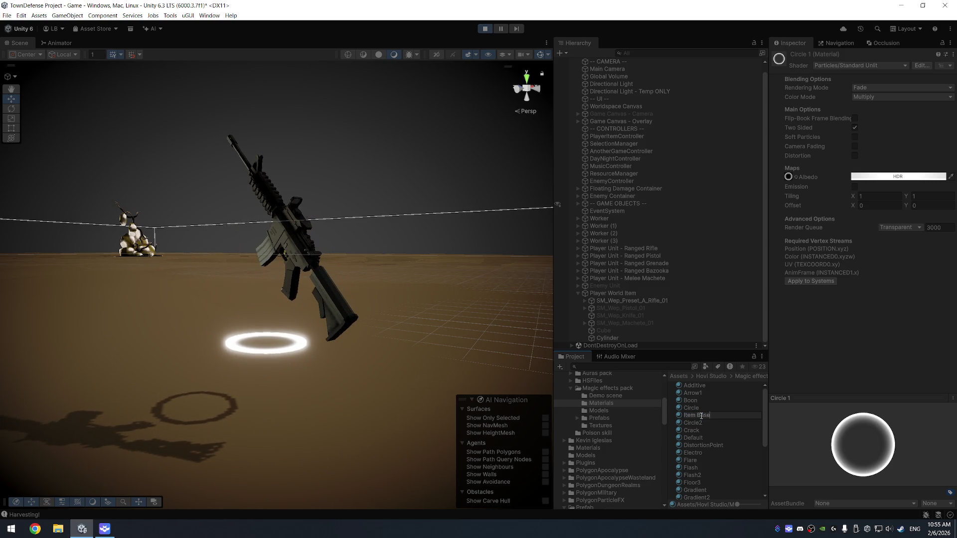
key(Return)
click(593, 449)
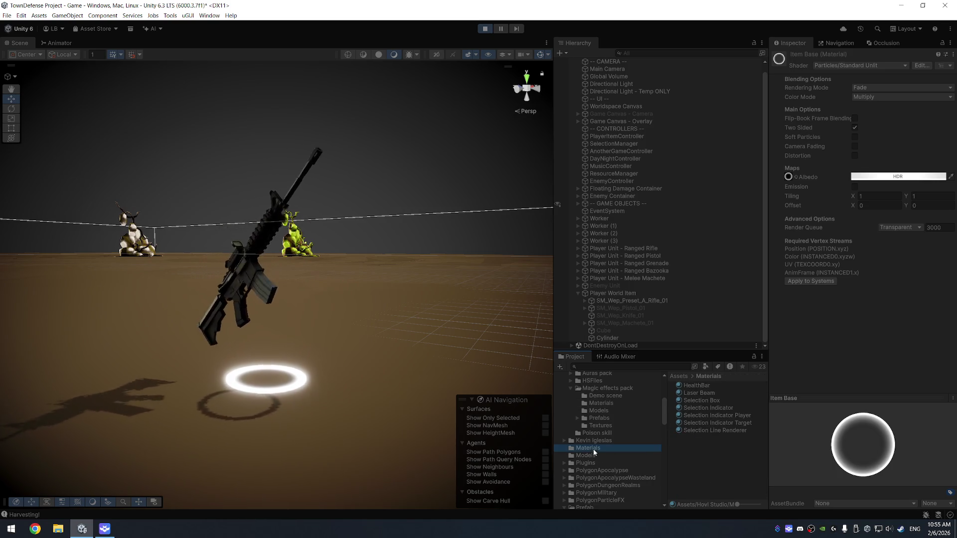
click(717, 456)
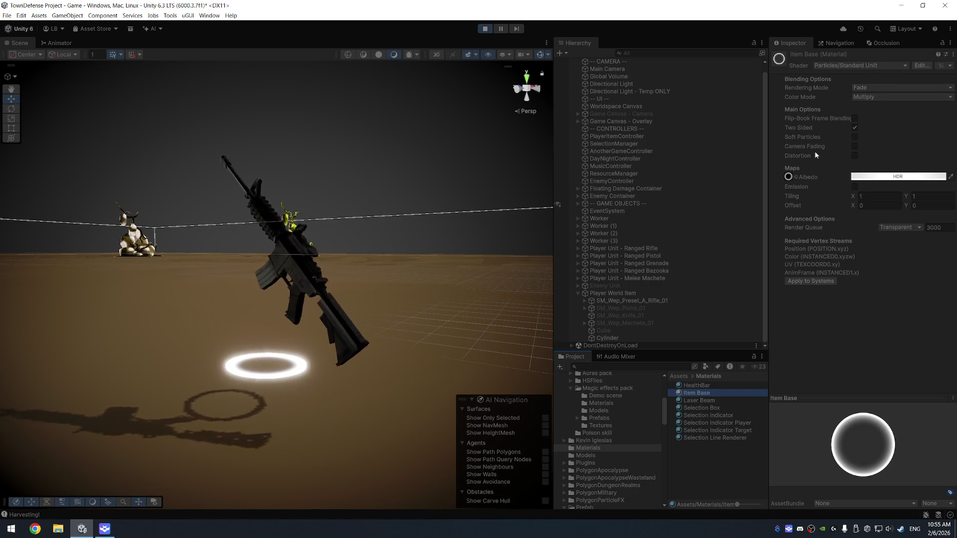
- Change the Item Base albedo colour to green (R0 G125 B4)
click(795, 178)
click(897, 176)
click(898, 177)
drag(908, 214, 875, 209)
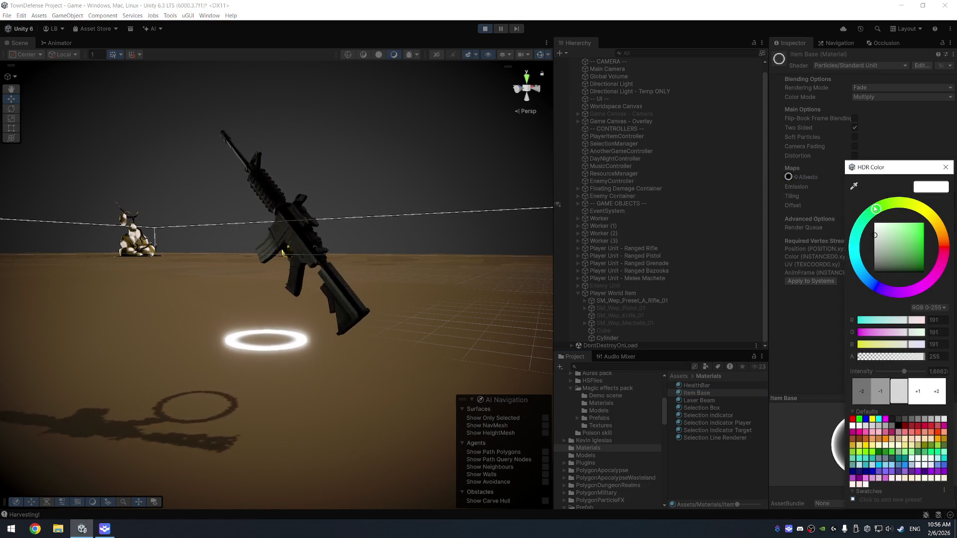
drag(892, 244, 934, 251)
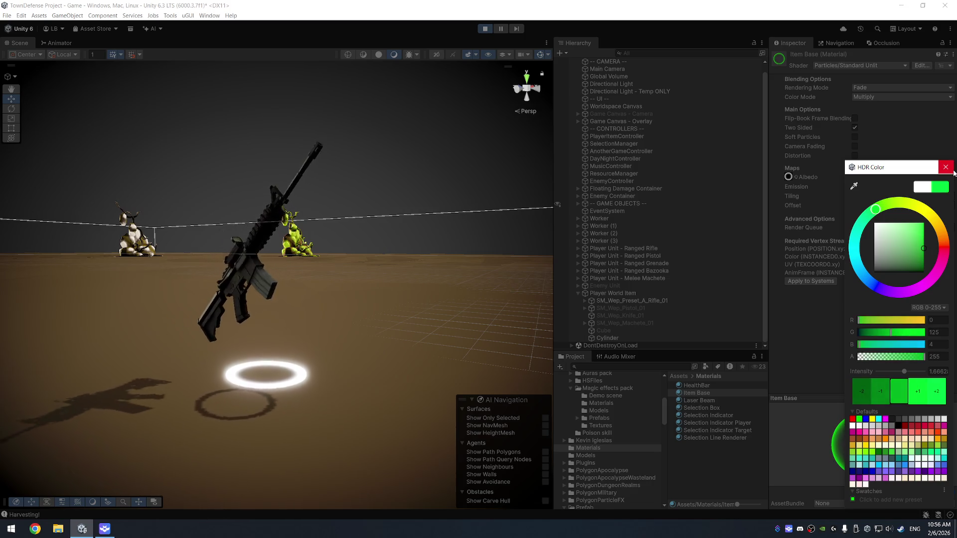
click(817, 309)
mouse_move(309, 235)
mouse_down()
mouse_move(345, 289)
mouse_move(394, 286)
mouse_up()
- Restore the white albedo on Item Base and set its Color Mode to Additive
click(855, 188)
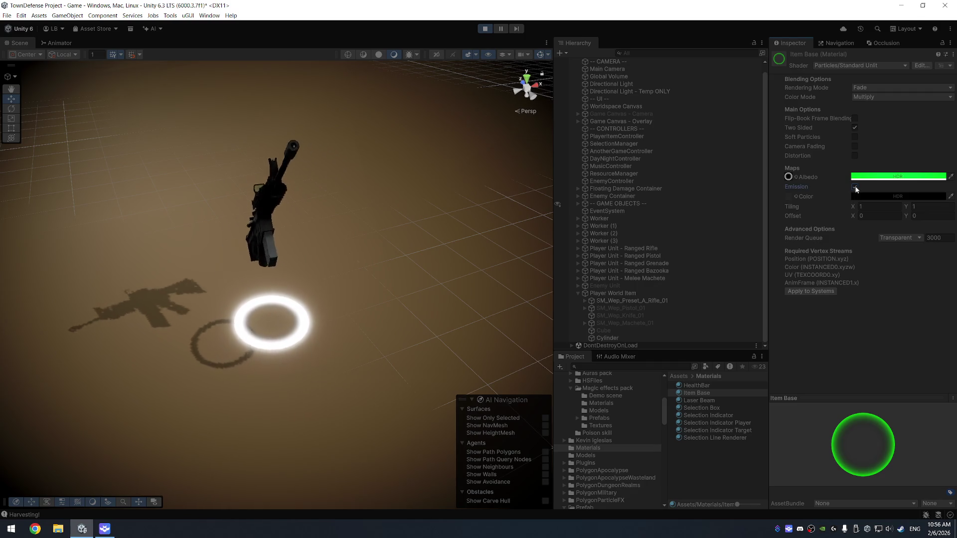
click(854, 188)
key(ctrl+z)
key(ctrl+z)
key(ctrl+z)
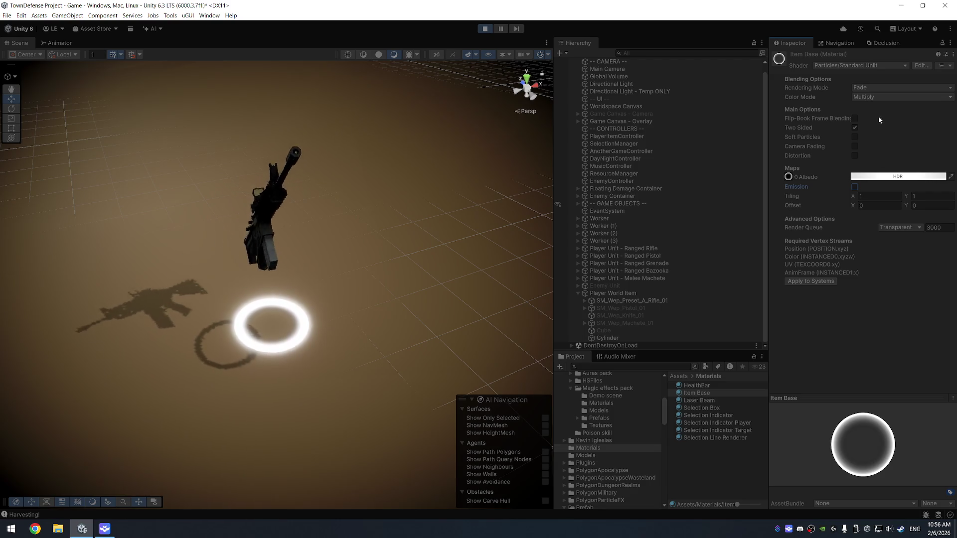
click(875, 97)
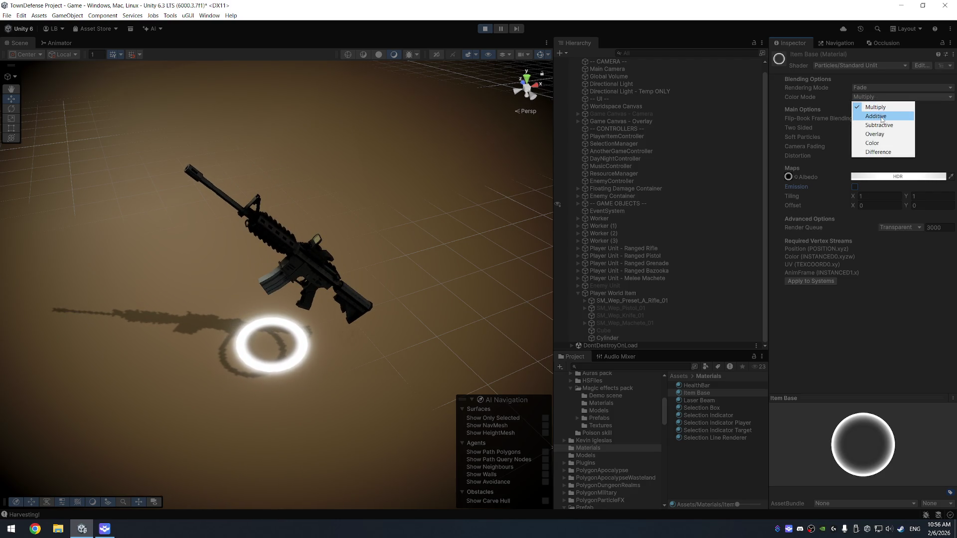
click(876, 119)
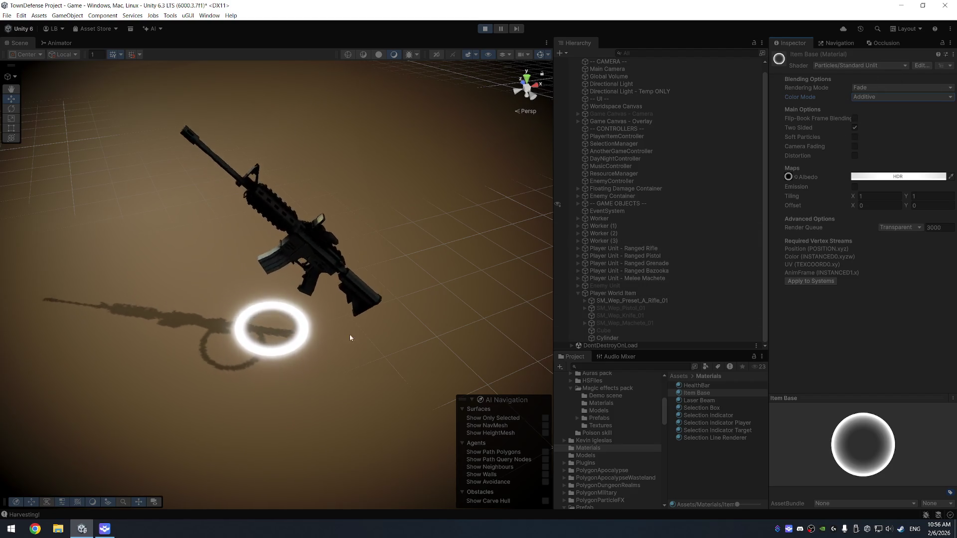
- Assign the Item Base material to the Cylinder ring, then reselect Item Base
click(304, 341)
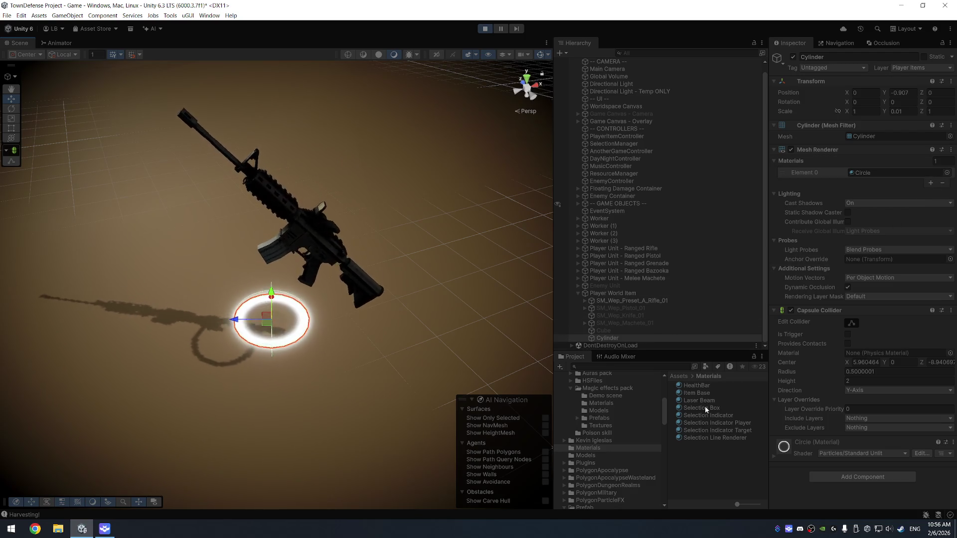
drag(820, 269, 893, 172)
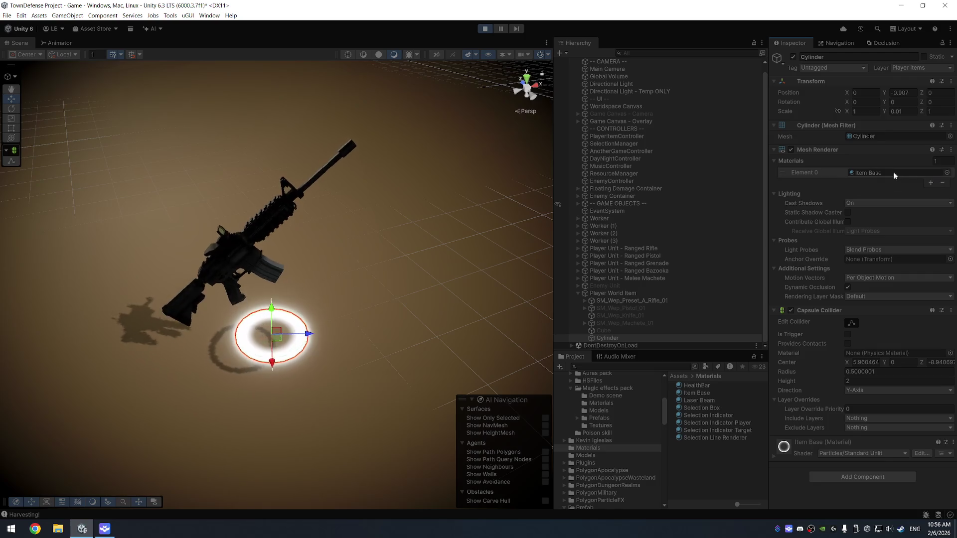
click(695, 393)
click(895, 97)
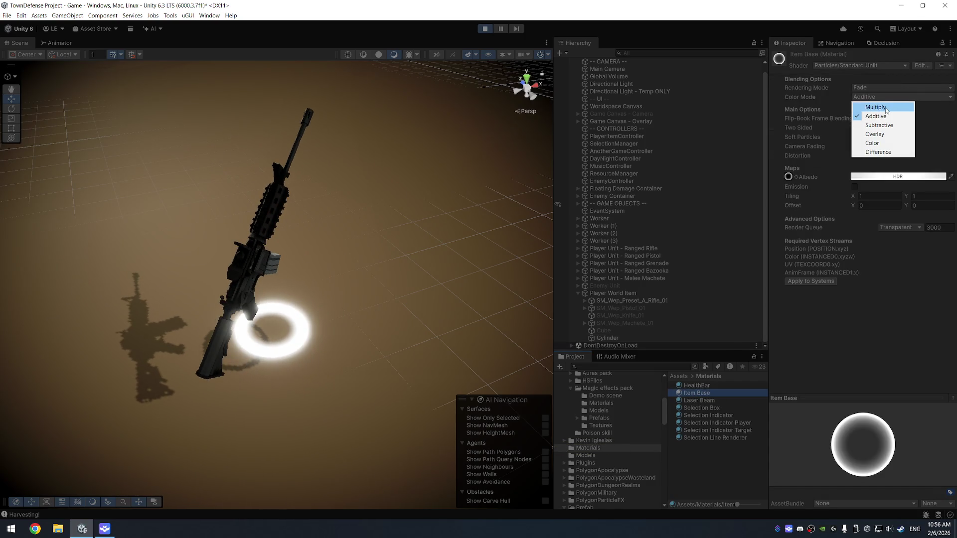
- Set Item Base Color Mode to Multiply with a bright green albedo
click(884, 105)
click(909, 180)
click(880, 213)
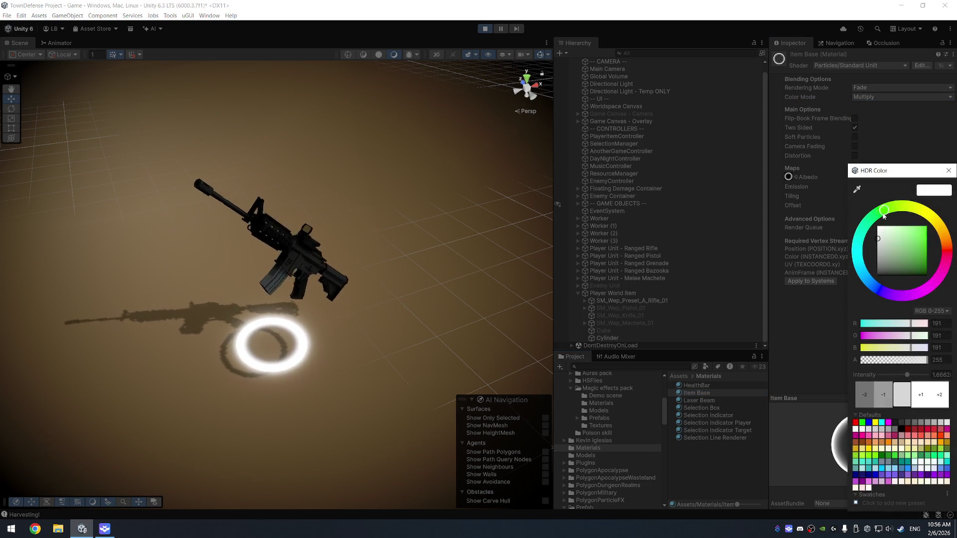
click(926, 241)
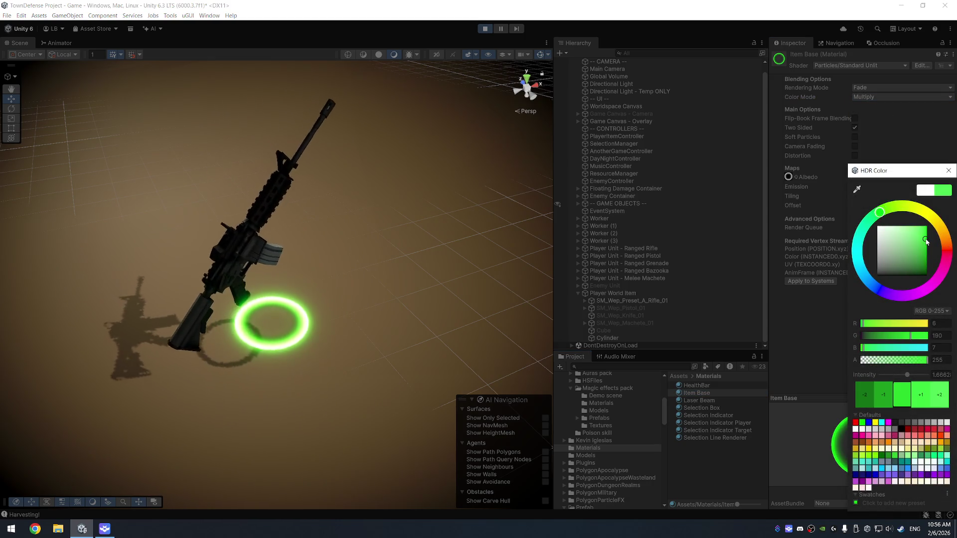
drag(926, 242, 933, 227)
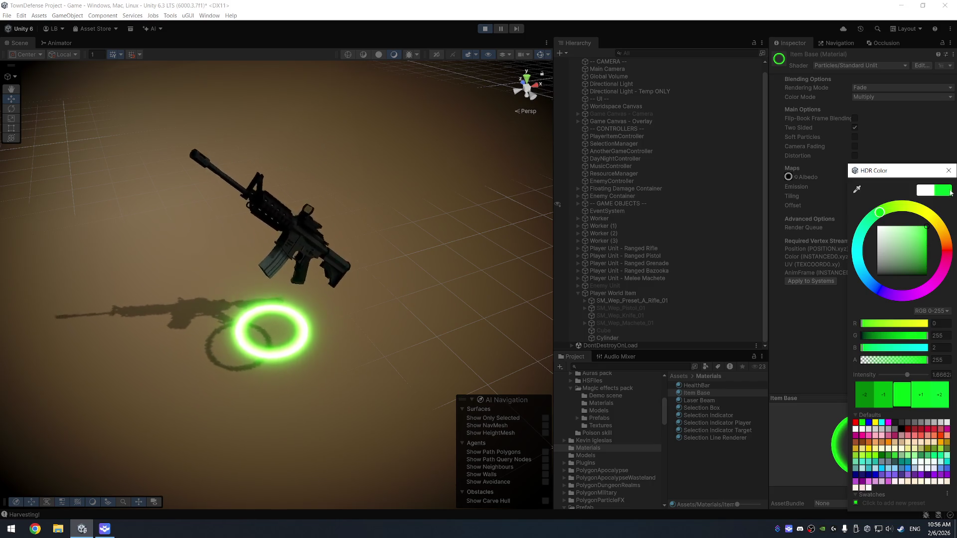
click(949, 170)
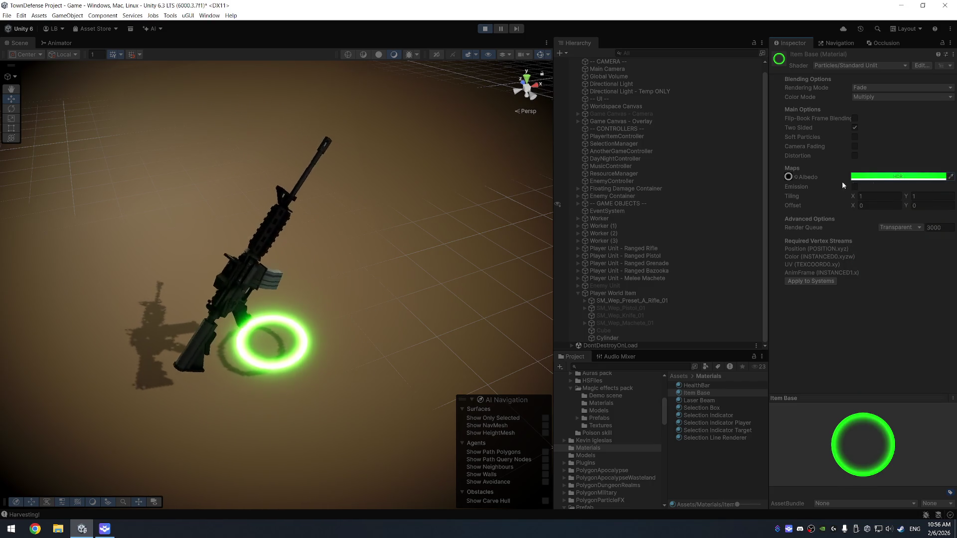
- Set the green glow intensity to 2.0832 and enable Soft Particles
click(893, 182)
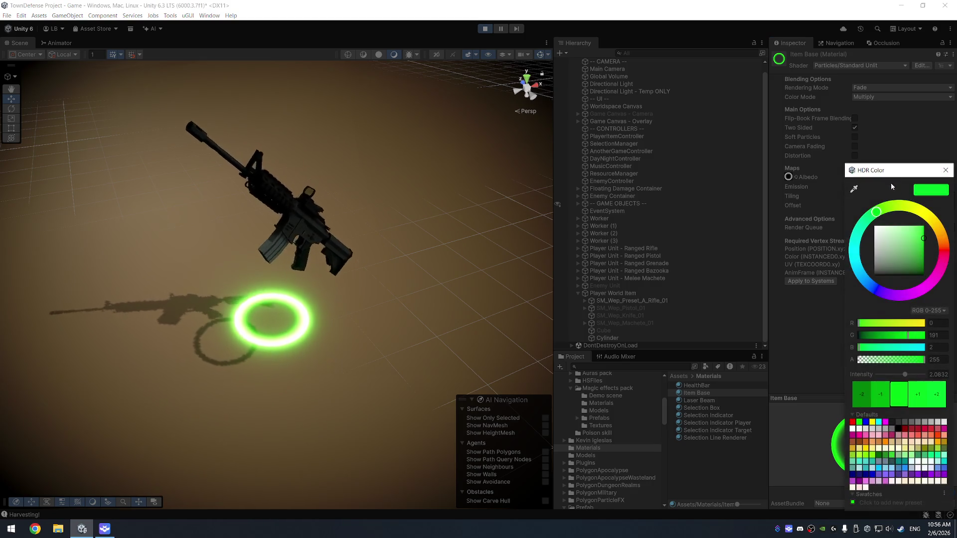
click(878, 394)
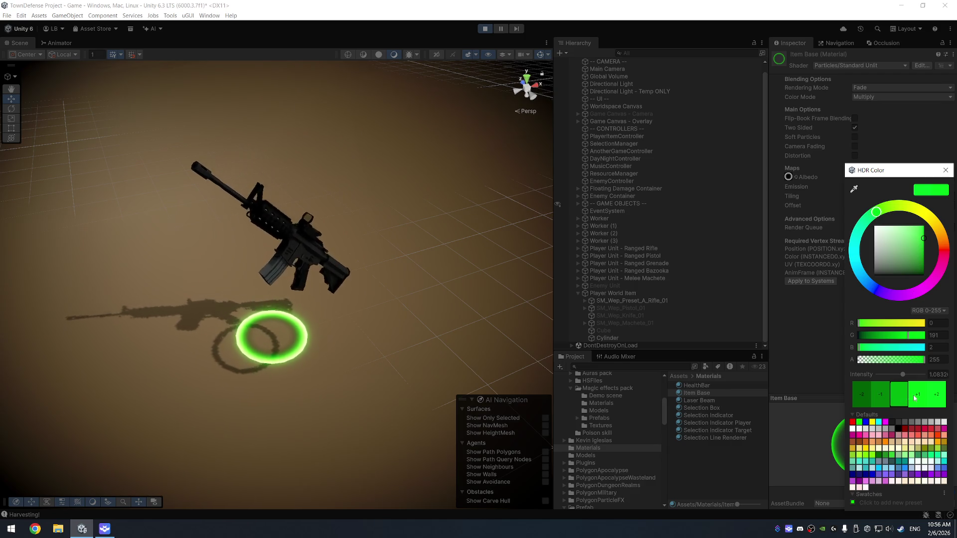
click(915, 397)
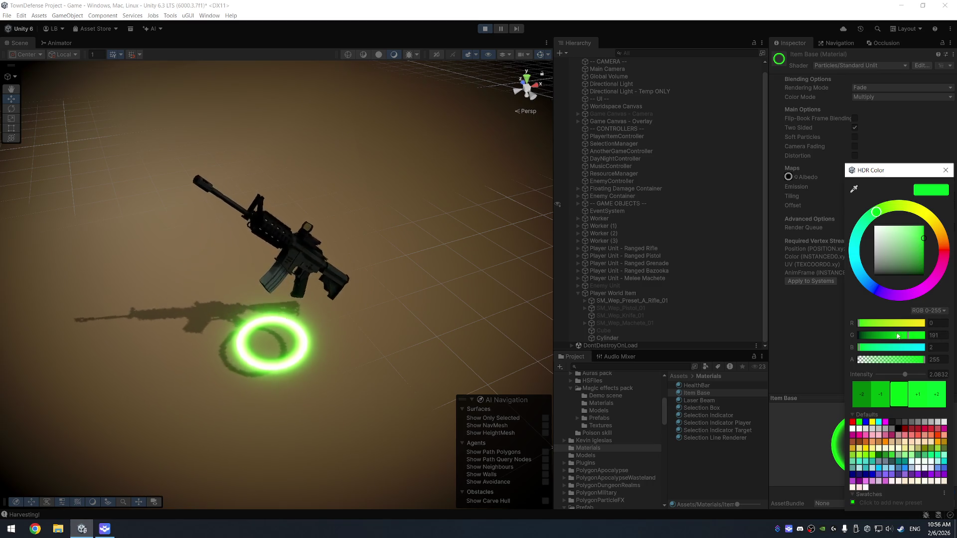
click(835, 194)
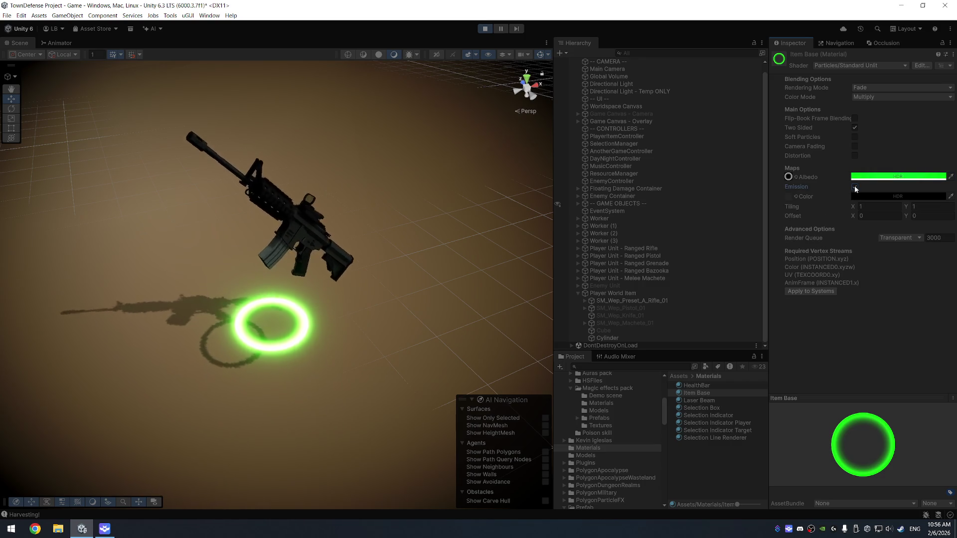
click(854, 138)
- Reduce the Item Base far fade to 0.32, leaving distortion, camera fading, two-sided and soft particles off
mouse_move(849, 154)
mouse_down()
mouse_move(755, 168)
mouse_move(818, 161)
mouse_up()
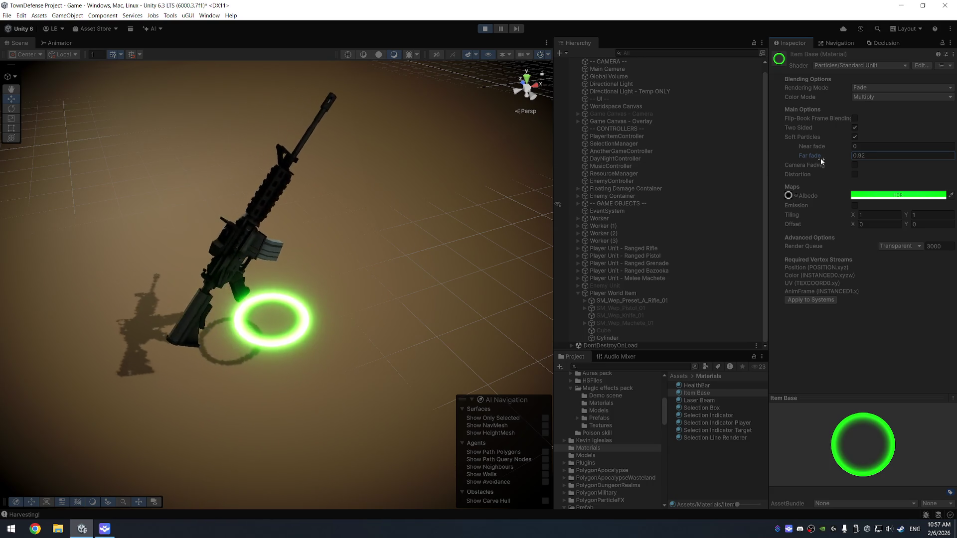
click(854, 175)
click(854, 175)
click(854, 166)
click(854, 166)
click(855, 128)
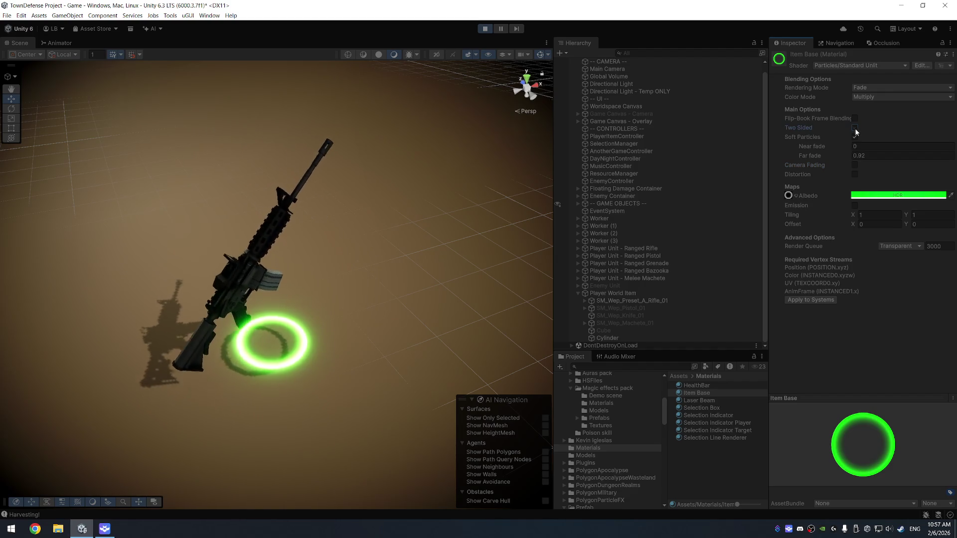
click(854, 137)
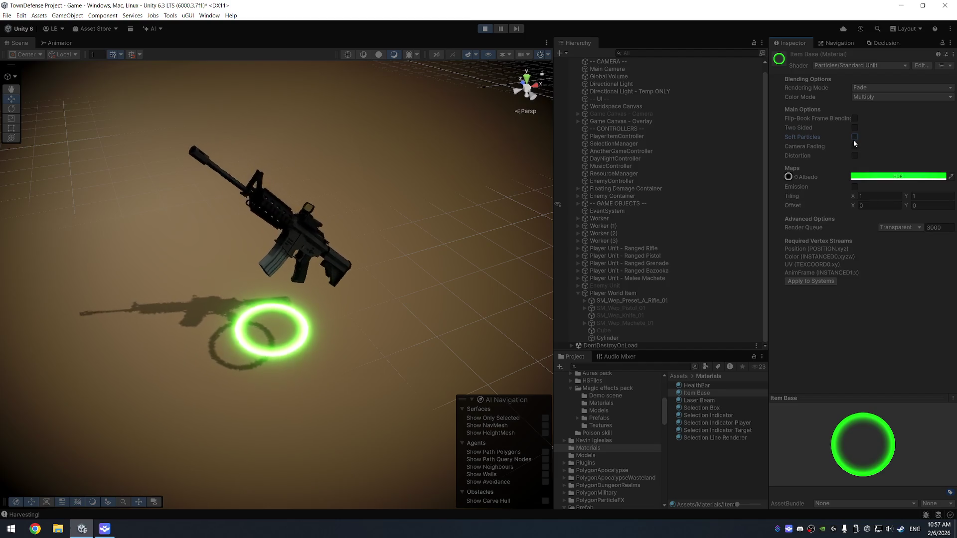
- Try the Subtractive, Overlay, Color and Difference colour modes on the Item Base material
click(872, 97)
click(872, 125)
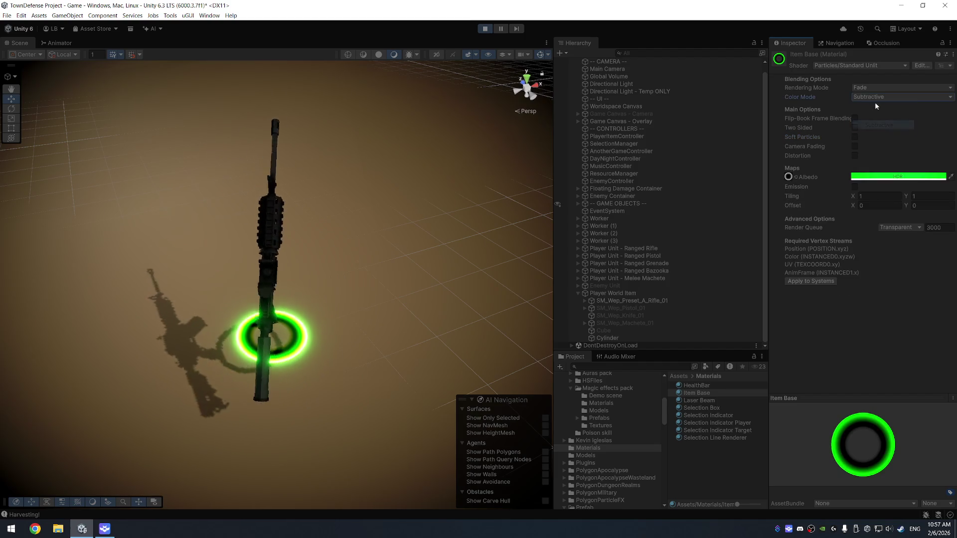
click(875, 98)
click(875, 134)
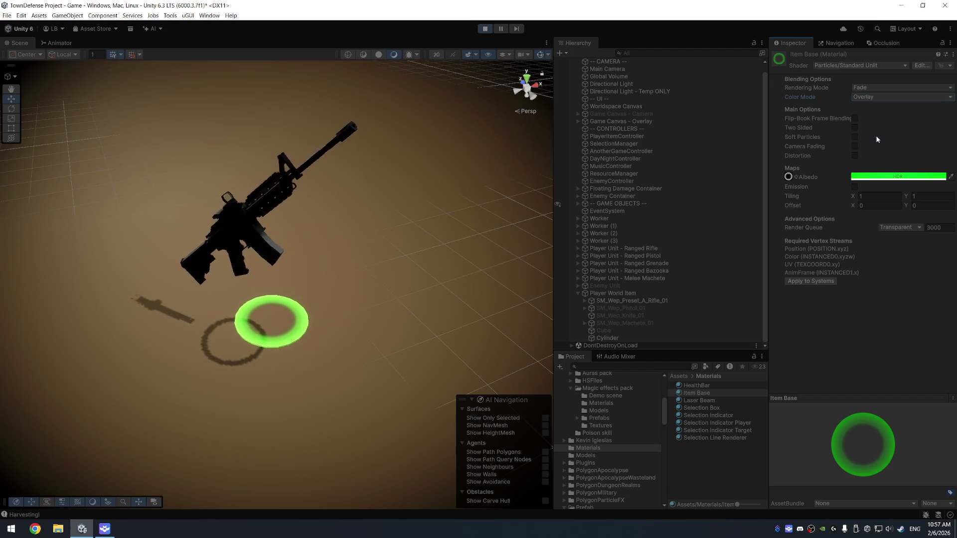
click(870, 97)
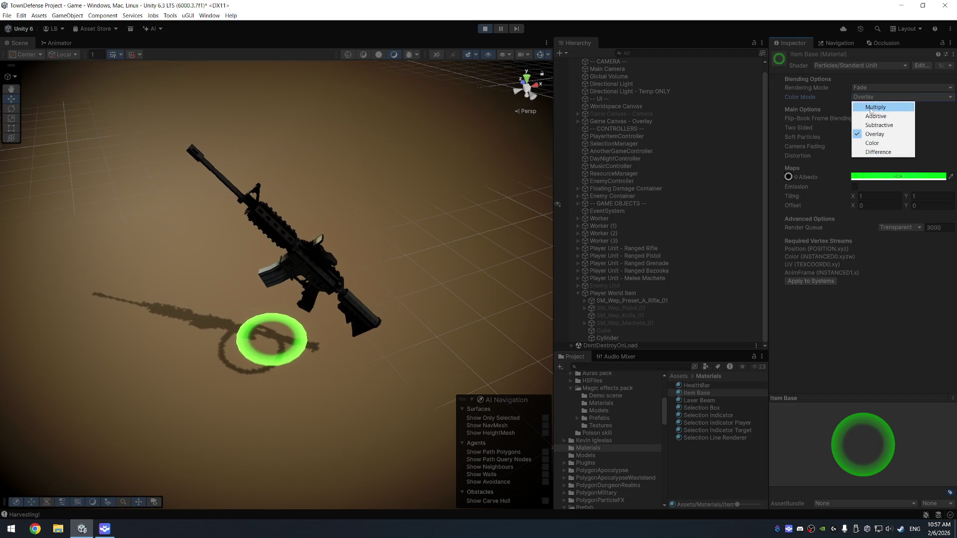
click(875, 142)
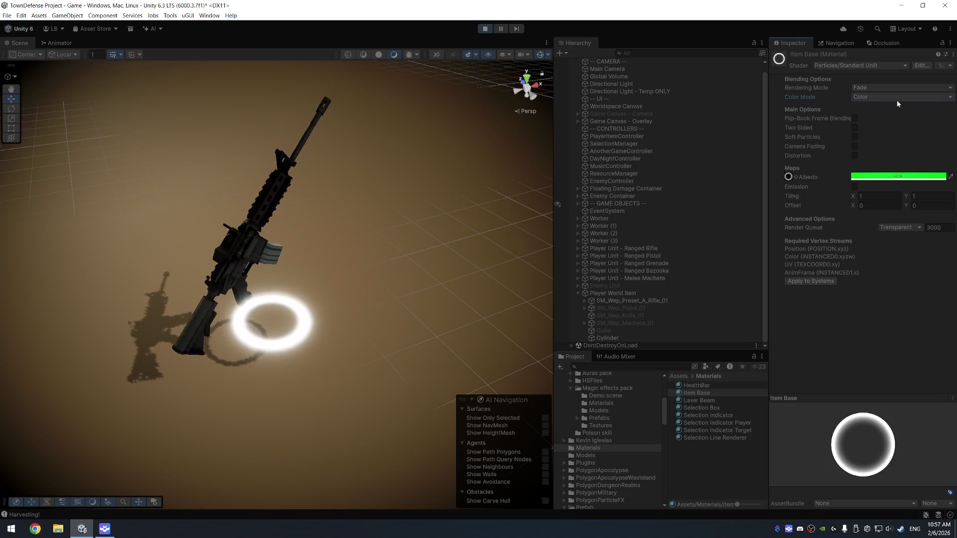
click(872, 96)
click(878, 152)
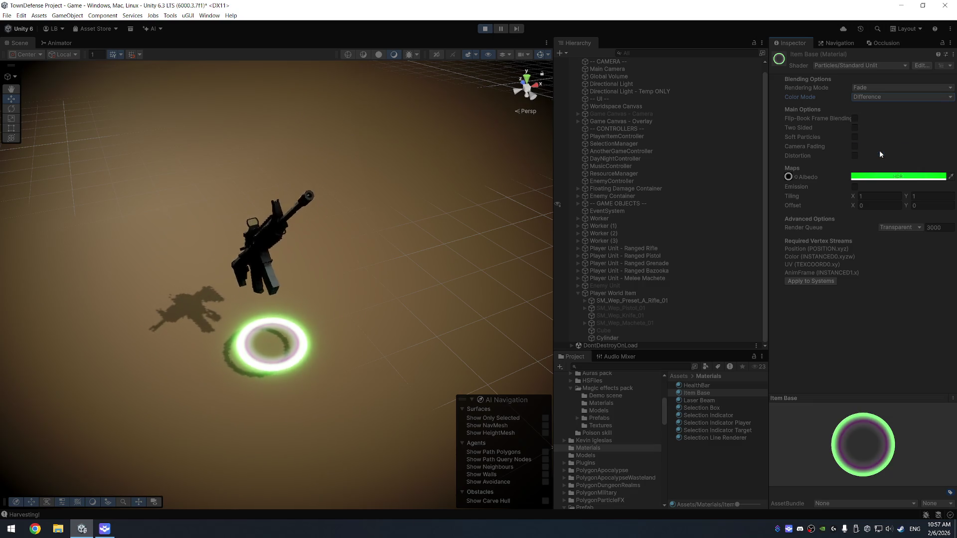
- Compare Additive, Subtractive and Overlay colour modes, then settle on Multiply
click(878, 98)
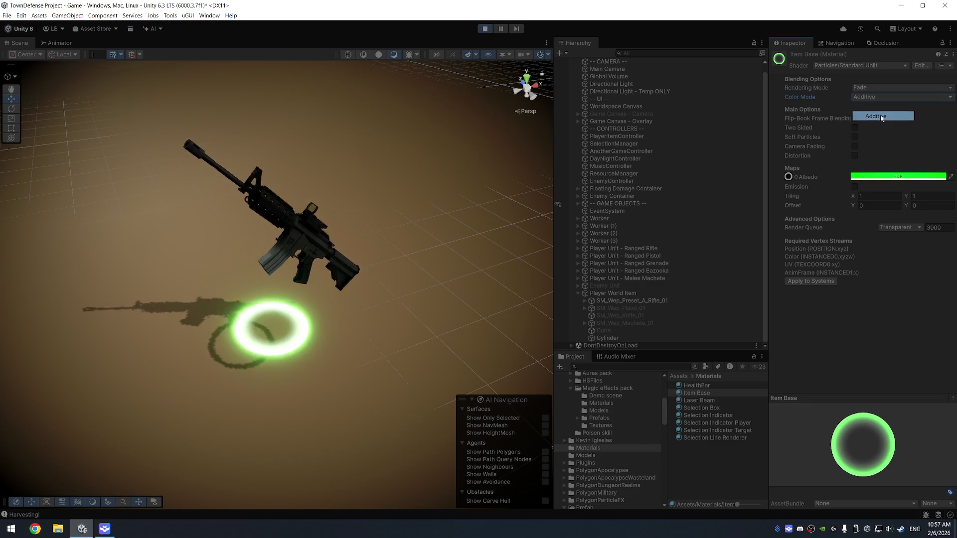
click(881, 116)
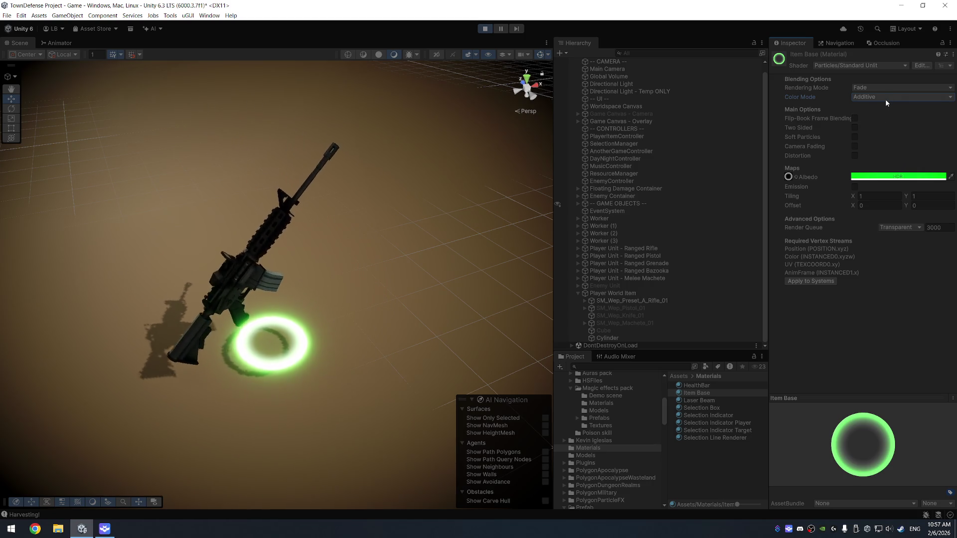
click(887, 99)
click(883, 125)
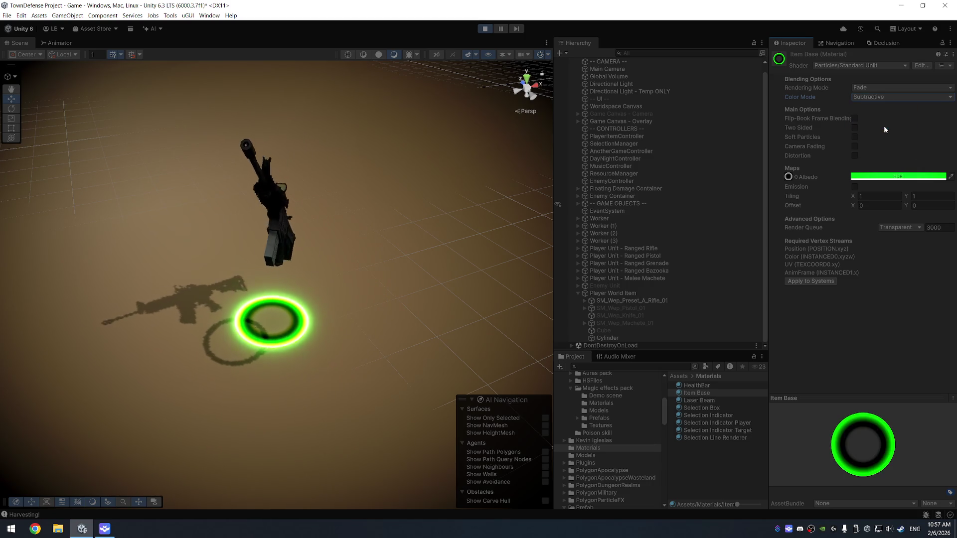
click(883, 97)
click(866, 135)
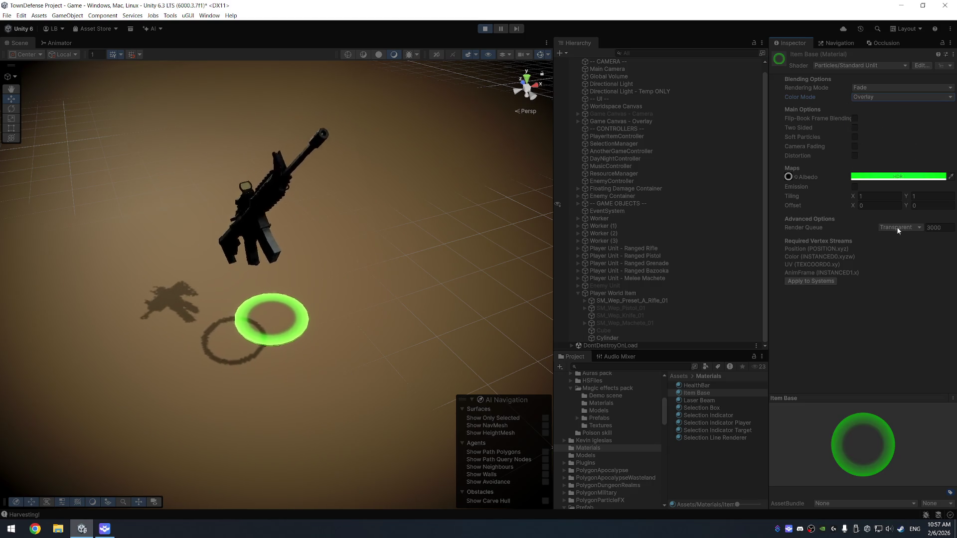
click(877, 97)
click(880, 108)
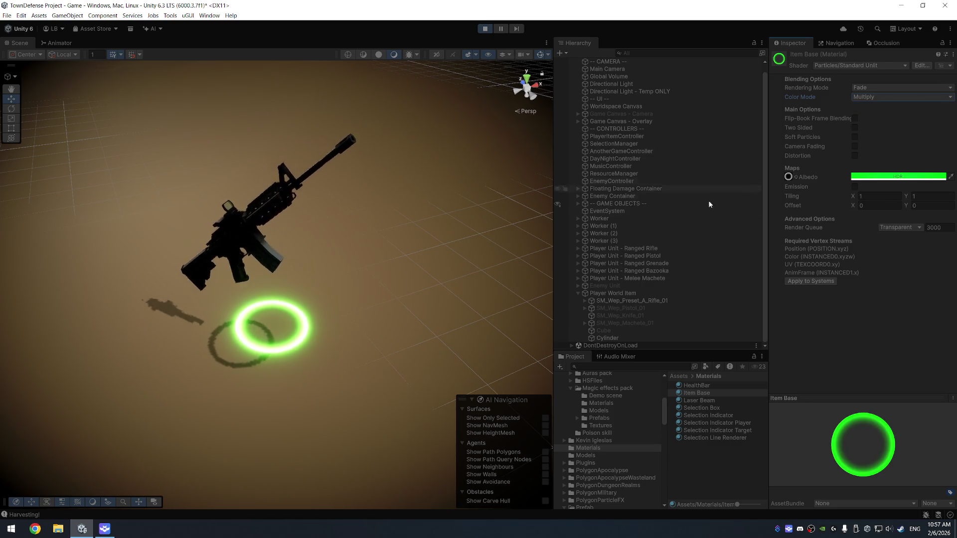
click(630, 337)
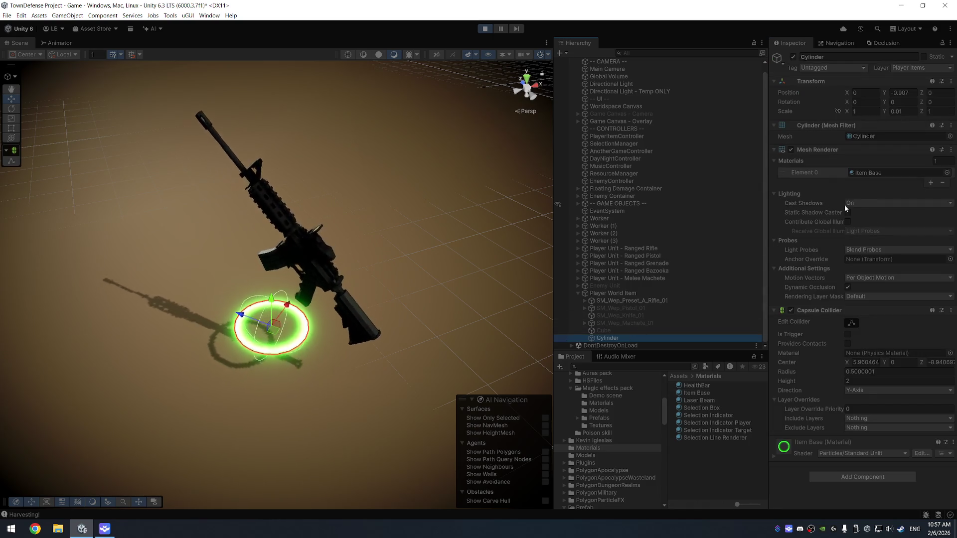
- Set the ring cylinder's Cast Shadows to Off, then open Player World Item's Item Rotate Script
click(859, 203)
click(863, 213)
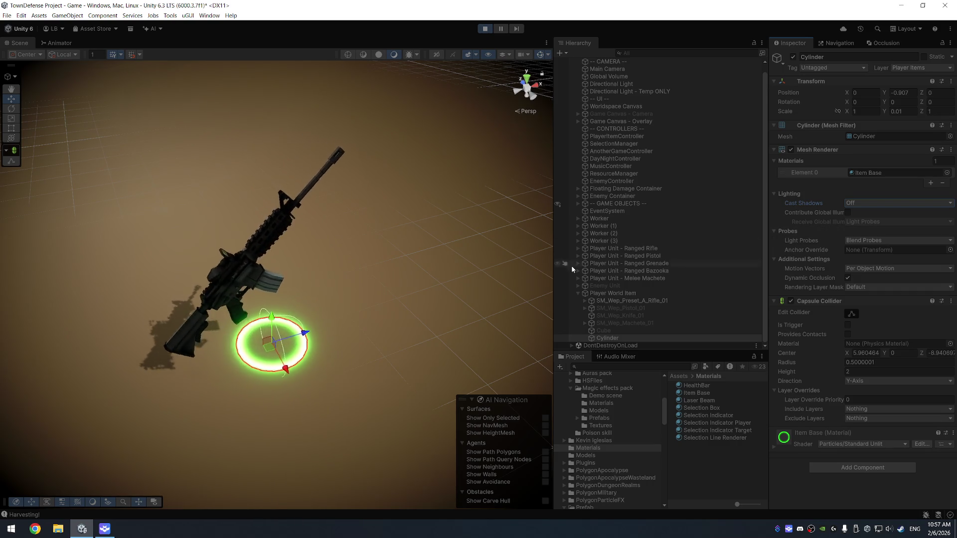
click(627, 292)
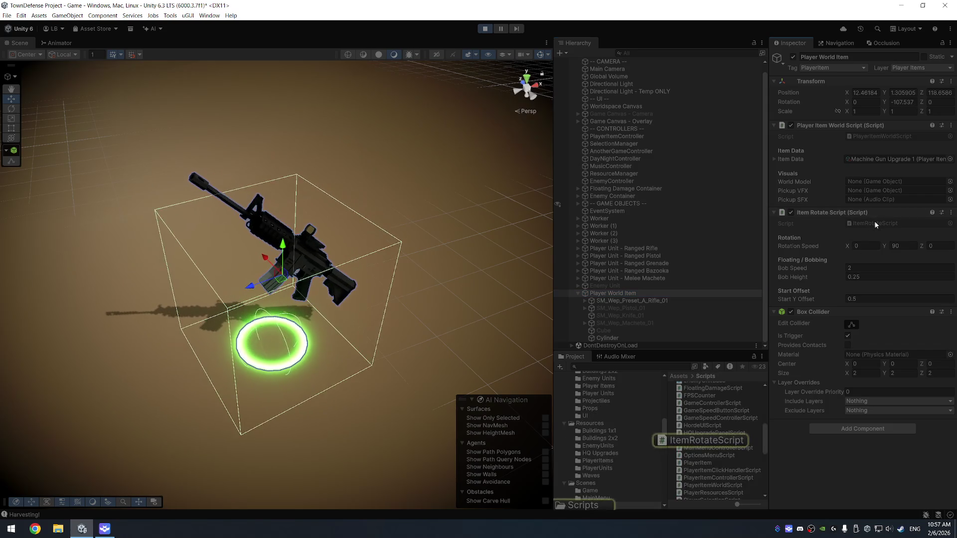
double_click(891, 223)
- Select all the code in ItemRotateScript.cs, then return to the Unity editor
key(ctrl+a)
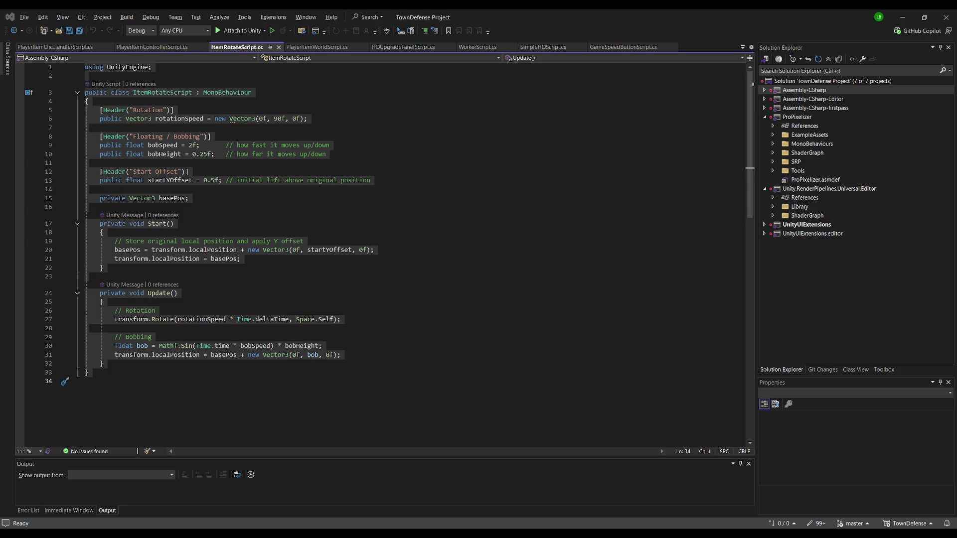
key(alt+Tab)
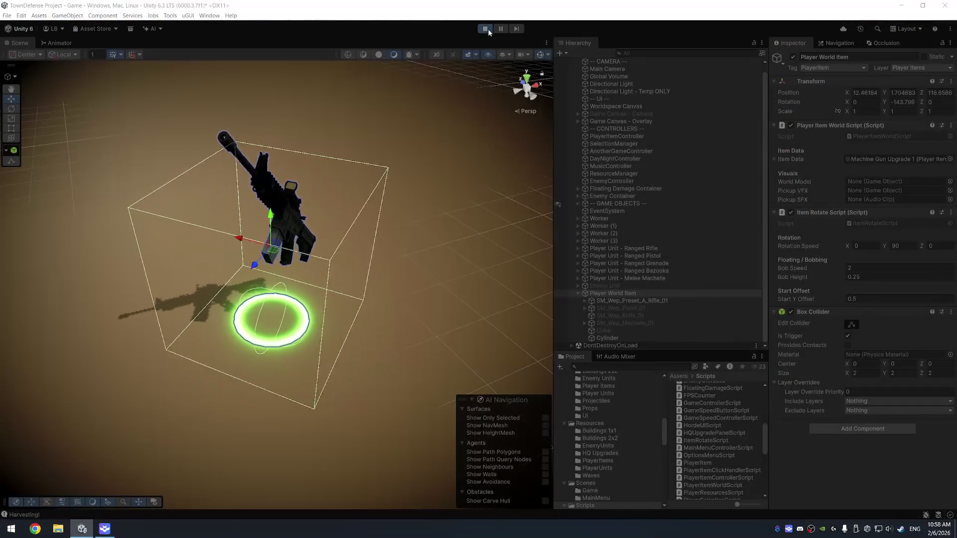
- Stop Play mode, save the edited ItemRotateScript, let Unity recompile, and briefly test in Play mode
click(486, 27)
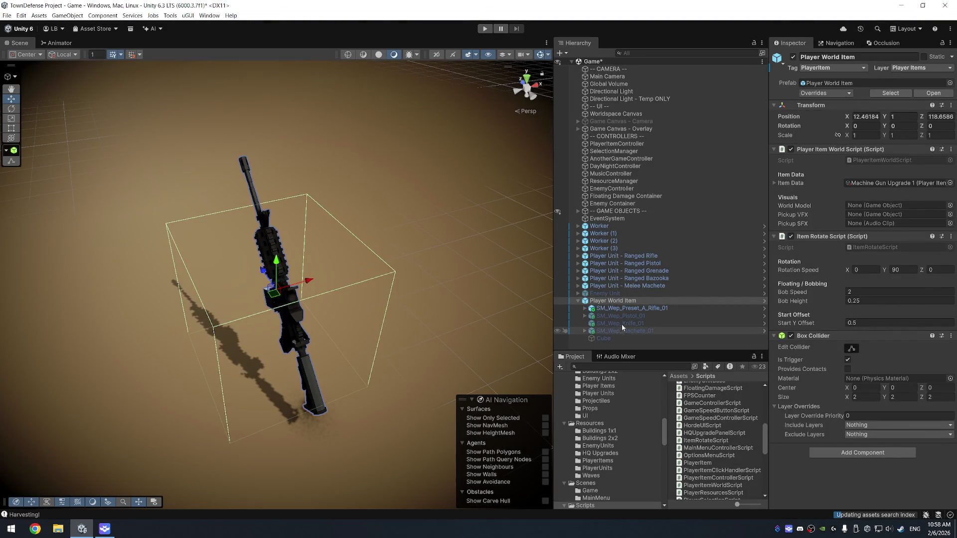
key(alt+Tab)
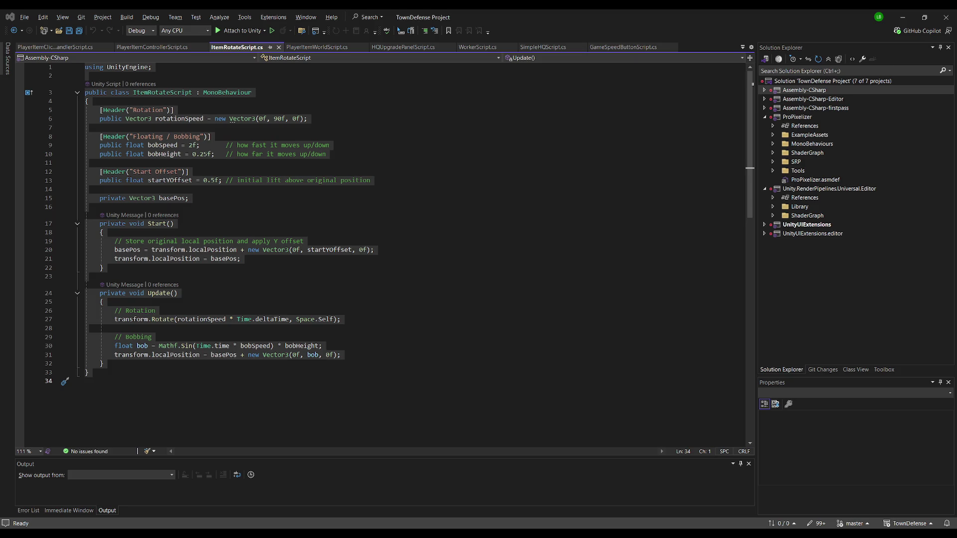
key(alt+Tab)
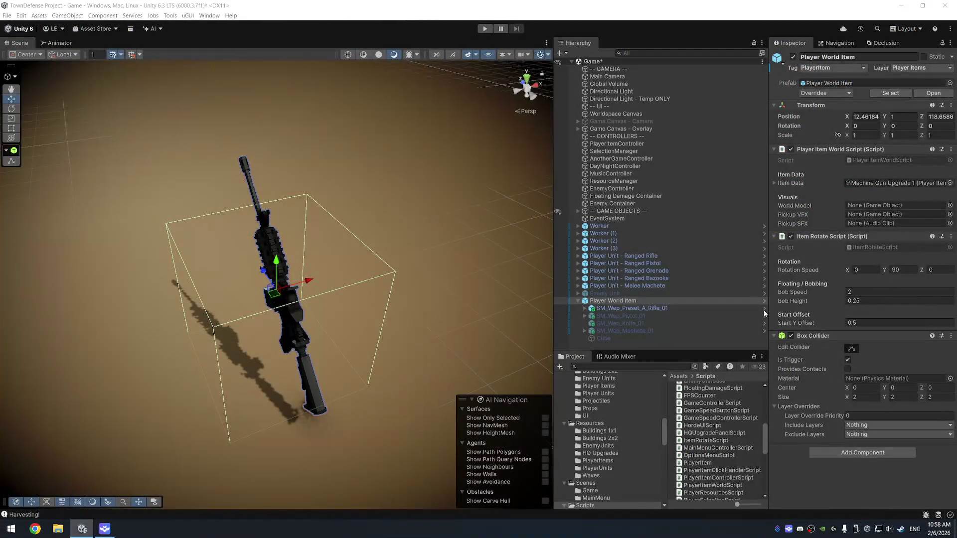
double_click(892, 249)
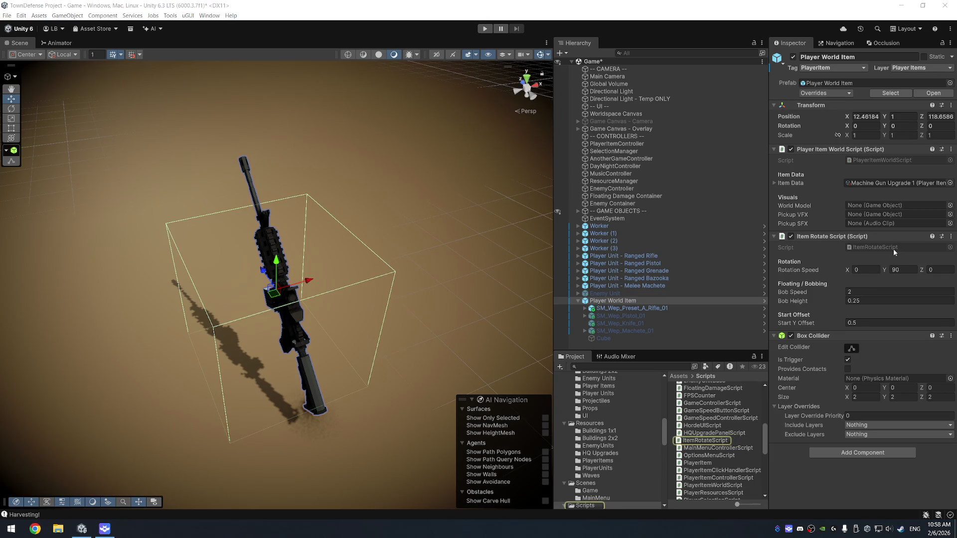
key(ctrl+s)
key(alt+Tab)
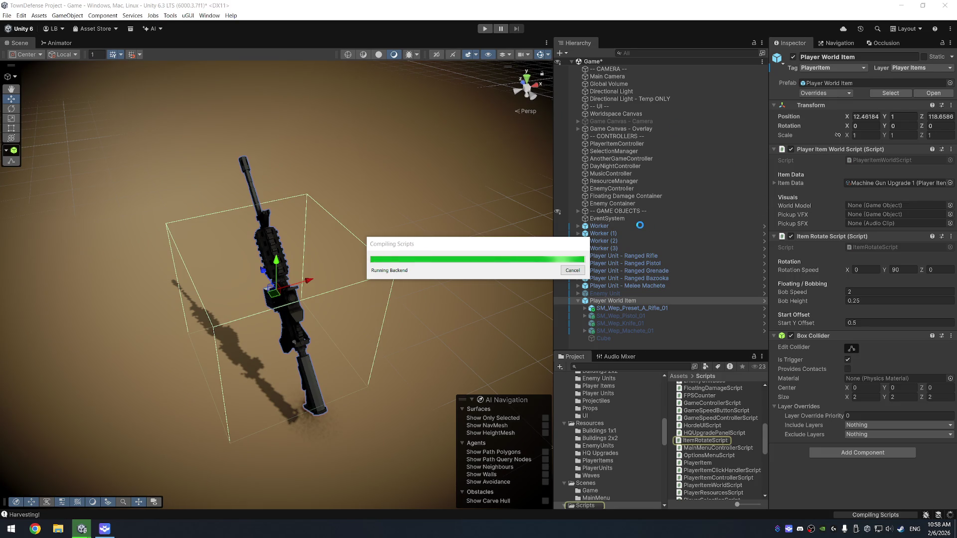
key(ctrl+p)
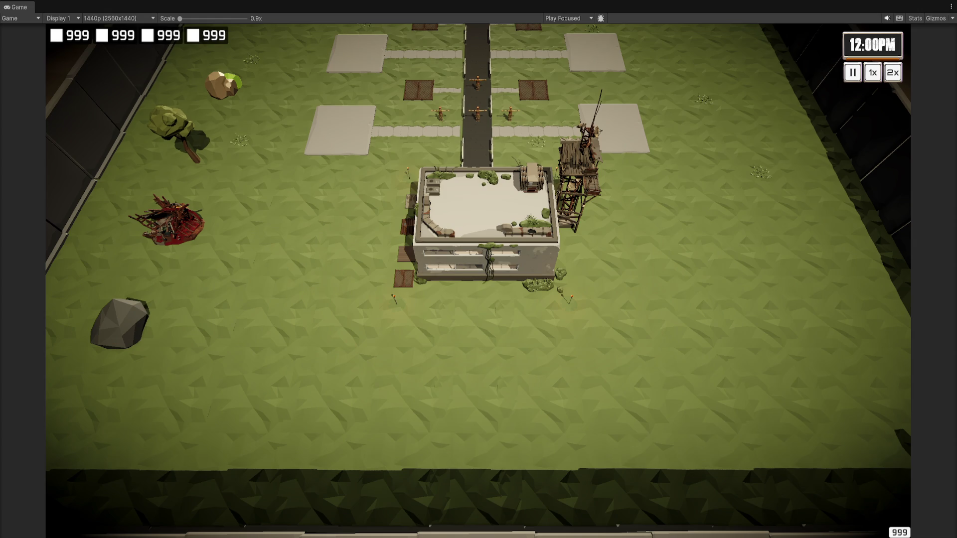
key(ctrl+p)
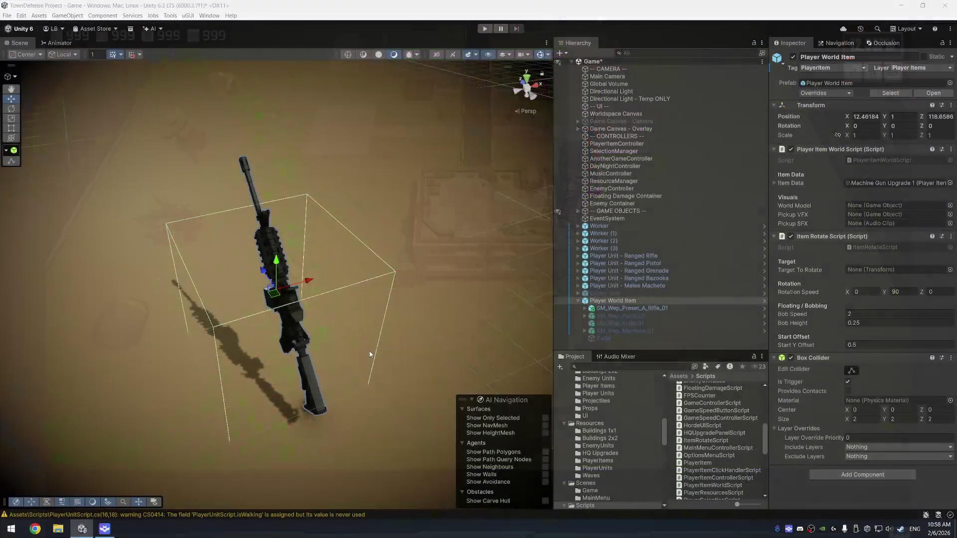
- Add a child Cylinder to Player World Item, scale its Y to 0.01, and lower it to -0.9
click(644, 304)
right_click(645, 305)
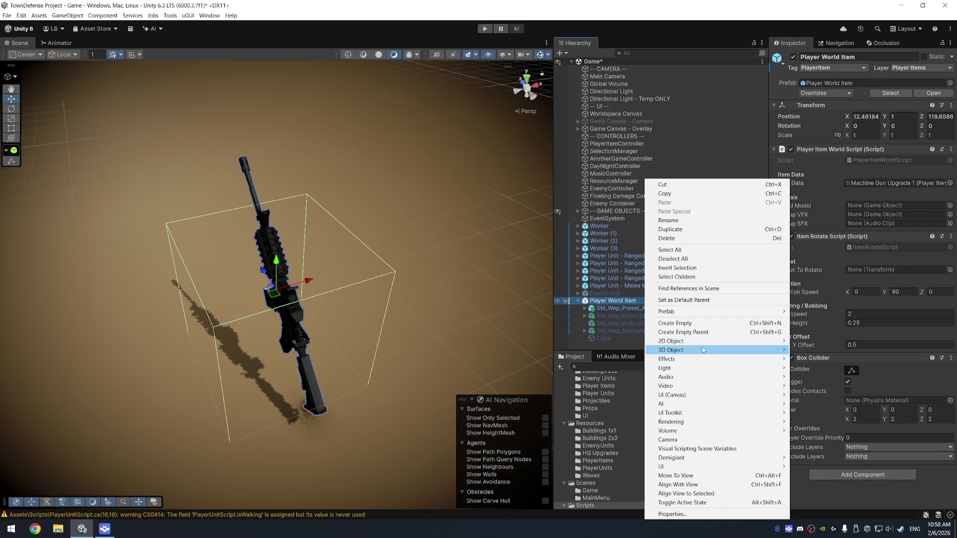
mouse_move(707, 350)
click(847, 378)
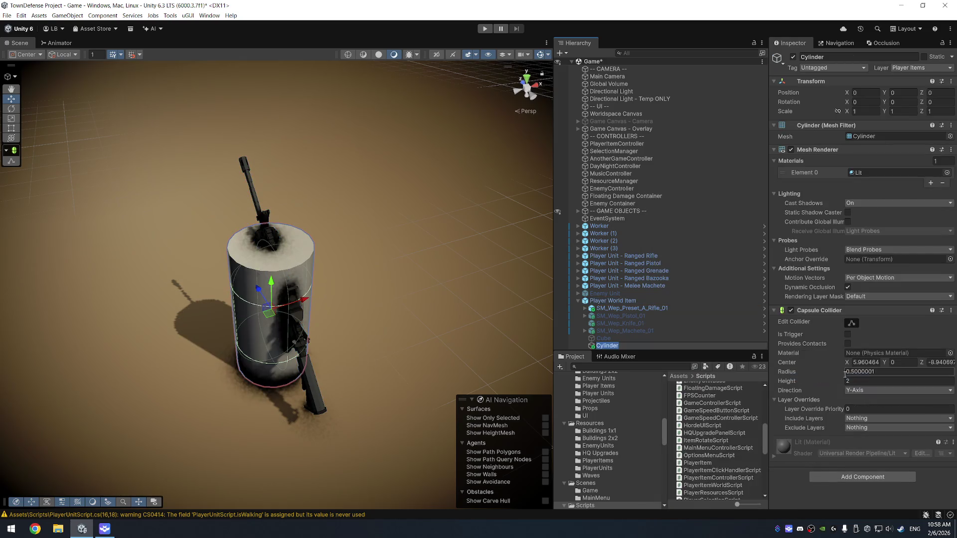
click(865, 111)
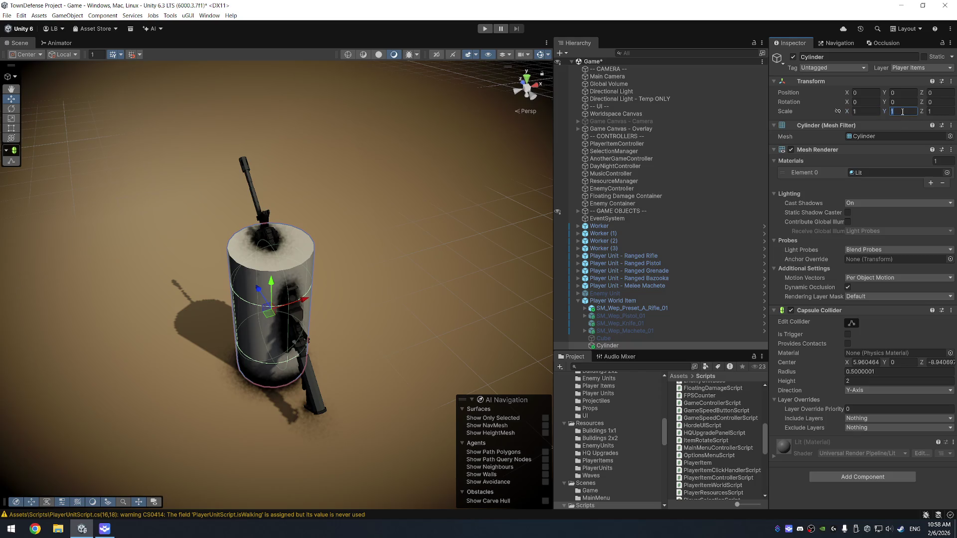
text(.1)
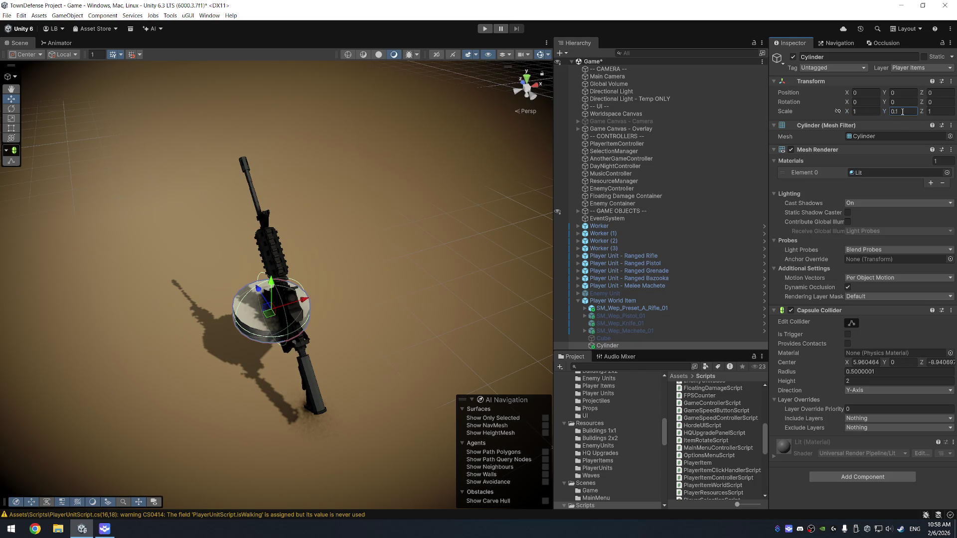
text(.01)
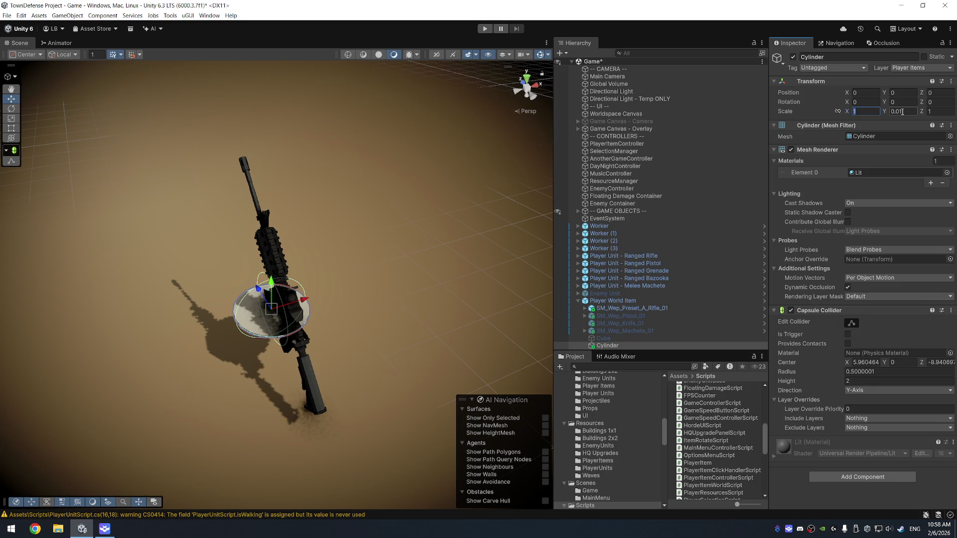
text(22)
mouse_move(498, 184)
mouse_down()
mouse_move(384, 213)
mouse_move(344, 252)
mouse_up()
drag(268, 293, 277, 364)
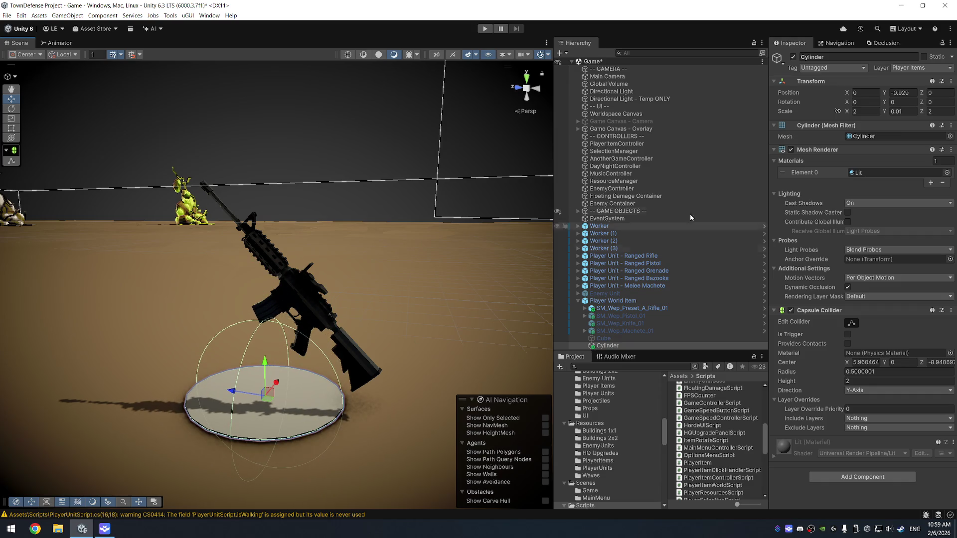
text(-9)
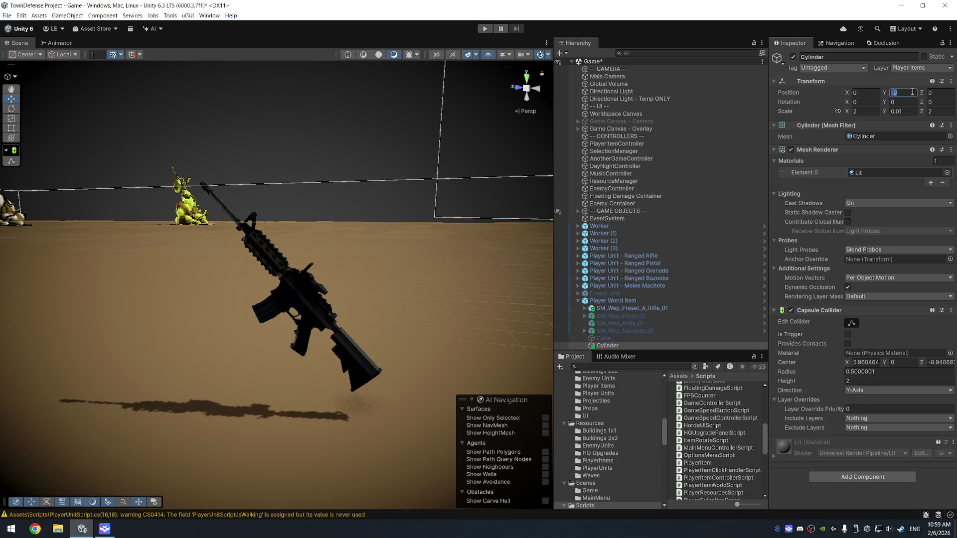
text(.9)
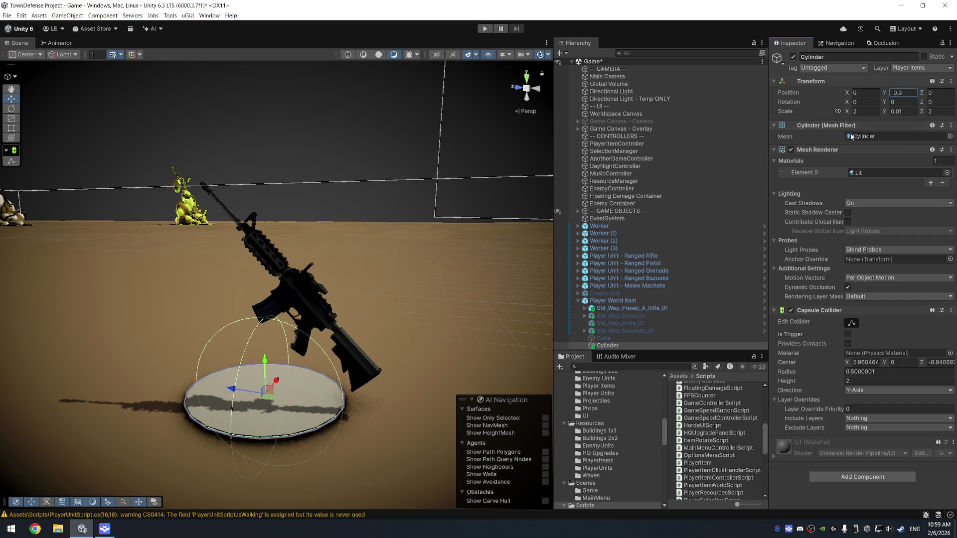
- Slide the rifle along Z to -0.19 so it sits over the disc
drag(433, 189, 401, 189)
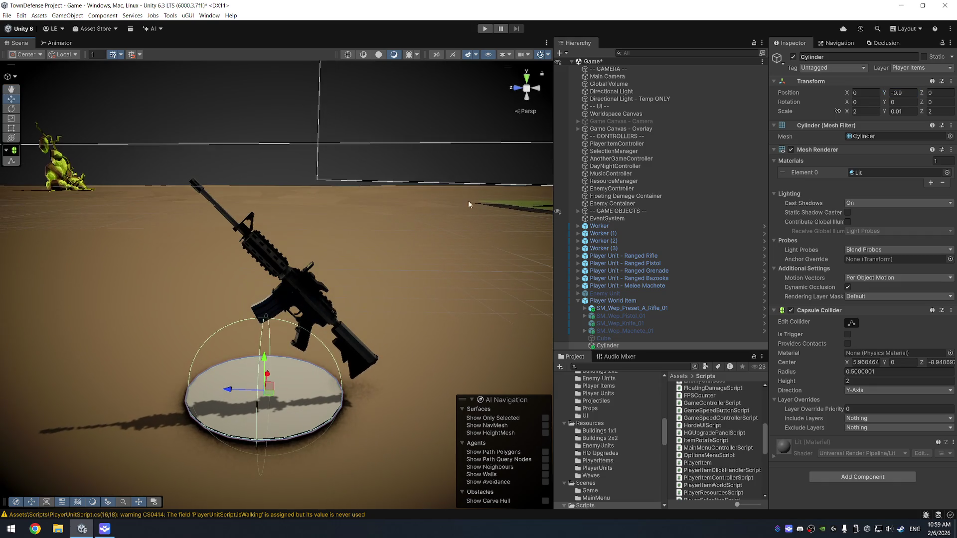
click(640, 308)
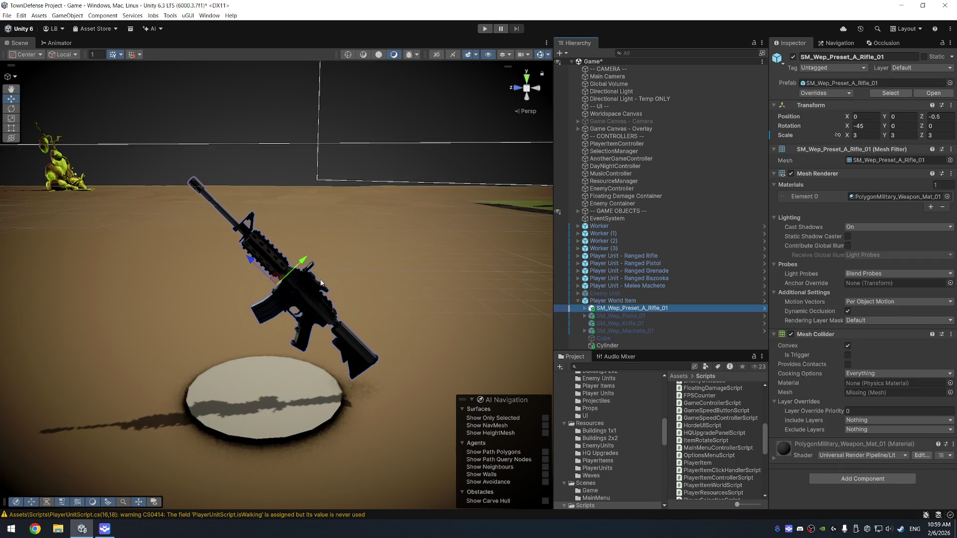
drag(393, 285, 359, 279)
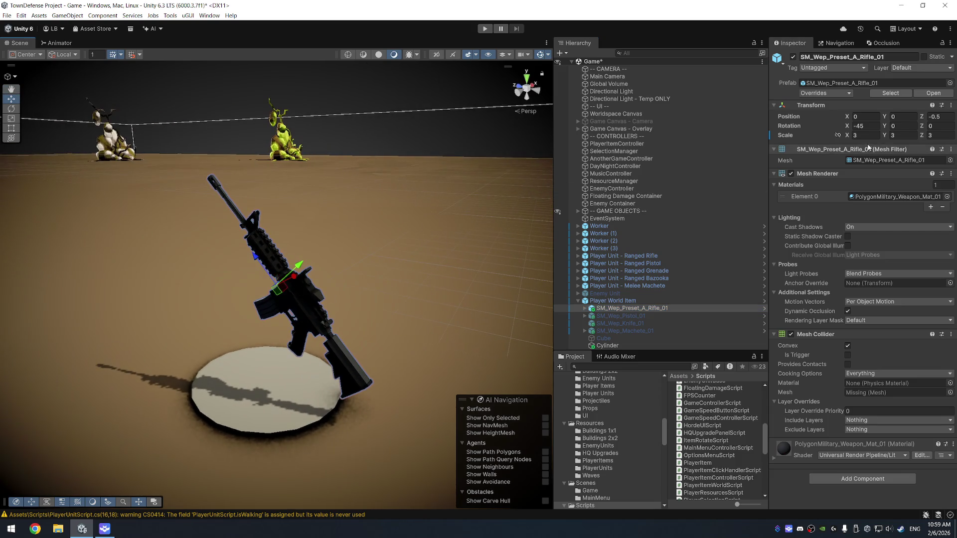
drag(922, 117, 921, 119)
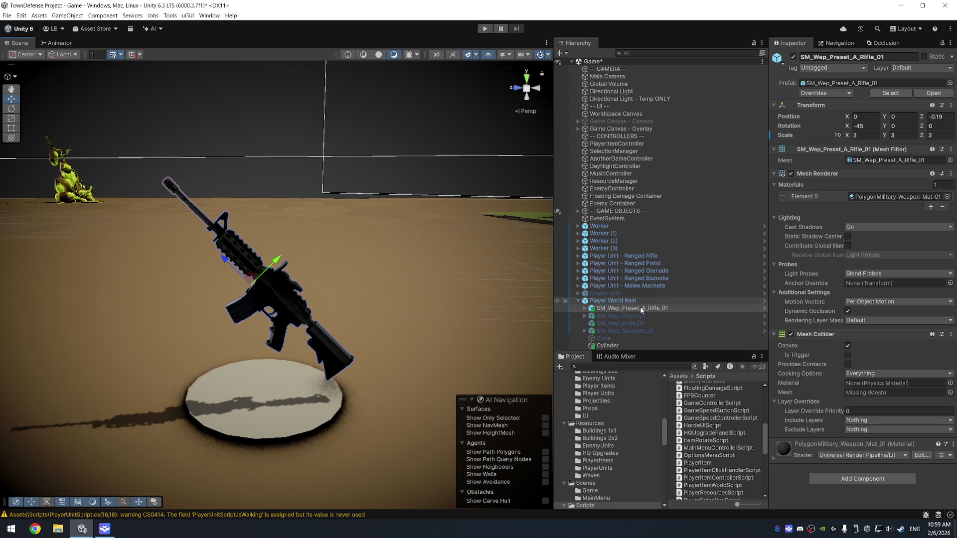
click(631, 347)
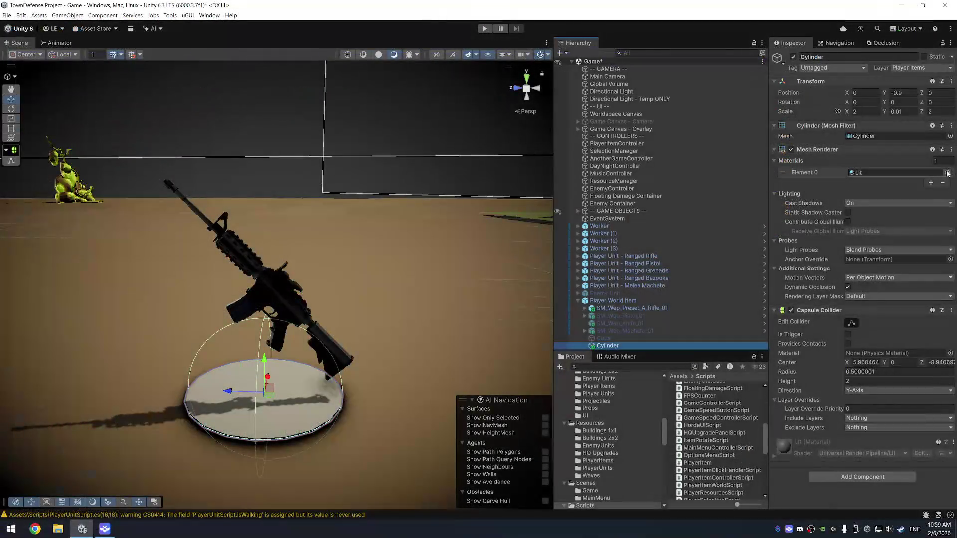
- Apply the Item Base material to the new cylinder and set its colour to white
click(947, 173)
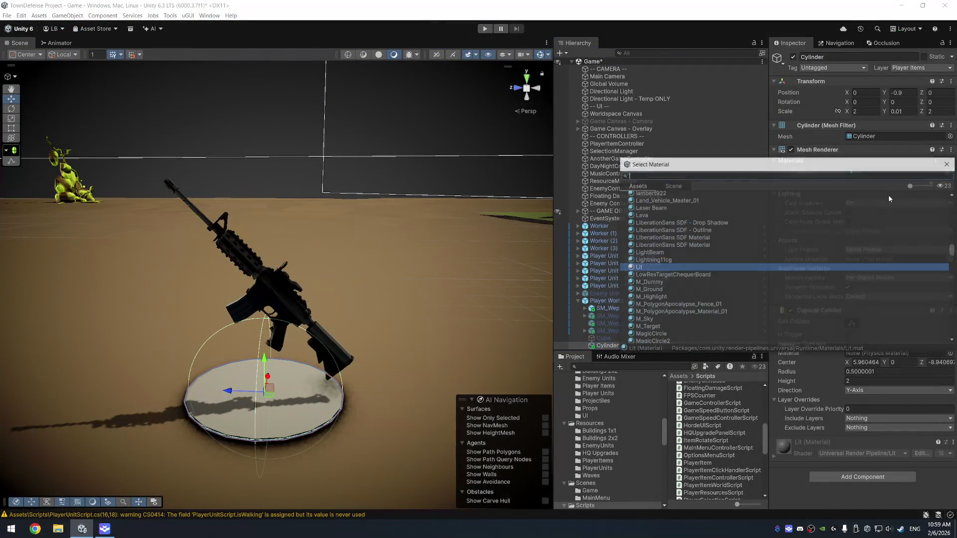
text(item)
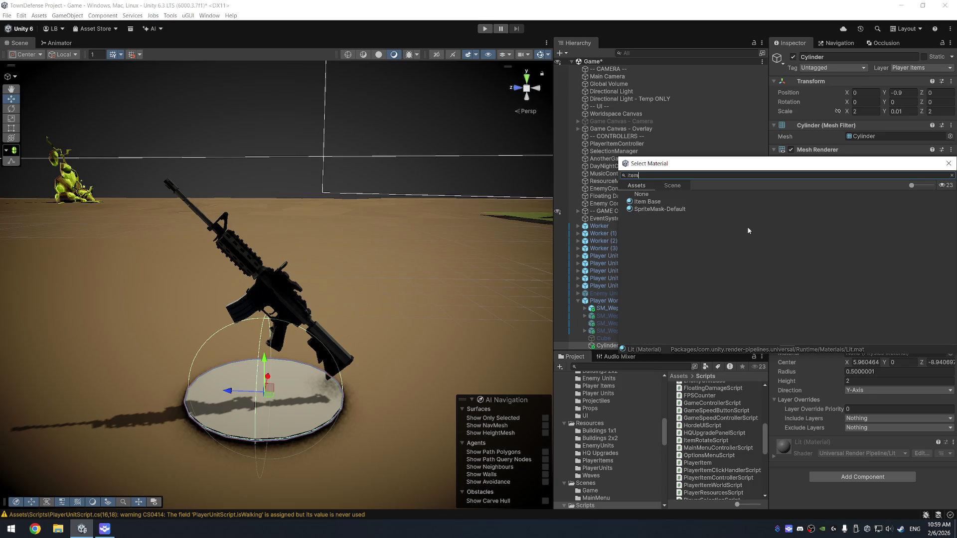
double_click(647, 202)
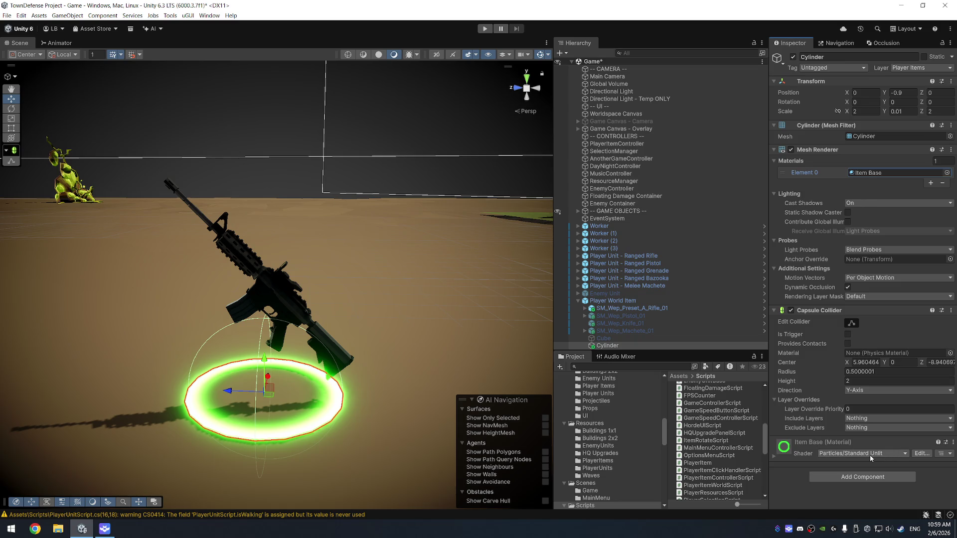
click(841, 439)
scroll(841, 438, down, 3)
click(893, 381)
click(874, 231)
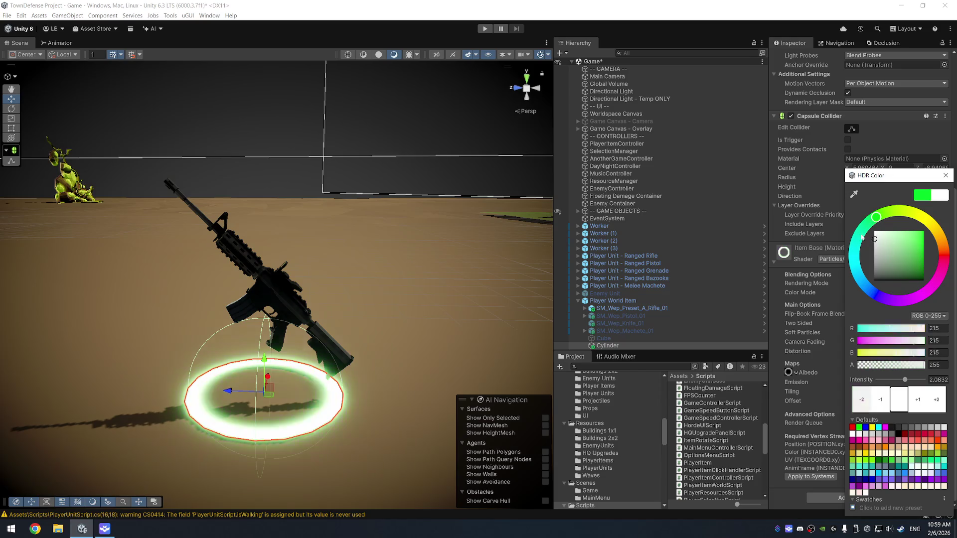
click(945, 176)
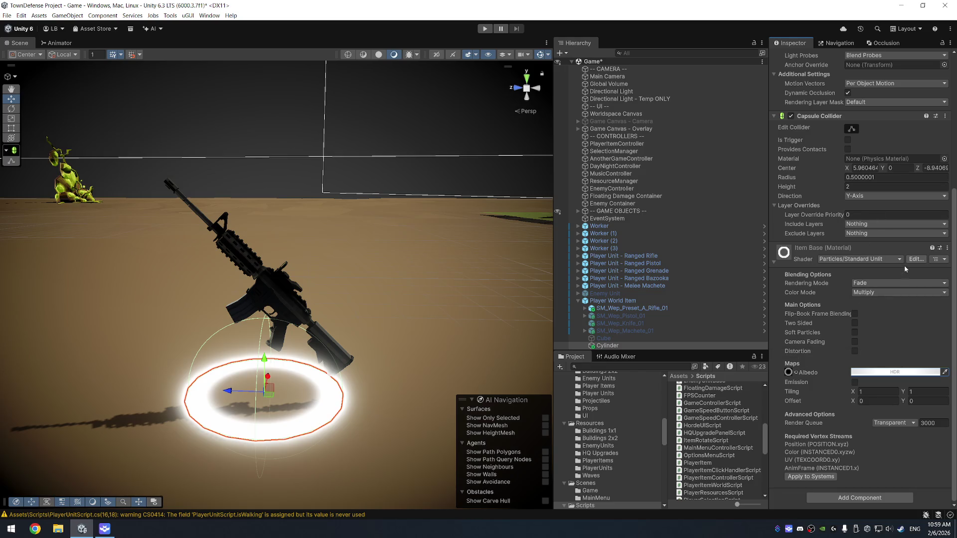
- Set the ring's Color Mode to Color, then try the Particles Standard Surface shader and undo it
click(885, 294)
click(882, 347)
click(895, 292)
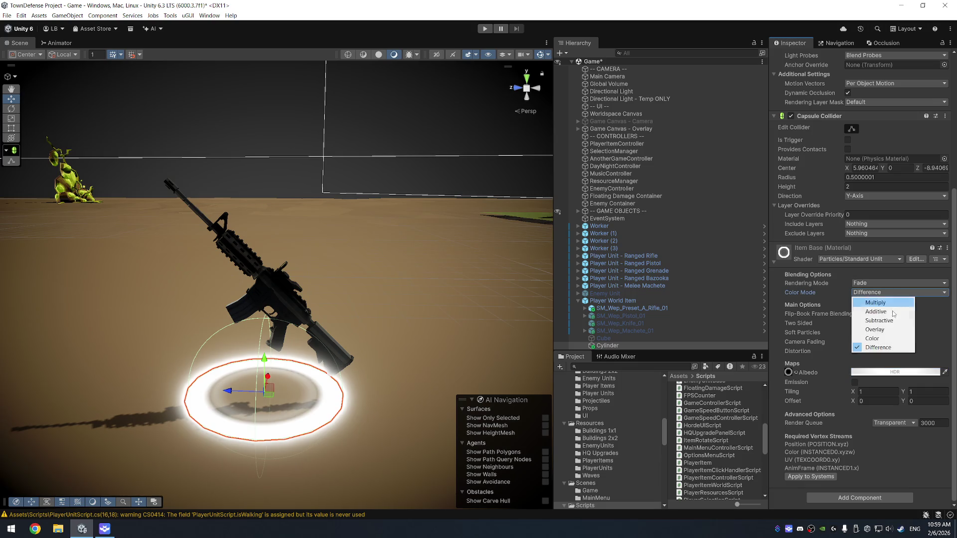
click(891, 339)
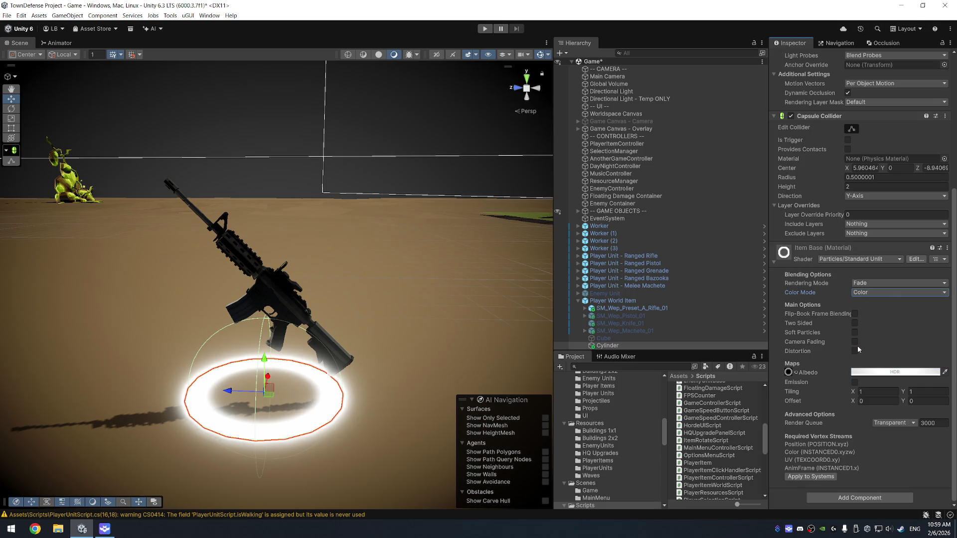
click(890, 260)
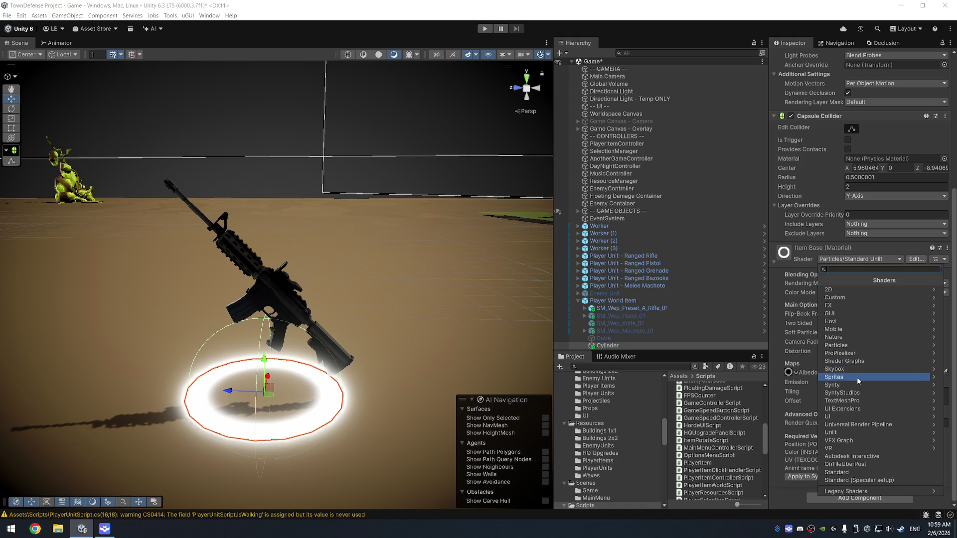
click(859, 346)
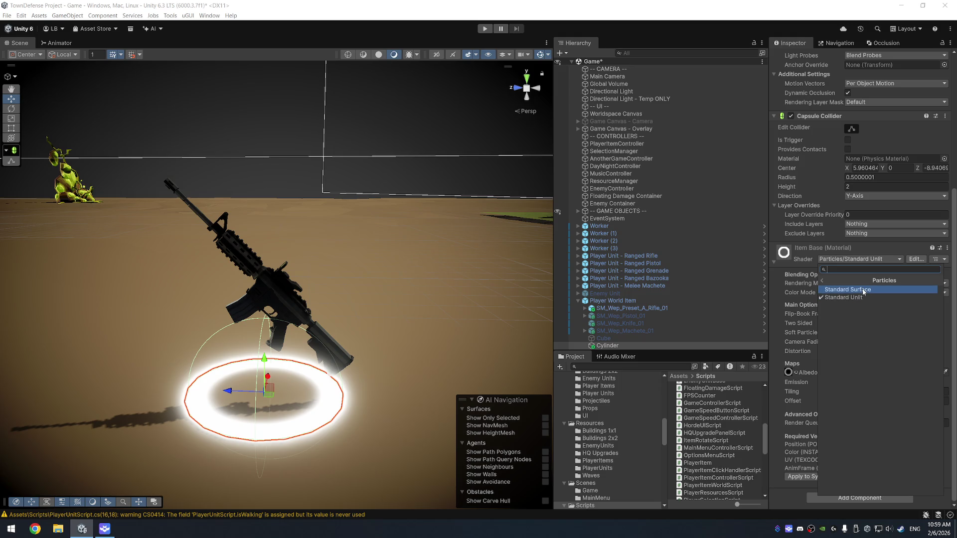
click(863, 290)
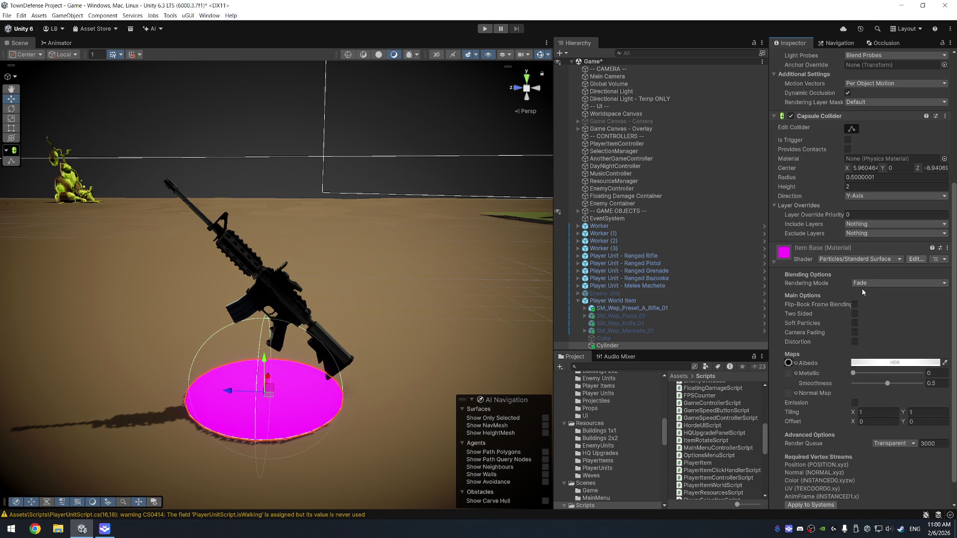
key(ctrl+z)
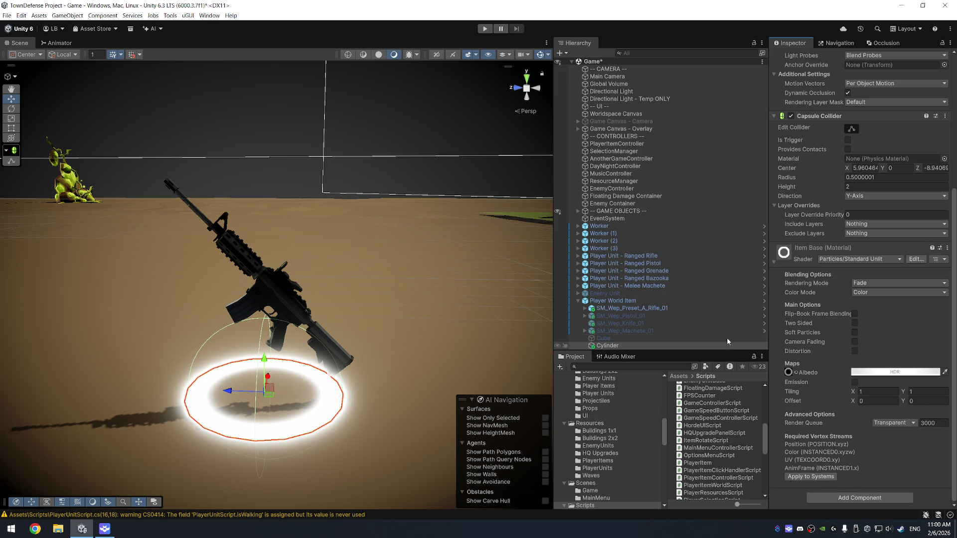
- Turn off the Cylinder's Cast Shadows and assign the rifle as the rotate script's Target To Rotate
click(644, 308)
key(Up)
key(Down)
key(Down)
key(Down)
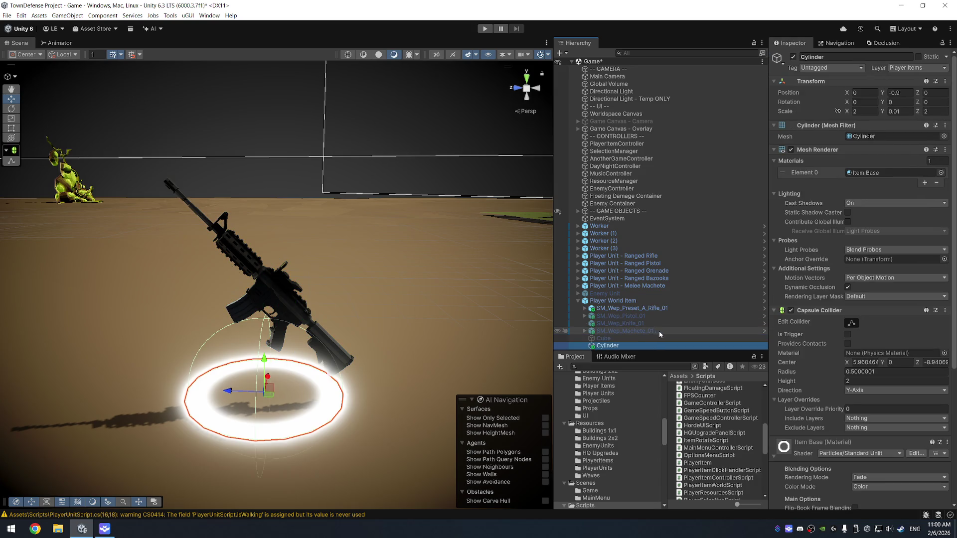
click(858, 203)
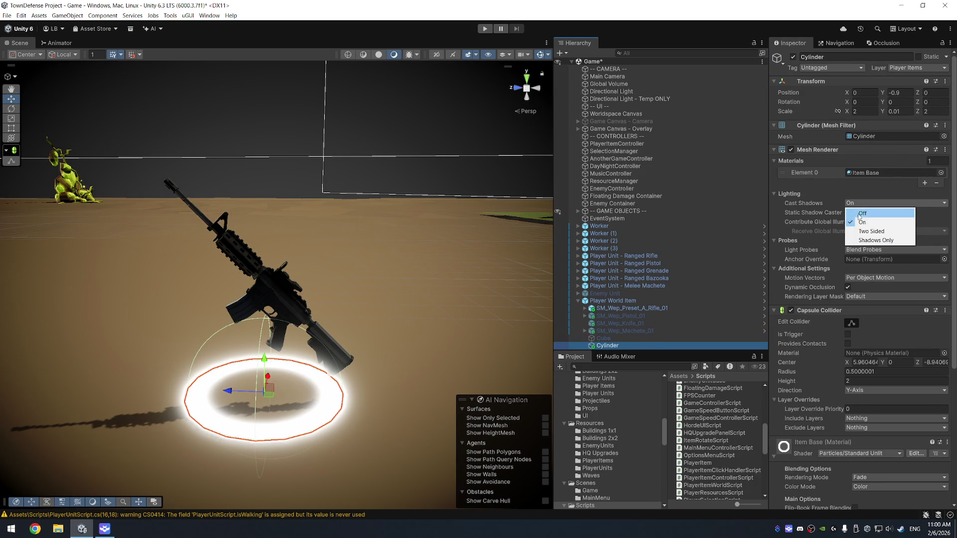
click(859, 214)
click(641, 301)
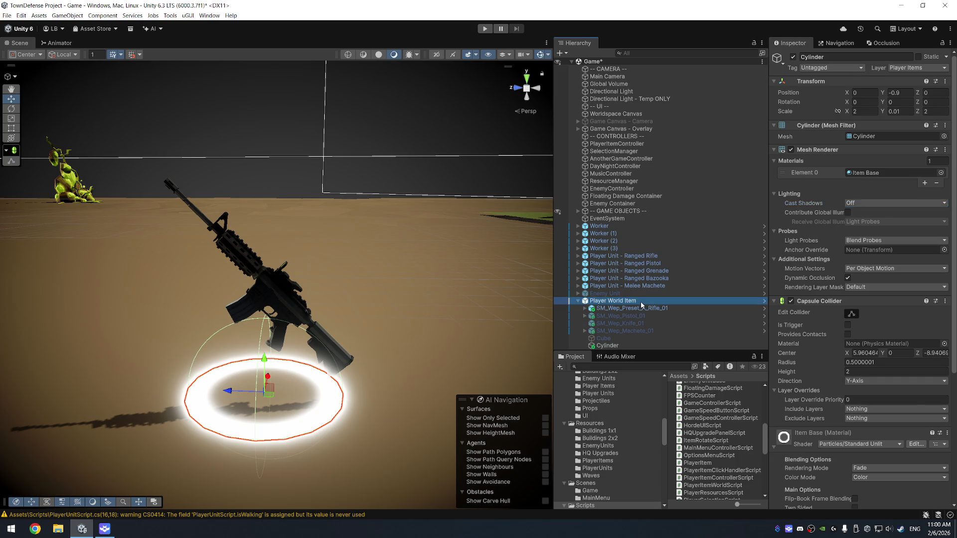
mouse_move(643, 309)
mouse_down()
mouse_move(648, 299)
mouse_move(778, 274)
mouse_move(891, 273)
mouse_up()
- Glance at ItemRotateScript, then open PlayerItemWorldScript in Visual Studio and select all its code
double_click(875, 248)
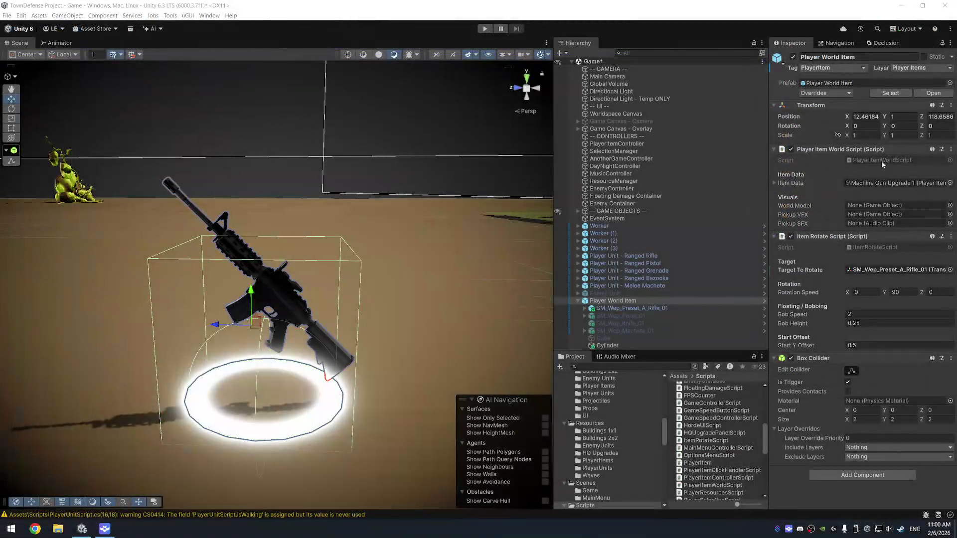
click(880, 160)
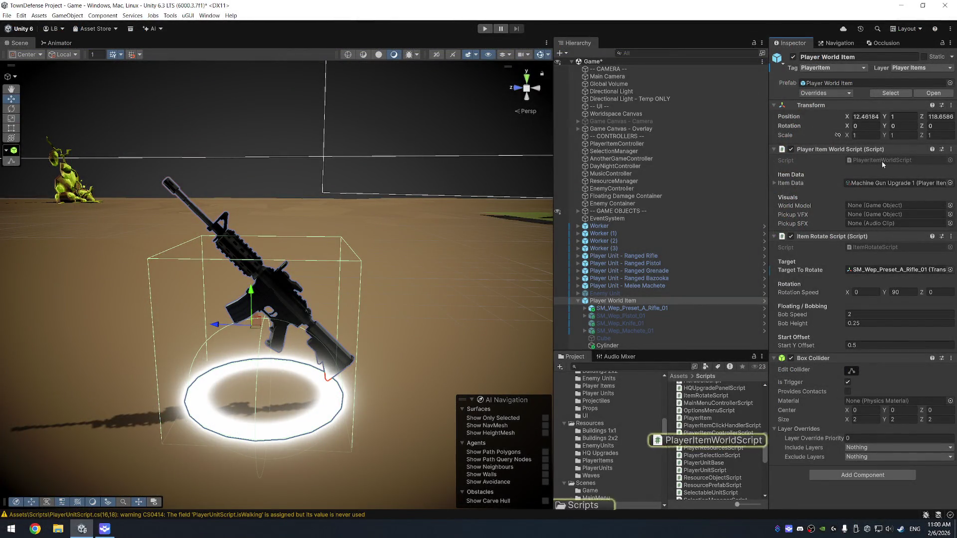
double_click(884, 161)
key(ctrl+a)
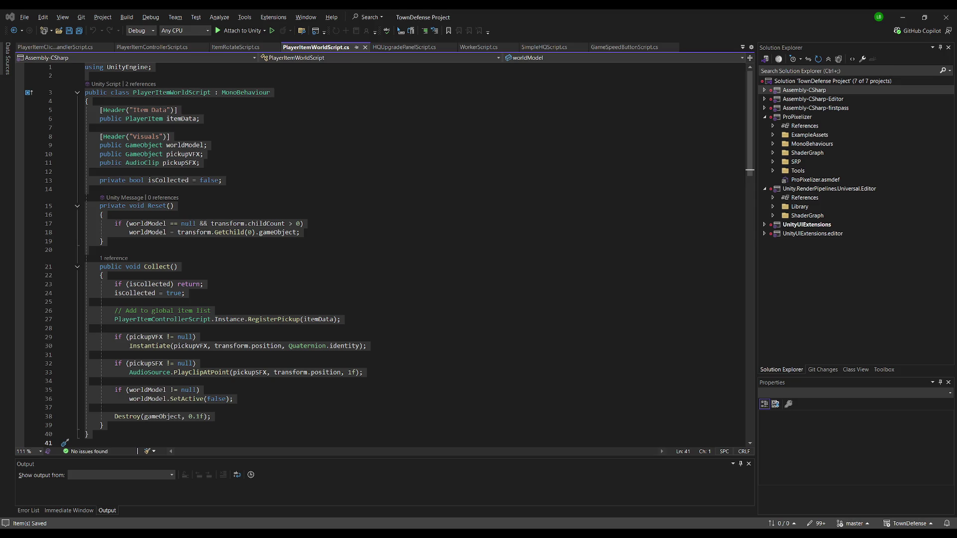
- Accept Copilot's suggested Start method after Reset and delete the leftover comment characters
click(192, 206)
click(163, 251)
key(ctrl+Down)
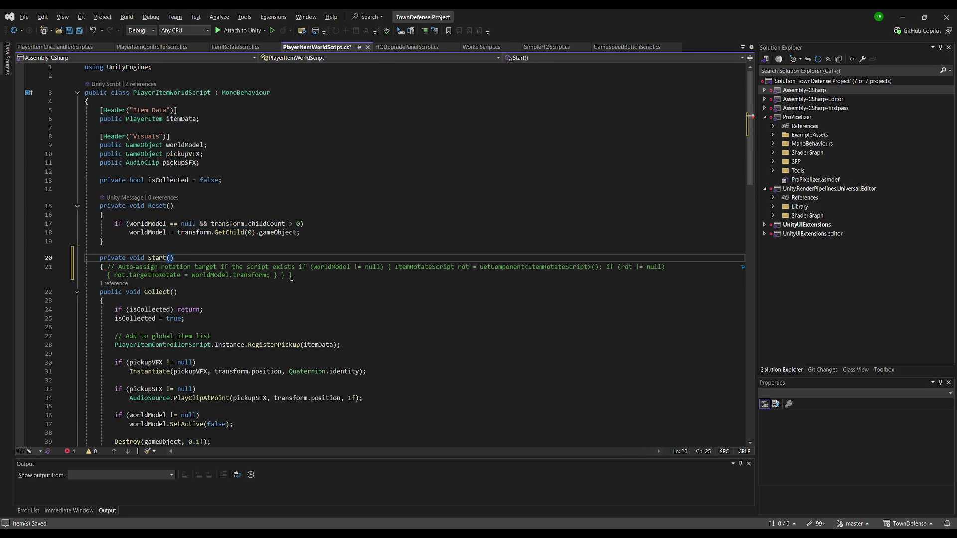
key(Tab)
key(Return)
key(Return)
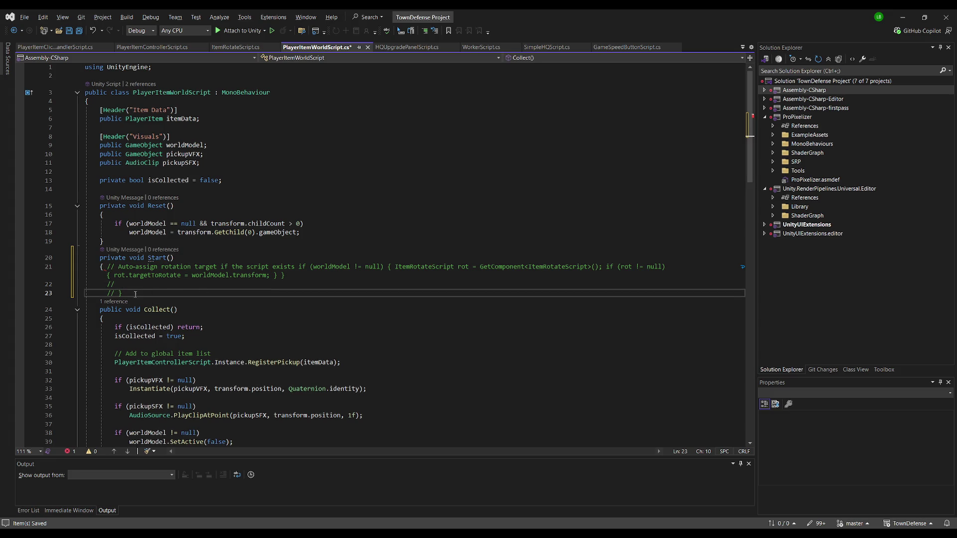
key(BackSpace)
click(124, 284)
key(BackSpace)
key(BackSpace)
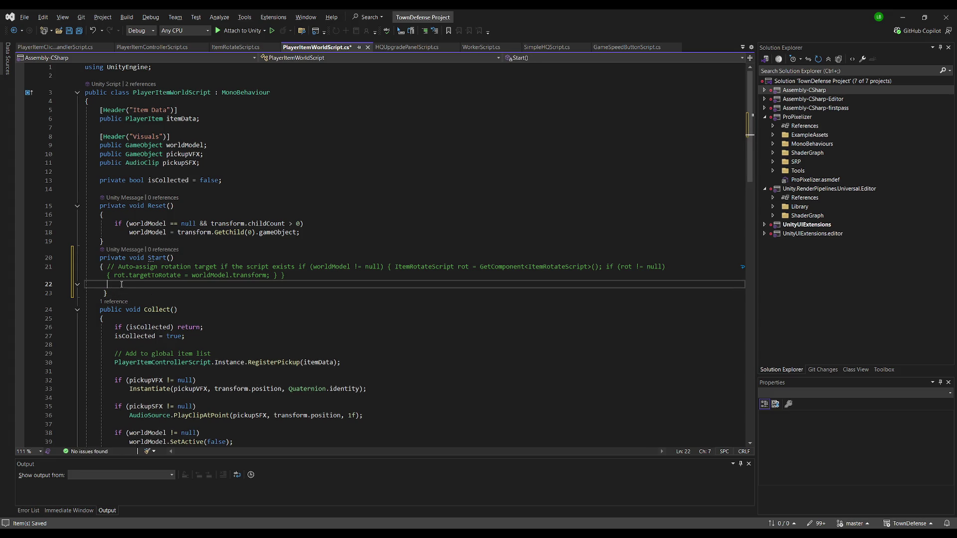
click(103, 293)
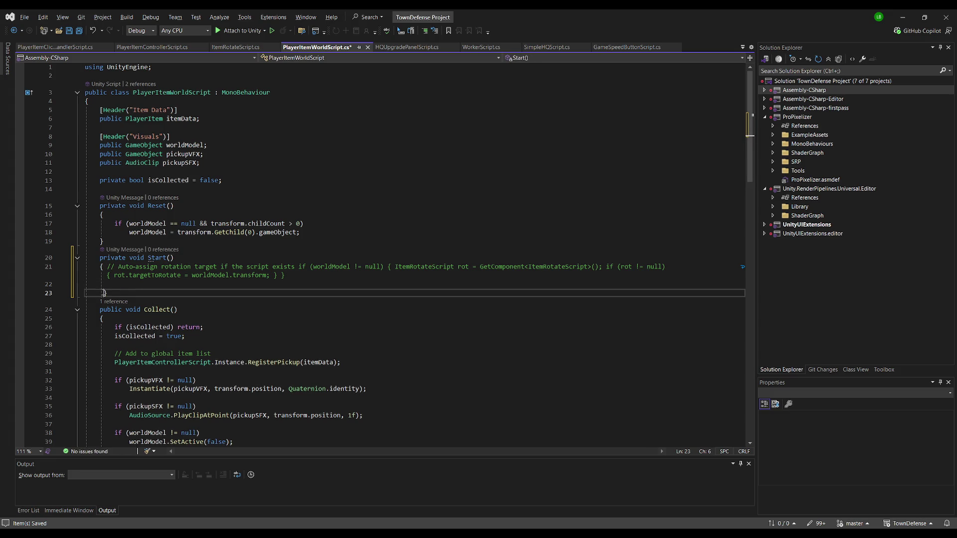
- Put each if-statement in Start on its own line and open the first if-block's braces
click(300, 267)
key(Return)
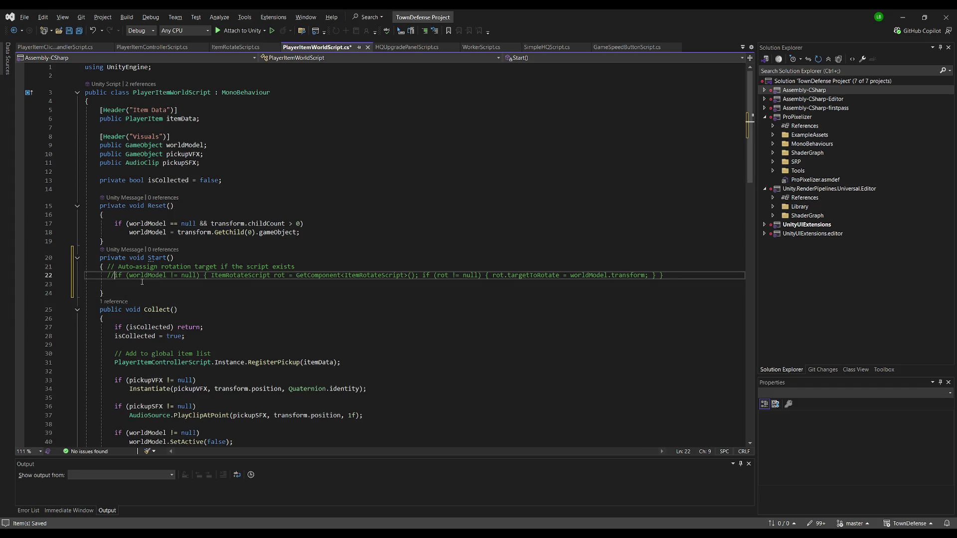
click(200, 275)
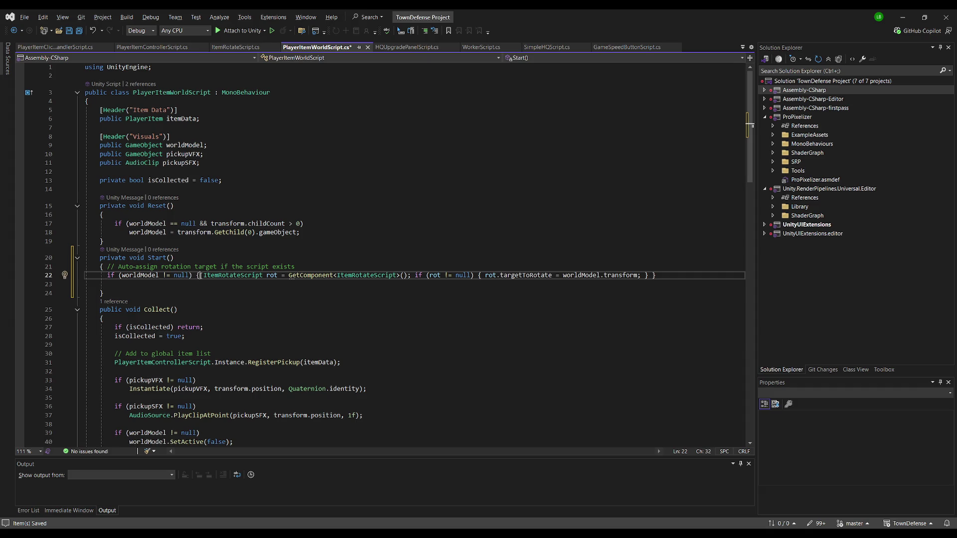
click(414, 275)
key(Return)
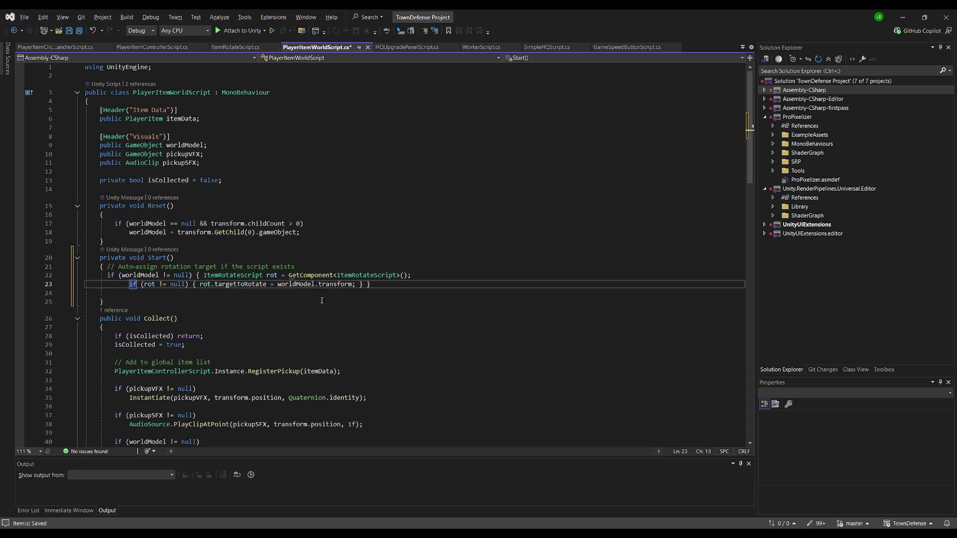
click(198, 275)
key(Return)
- Expand the rot.targetToRotate = worldModel.transform assignment into its own braced block and remove extra blank lines
key(Up)
key(End)
key(Left)
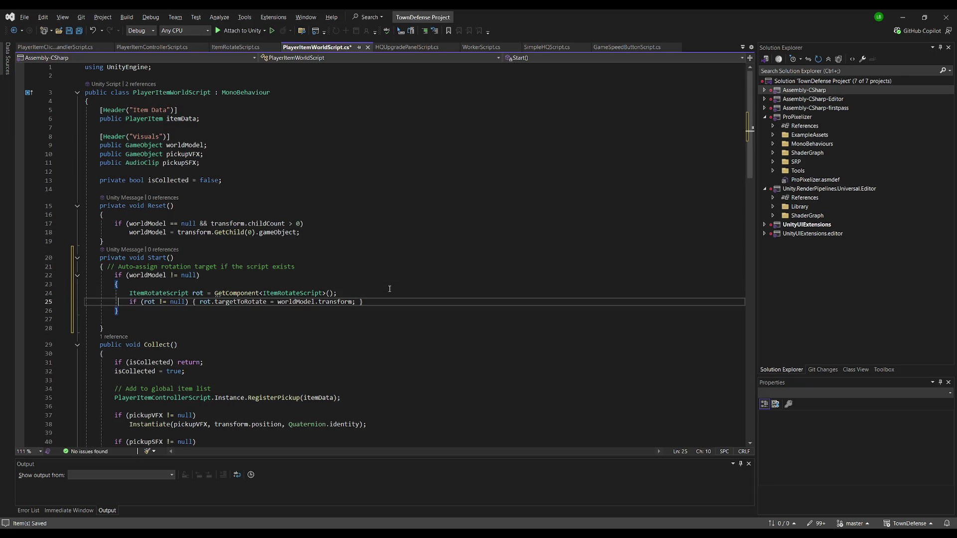
key(ctrl+Left)
key(ctrl+Left)
key(ctrl+Left)
key(Left)
key(Left)
key(Return)
key(Right)
key(Return)
key(End)
key(Left)
key(Return)
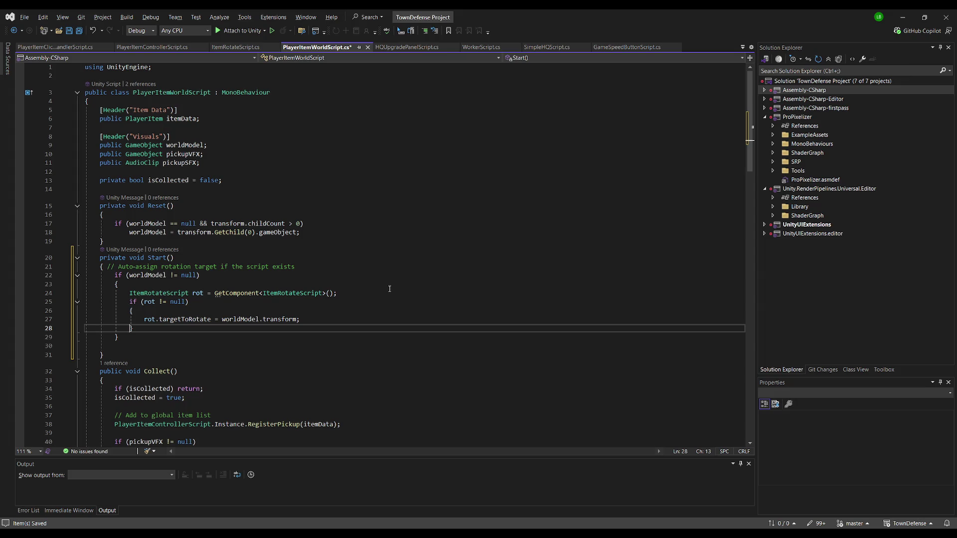
key(Down)
key(Delete)
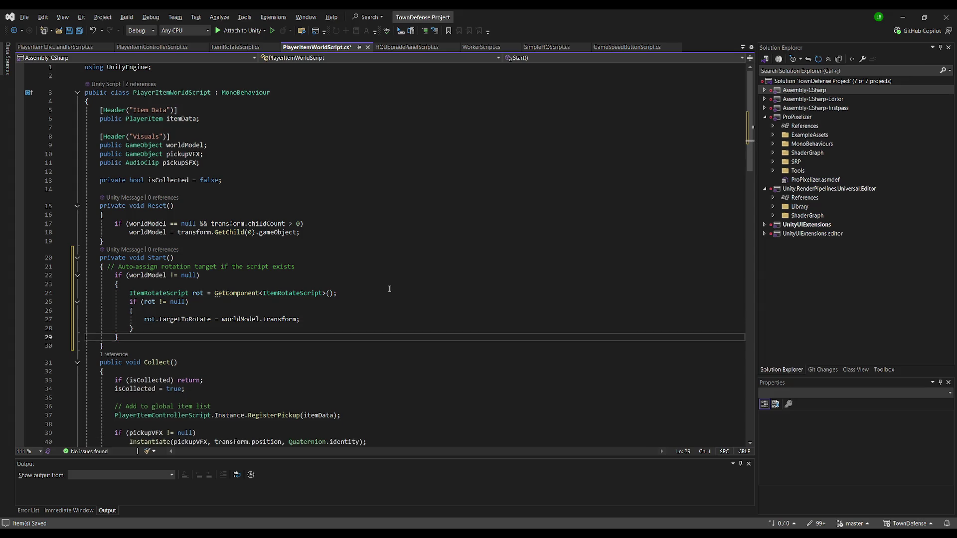
- Add blank lines around Start, save all files, and confirm in Unity that World Model holds the rifle
key(Down)
key(Return)
key(ctrl+s)
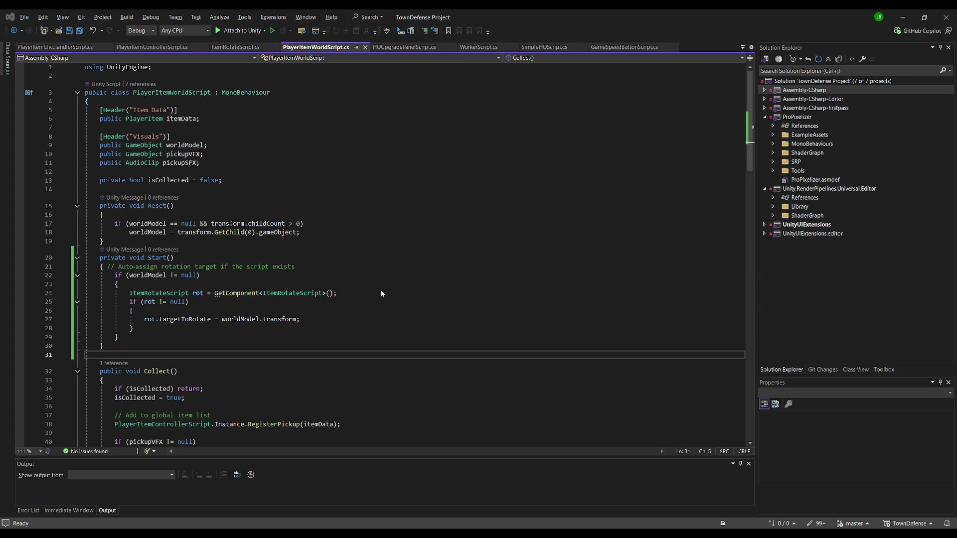
click(105, 242)
key(Return)
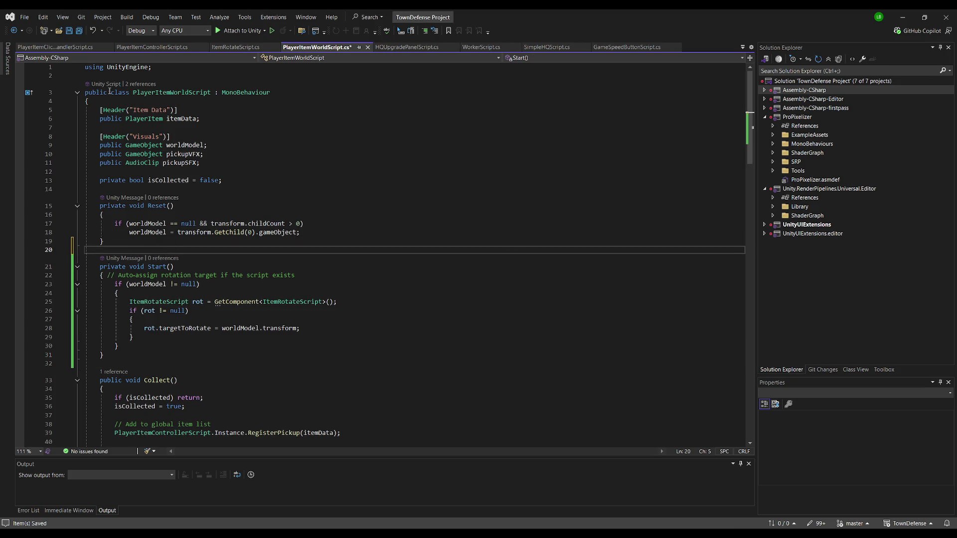
click(79, 30)
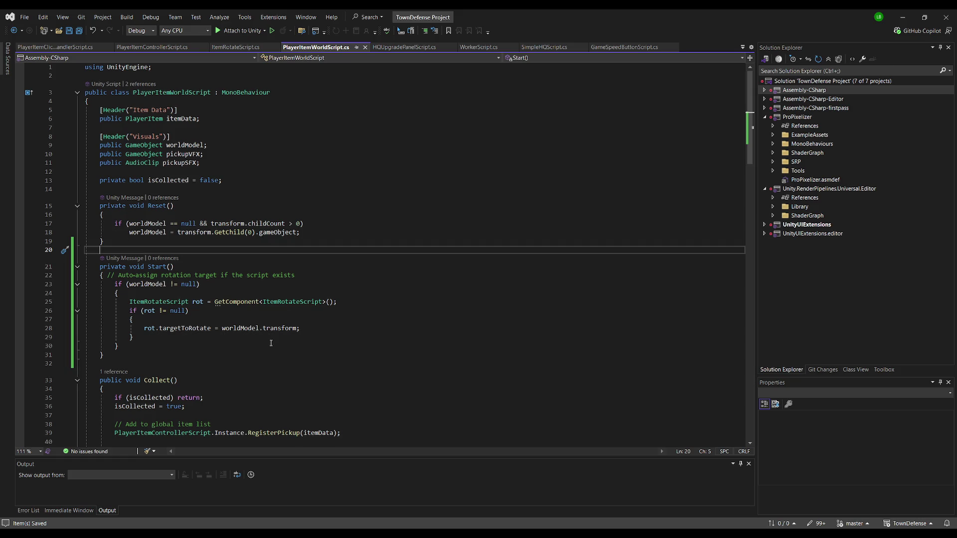
key(alt+Tab)
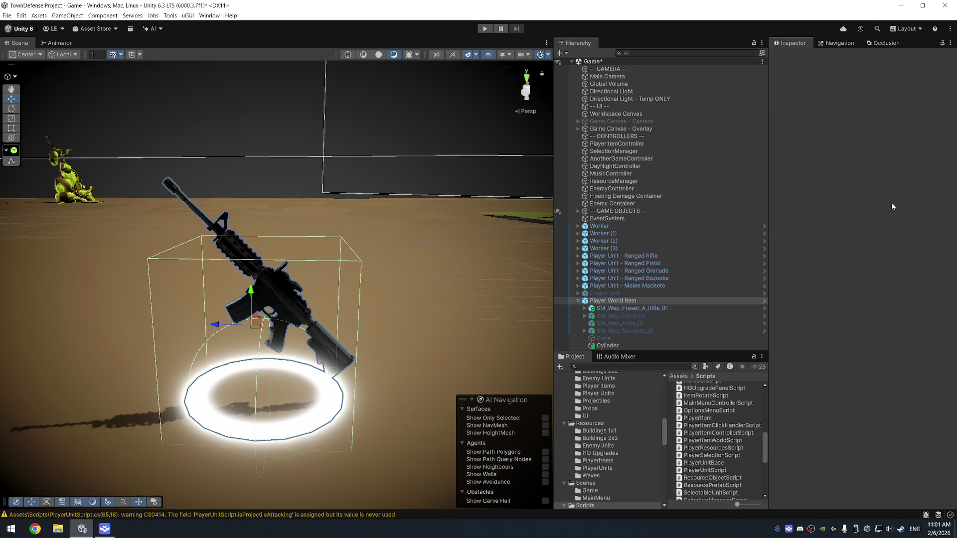
click(892, 206)
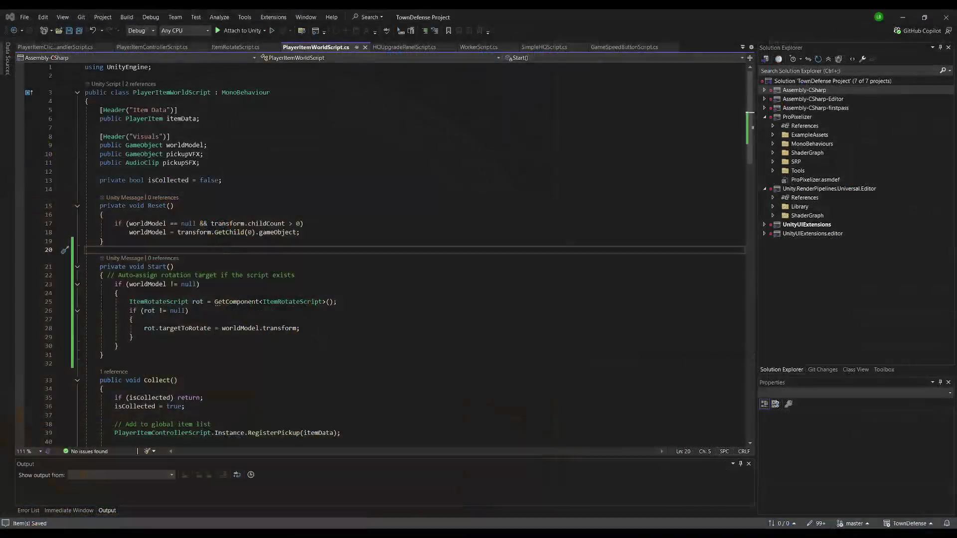
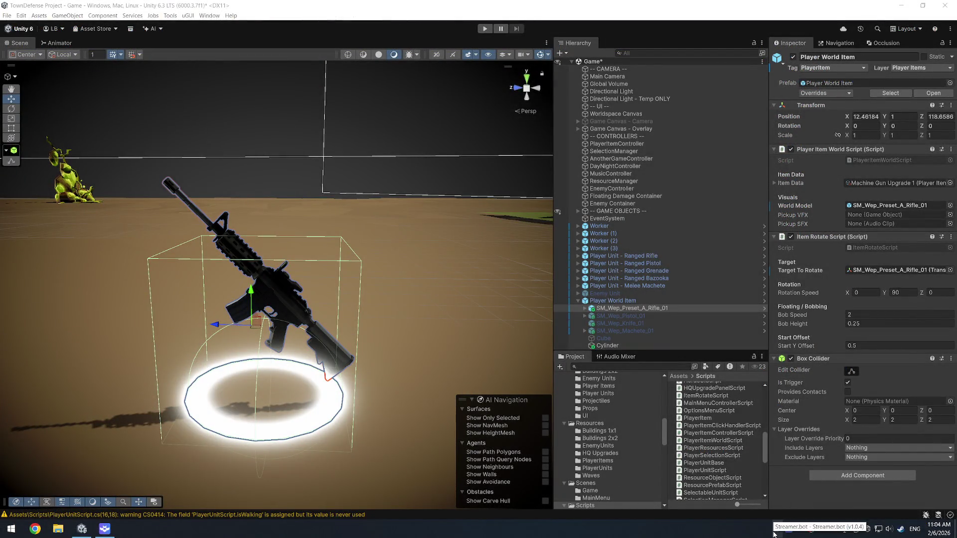
- Bring up Streamer.bot and open the Shoutout Received action's Twitch Announce sub-action
double_click(789, 529)
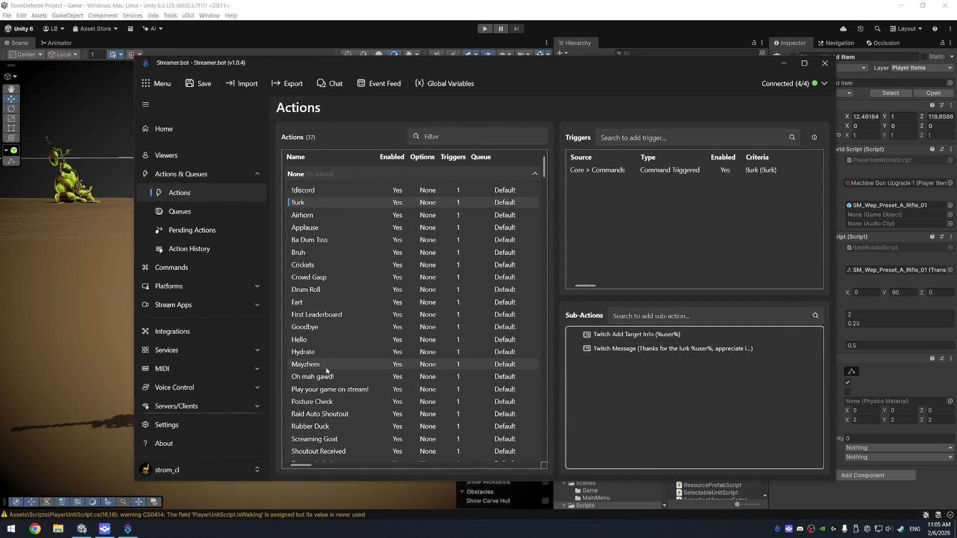
scroll(328, 405, down, 3)
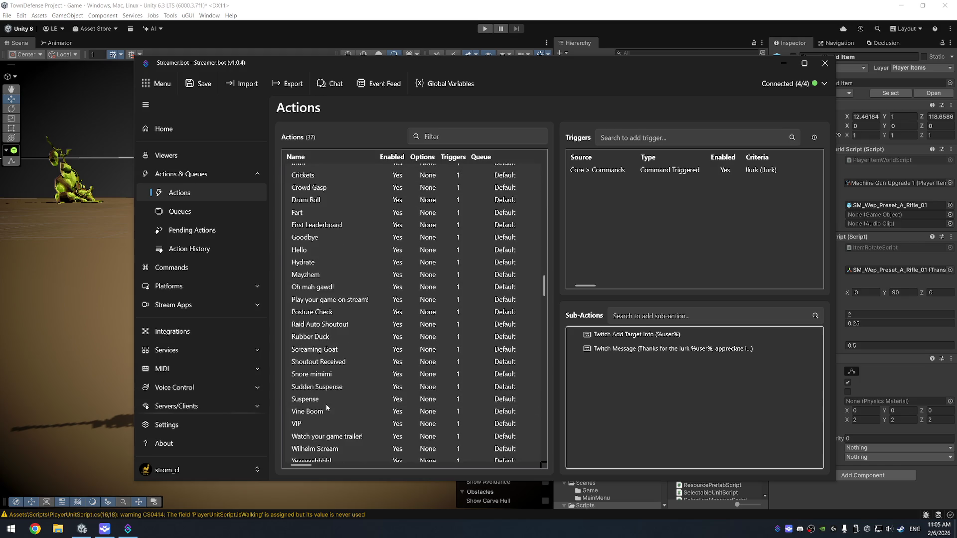
double_click(331, 362)
click(557, 311)
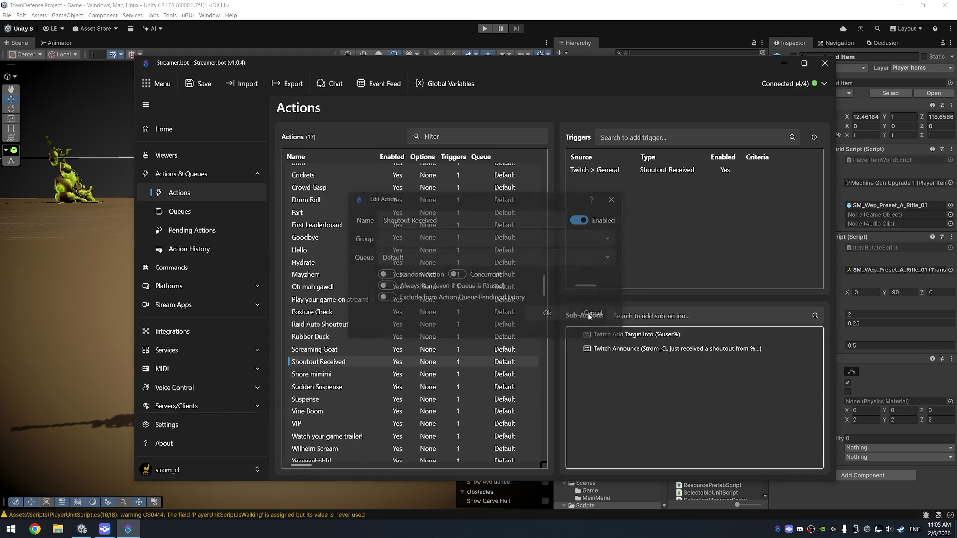
double_click(689, 350)
- Append 'Be sure to give them a follow' to the announcement message, confirm, and minimize Streamer.bot
click(553, 254)
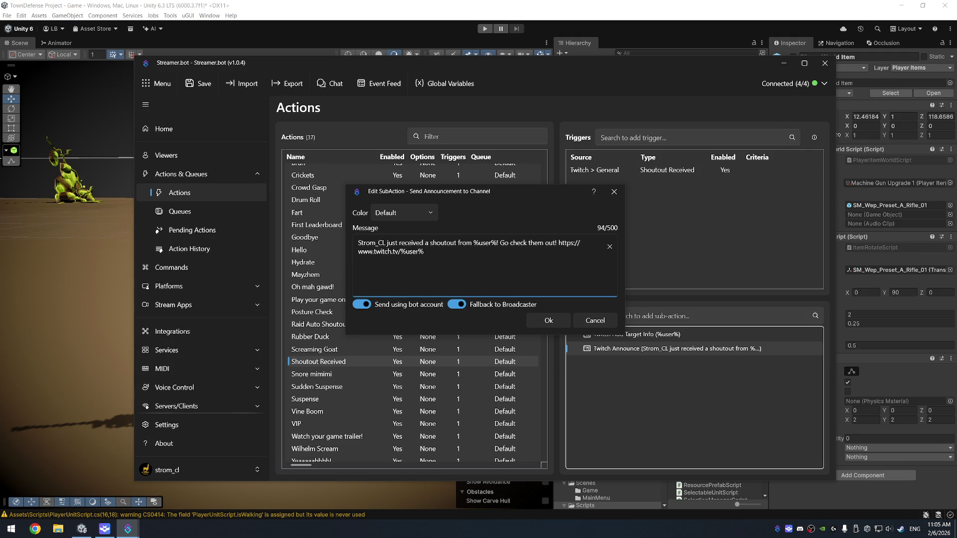
text(Be sure to give the)
text(m a follow if)
key(BackSpace)
key(BackSpace)
click(551, 323)
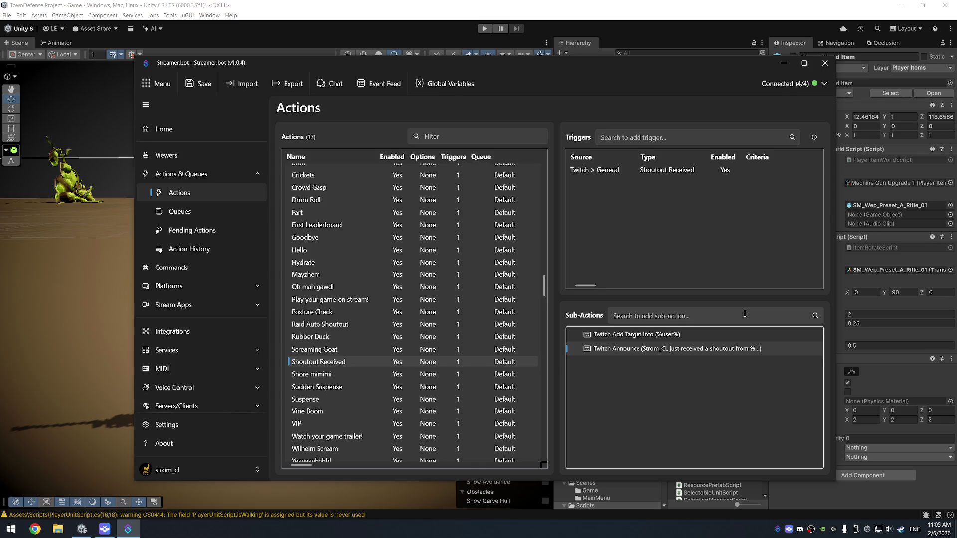
click(784, 64)
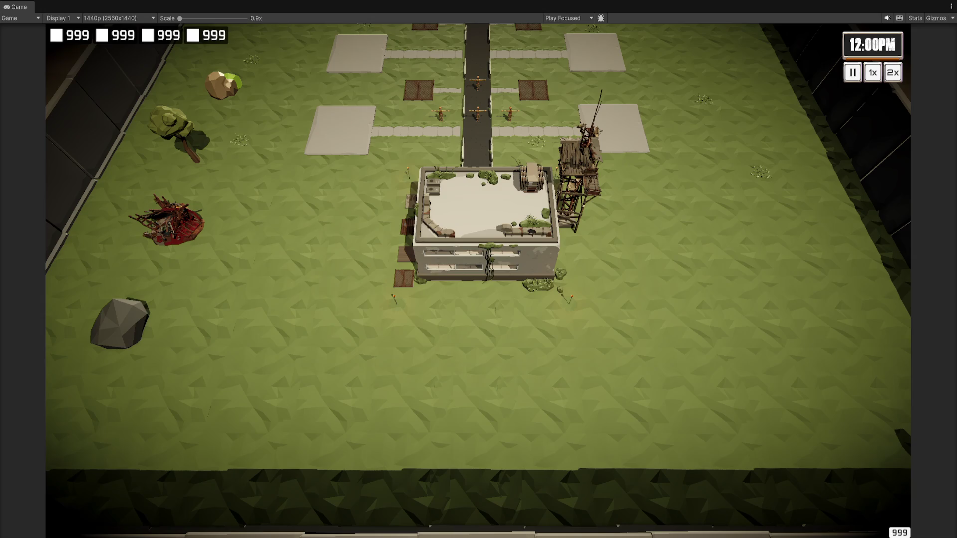
- Stop play mode, select Main Camera and open its PlayerItemClickHandlerScript in Visual Studio
key(ctrl+p)
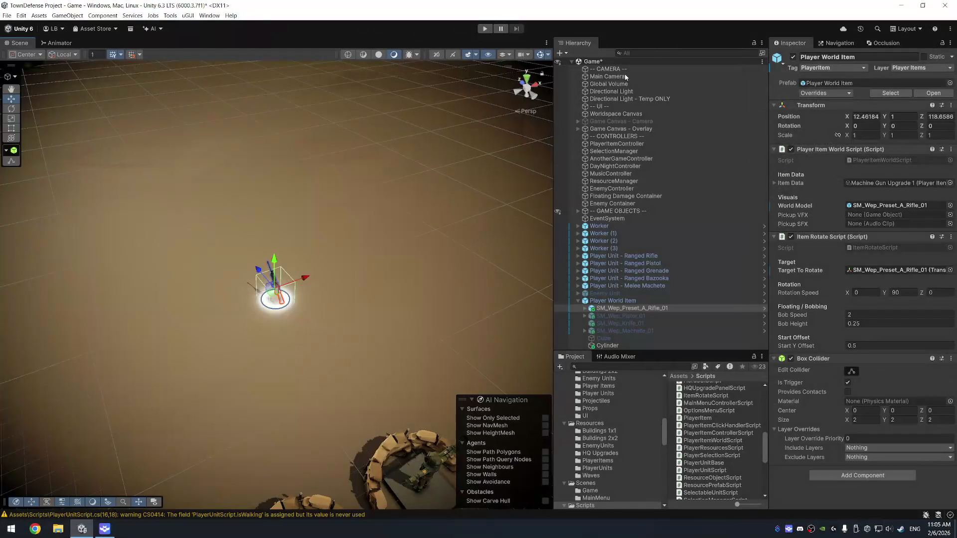
click(625, 76)
scroll(872, 365, down, 5)
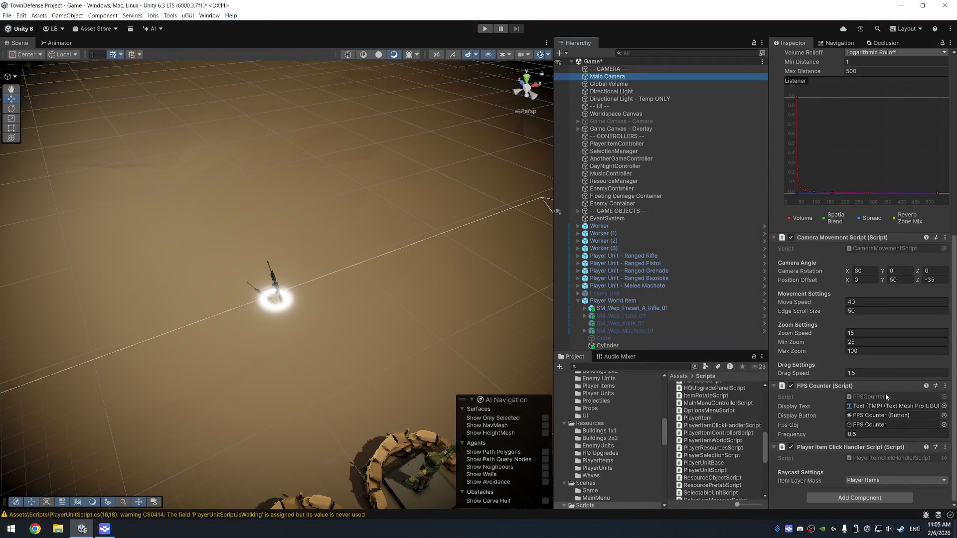
click(886, 395)
double_click(889, 459)
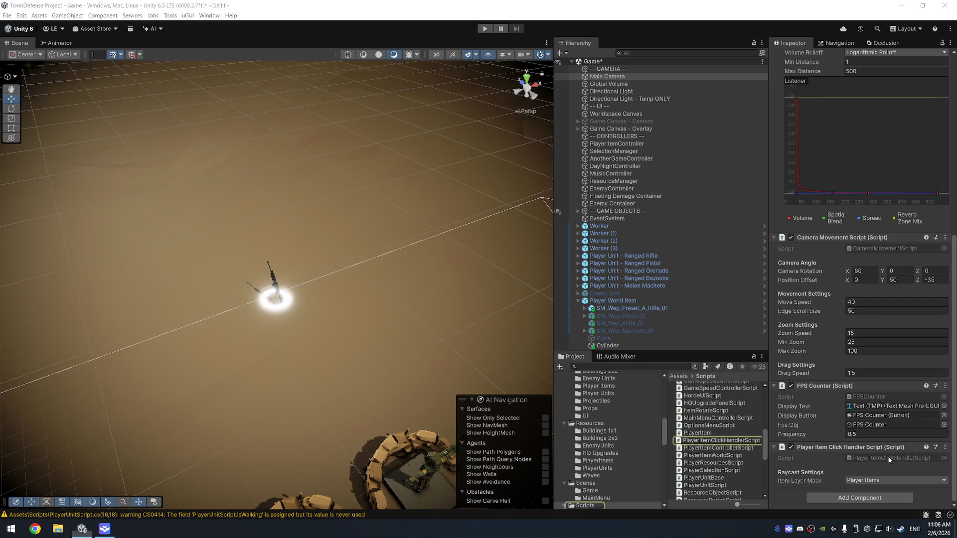
key(ctrl+a)
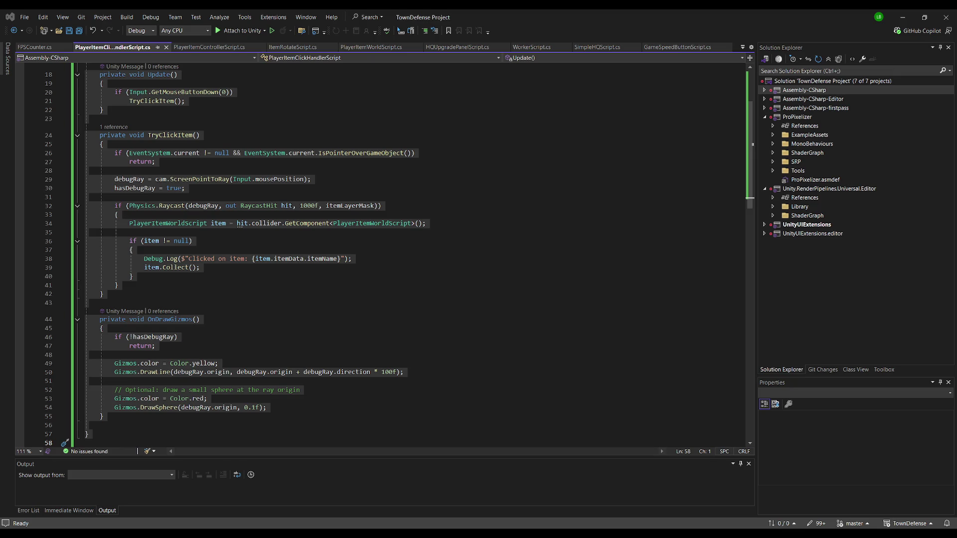
- Replace the debugRay and hasDebugRay fields with the Debug Ray Settings block
scroll(276, 181, up, 3)
click(276, 181)
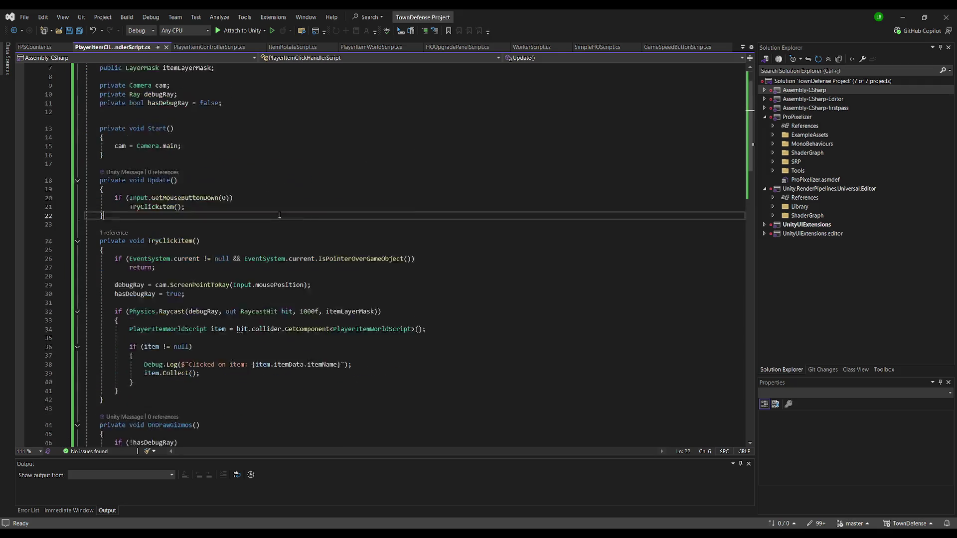
scroll(276, 180, up, 3)
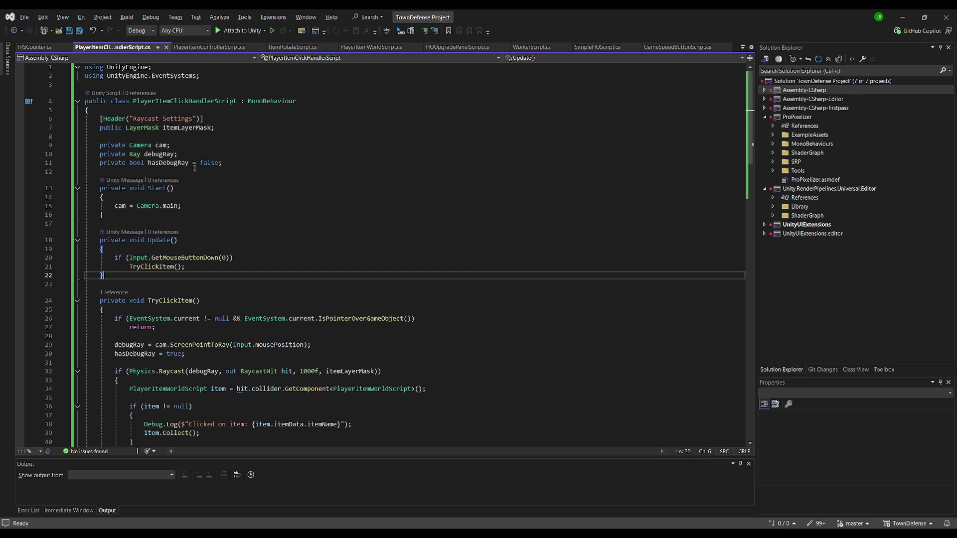
drag(222, 163, 51, 157)
text([Header("Debug Ray Settings")]     public LayerMask groundLayerMask;     private Ray groundRay;     private RaycastHit groundHit;     private bool hasGroundHit = false;)
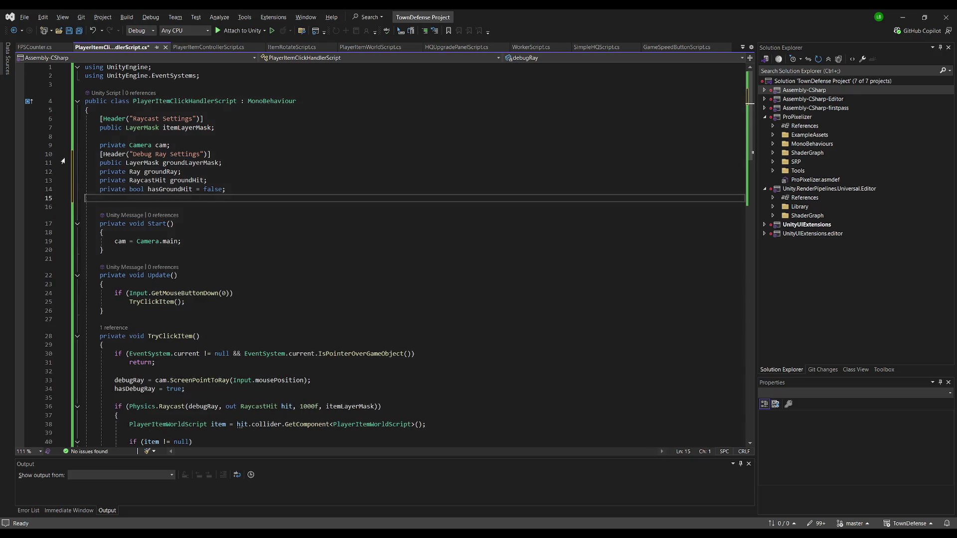
click(207, 145)
key(Return)
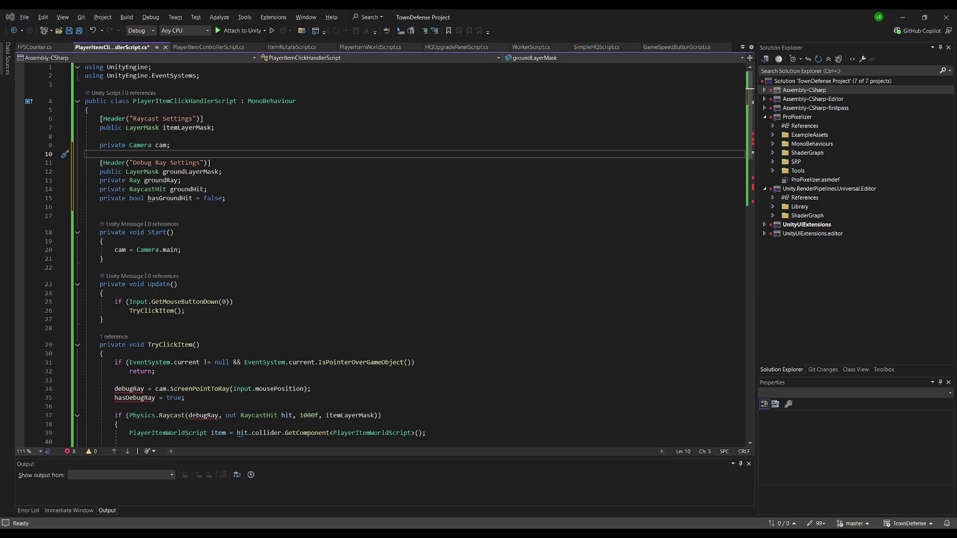
- Replace the old Update method with the new Update and UpdateGroundRay code
scroll(189, 285, down, 2)
drag(100, 232, 288, 263)
text(private void Update()     {         if (Input.GetMouseButtonDown(0))             TryClickItem();          UpdateGroundRay();     }      private void UpdateGroundRay()     {         groundRay = cam.ScreenPointToRay(Input.mousePosition);          if (Physics.Raycast(groundRay, out groundHit, 1000f, groundLayerMask))             hasGroundHit = true;         else             hasGroundHit = false;     })
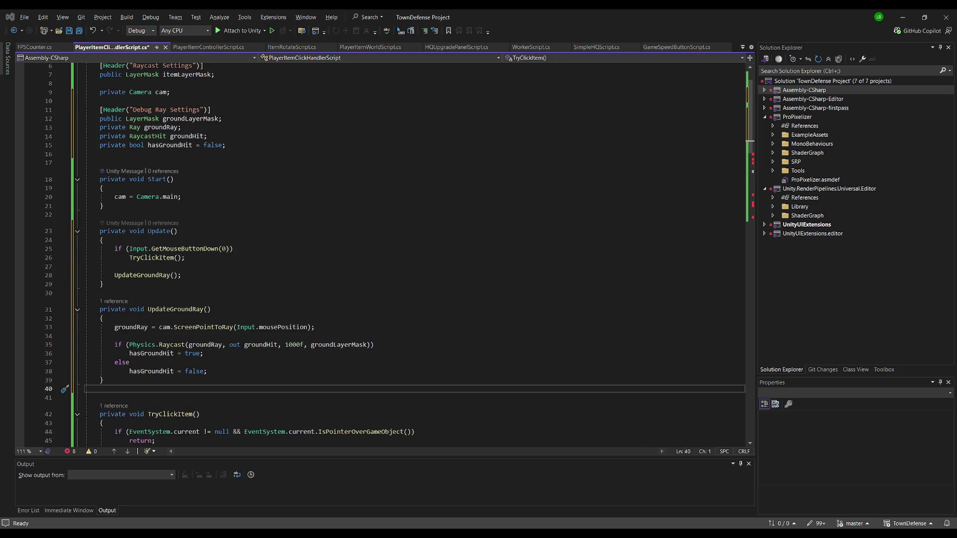
- Replace OnDrawGizmos with the ground-ray gizmo version and review TryClickItem
scroll(248, 298, down, 5)
scroll(137, 425, down, 6)
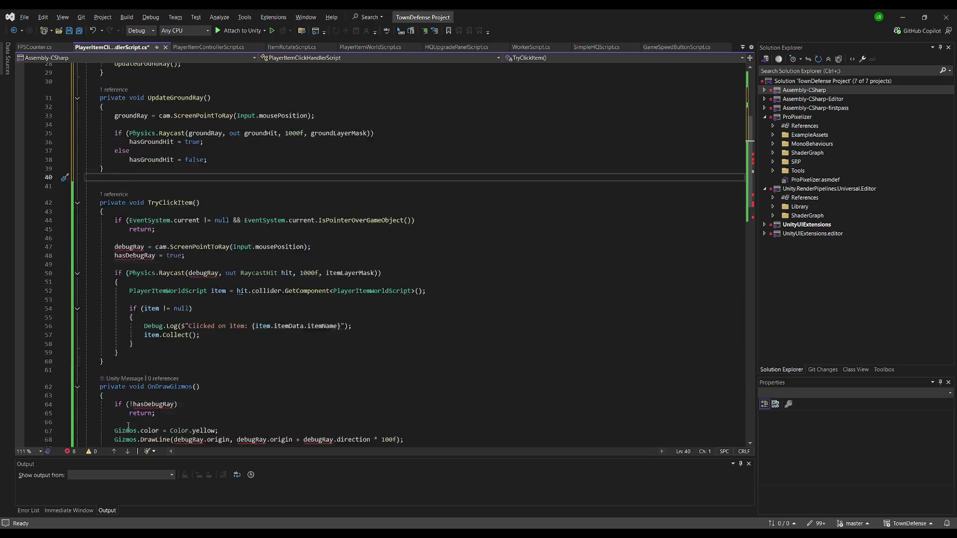
drag(114, 384, 87, 278)
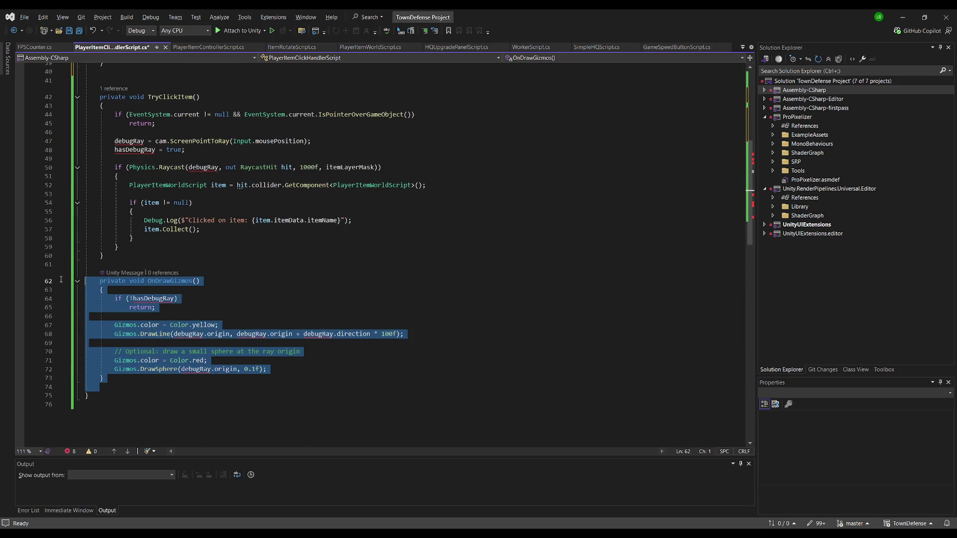
text(private void OnDrawGizmos()     {         if (cam == null)             cam = Camera.main;          // Always draw the ray from the mouse         Gizmos.color = Color.yellow;         Gizmos.DrawLine(groundRay.origin, groundRay.origin + groundRay.direction * 100f);          // Draw hit point if we hit ground         if (hasGroundHit)         {             Gizmos.color = Color.red;             Gizmos.DrawSphere(groundHit.point, 0.15f);         }          // Keep your click debug ray too         if (hasDebugRay)         {             Gizmos.color = Color.cyan;             Gizmos.DrawLine(debugRay.origin, debugRay.origin + debugRay.direction * 100f);         }     })
click(86, 99)
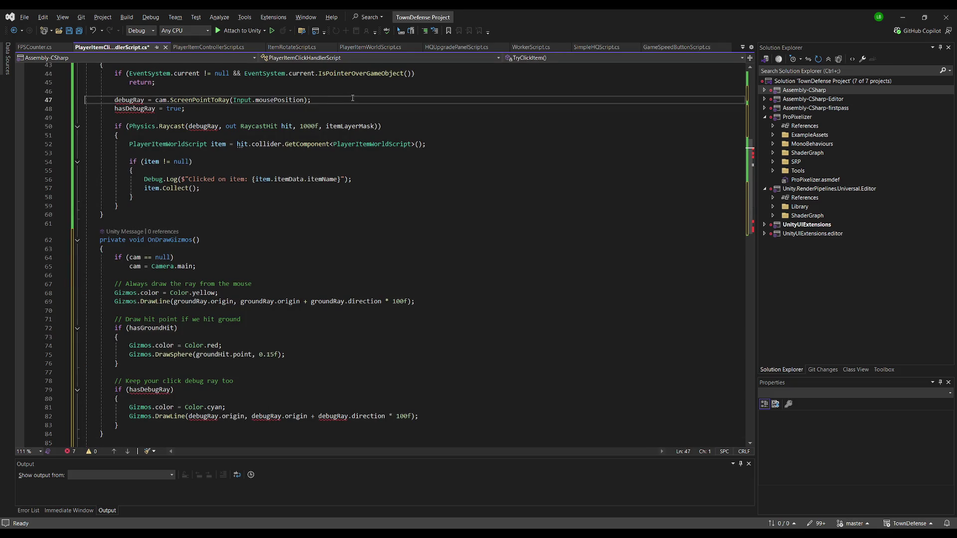
click(276, 214)
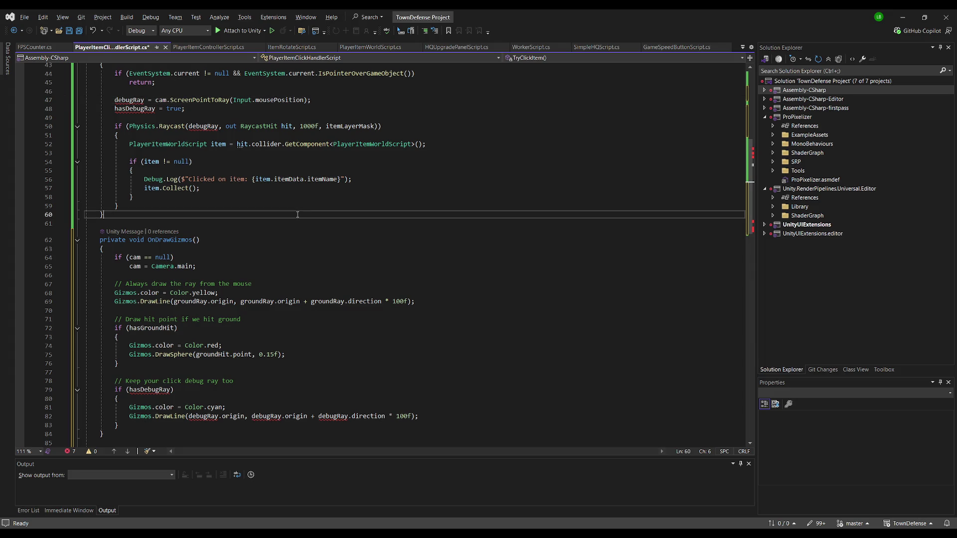
scroll(277, 240, up, 5)
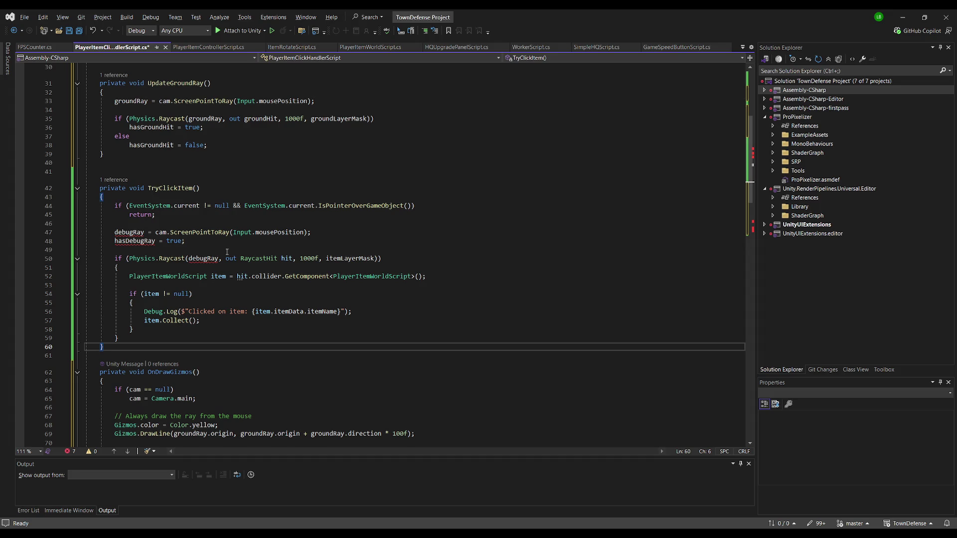
key(ctrl+a)
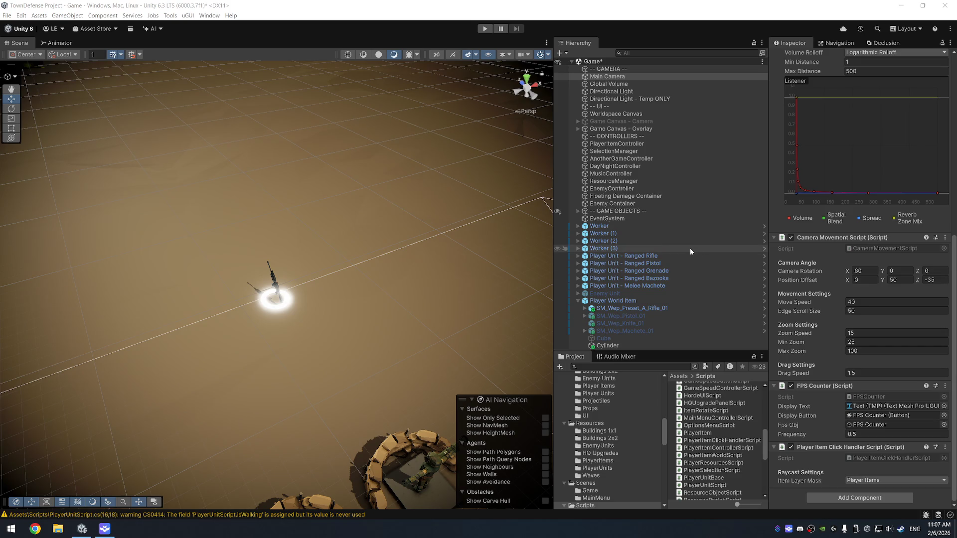
- Select Worker, then Main Camera, check its Audio Listener, and save the Game scene
click(638, 225)
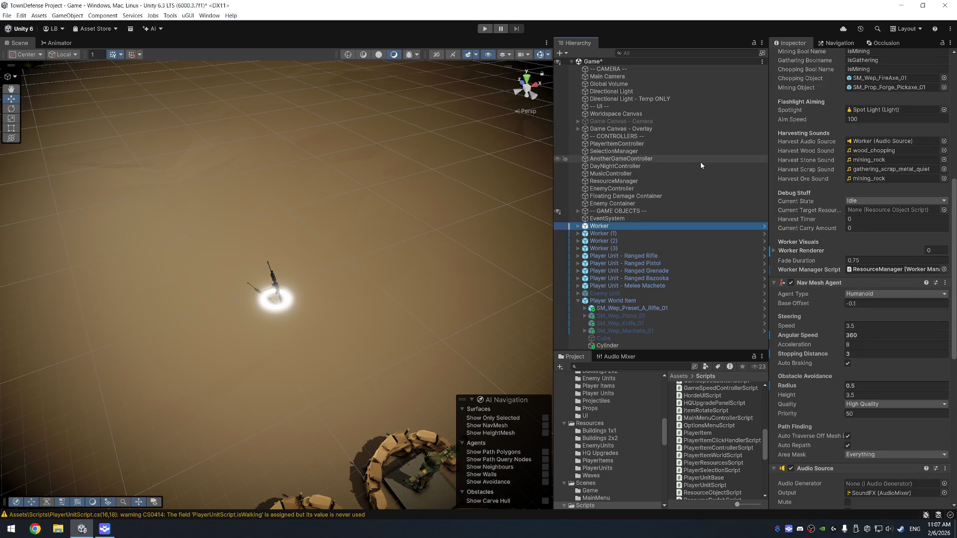
click(671, 76)
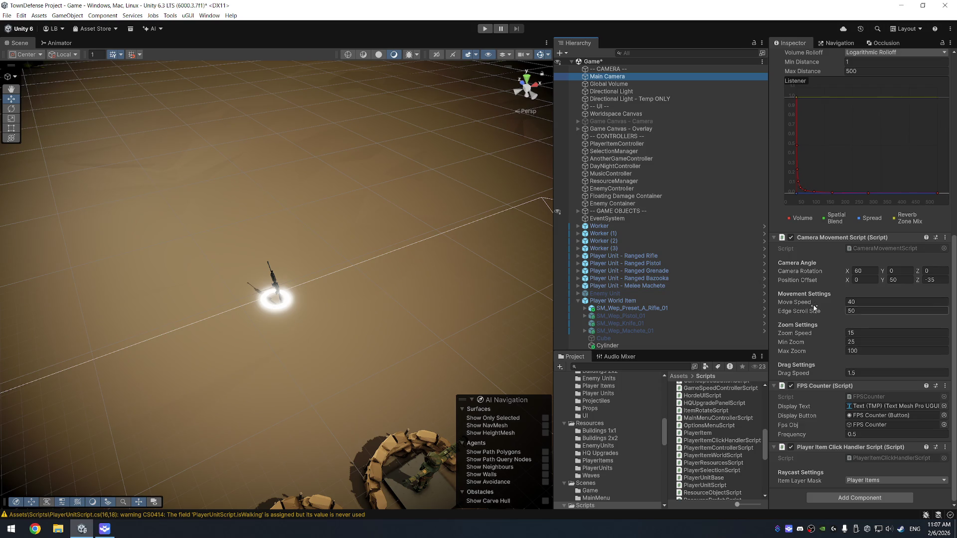
scroll(821, 349, up, 5)
scroll(820, 348, up, 1)
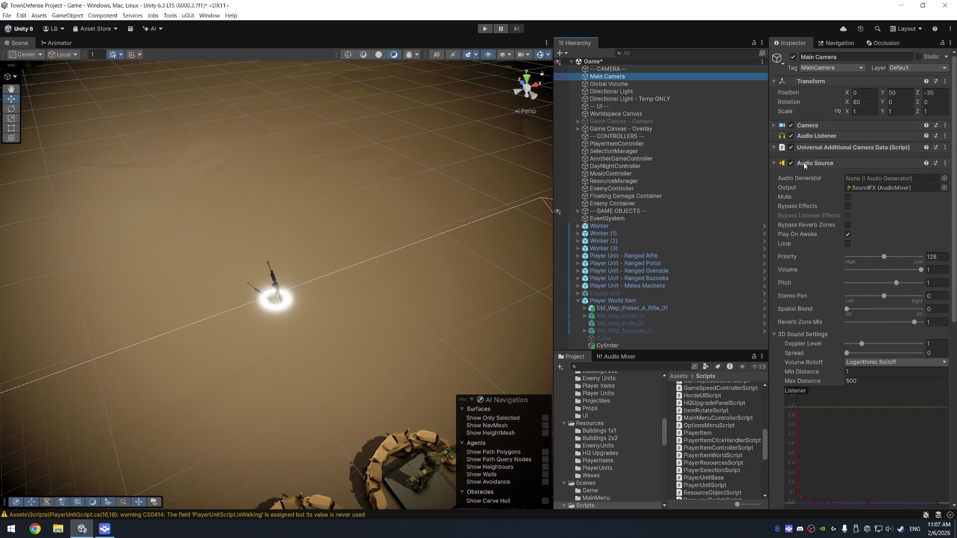
click(824, 136)
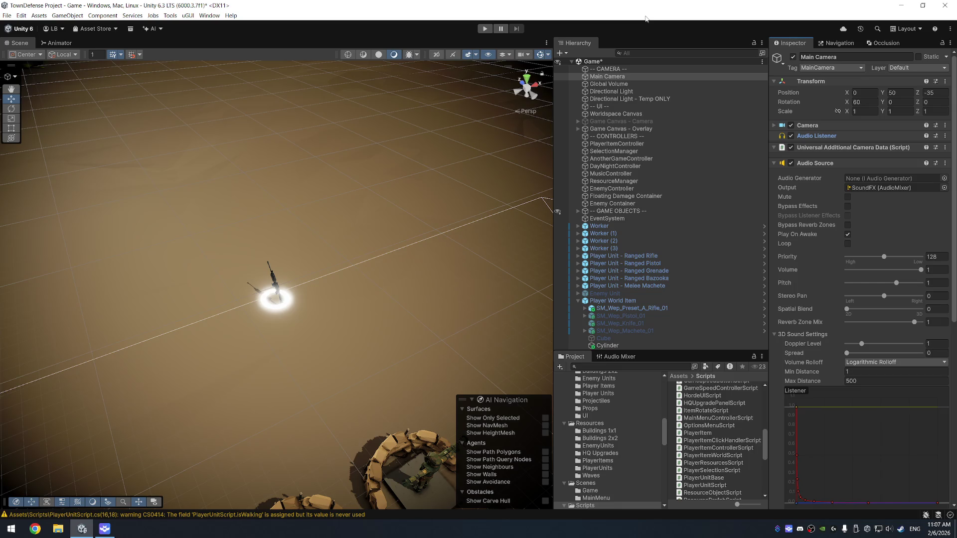
key(ctrl+s)
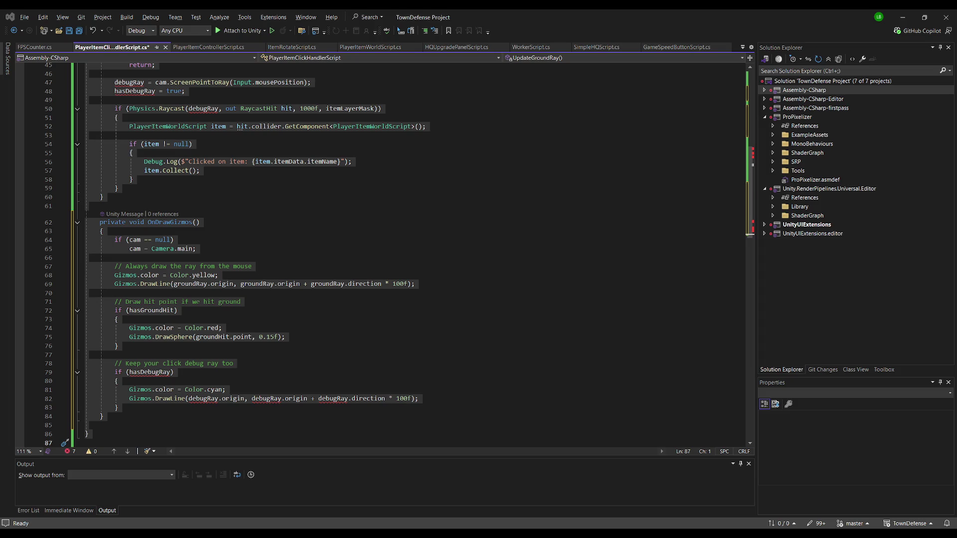
- Paste the itemRay version over the whole click handler script, save it, and return to Unity
key(ctrl+a)
key(ctrl+v)
key(ctrl+s)
scroll(254, 232, up, 10)
key(alt+Tab)
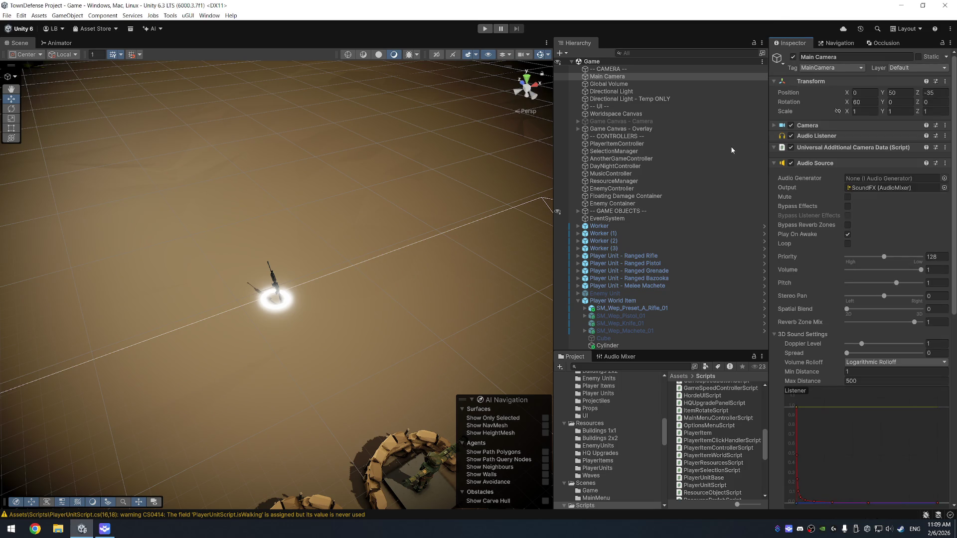
- Select several SM_Env_Dirt_Flat_02 dirt tiles in the Scene view, then enter play mode
click(494, 299)
scroll(476, 257, down, 5)
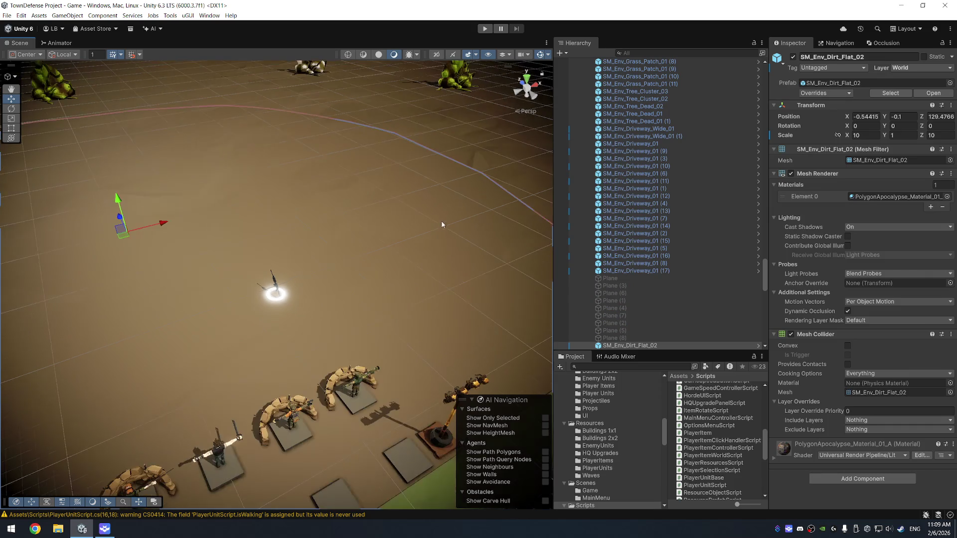
click(475, 205)
click(399, 150)
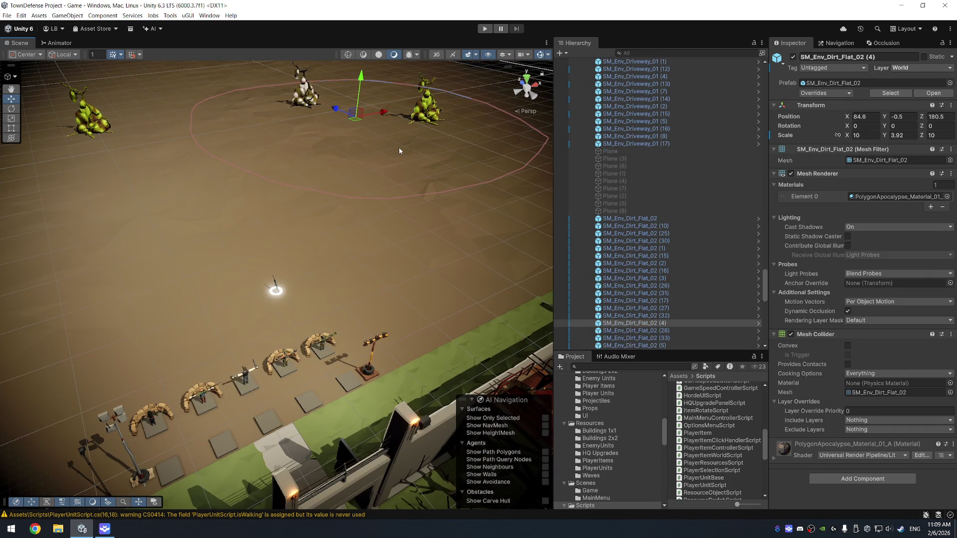
click(313, 290)
scroll(681, 170, up, 8)
key(ctrl+p)
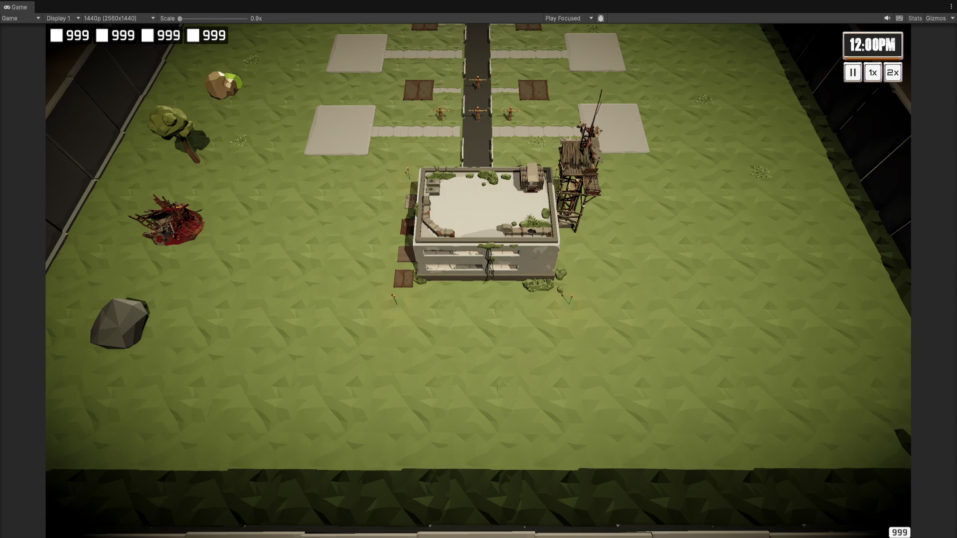
- Stop the game, set Main Camera's Ground Layer Mask to World only, and play again
key(ctrl+p)
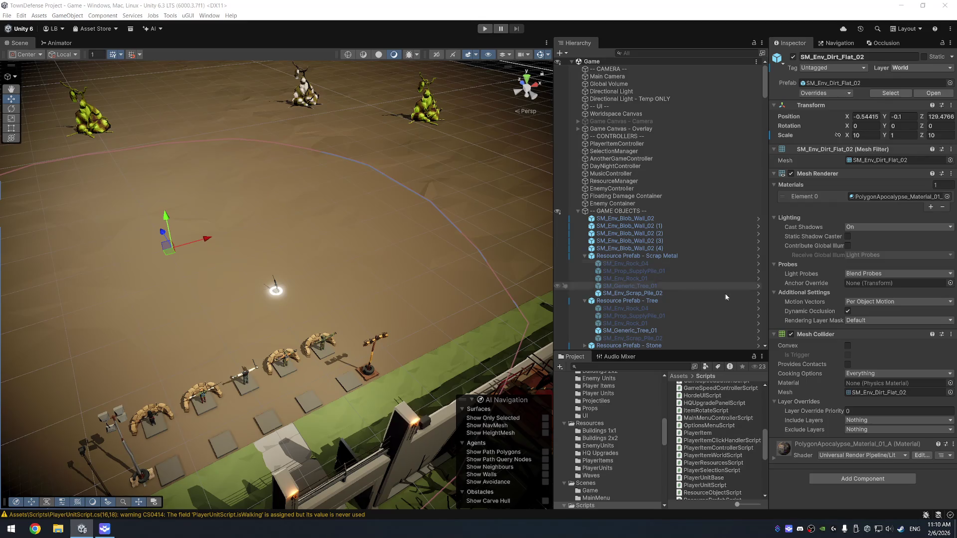
click(607, 77)
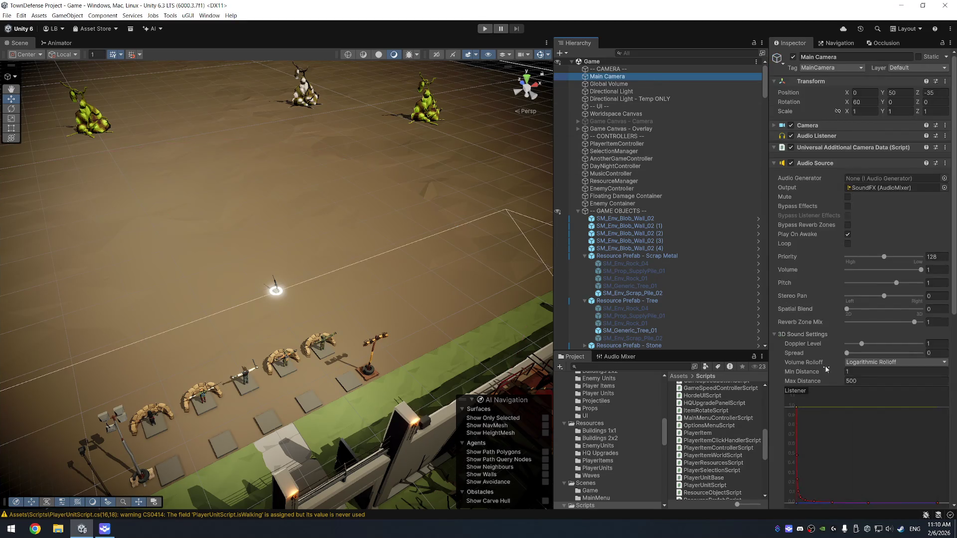
scroll(840, 388, down, 10)
scroll(840, 388, down, 3)
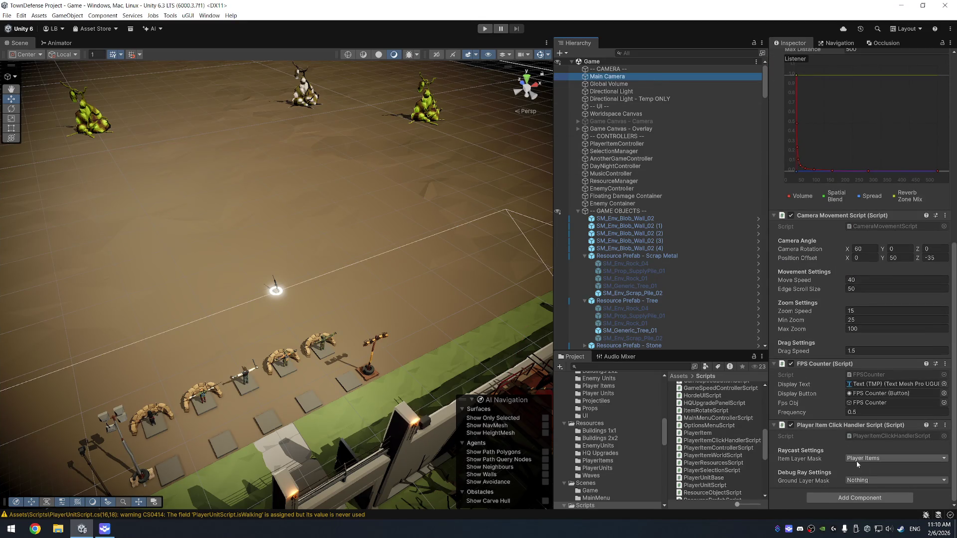
click(878, 480)
click(879, 470)
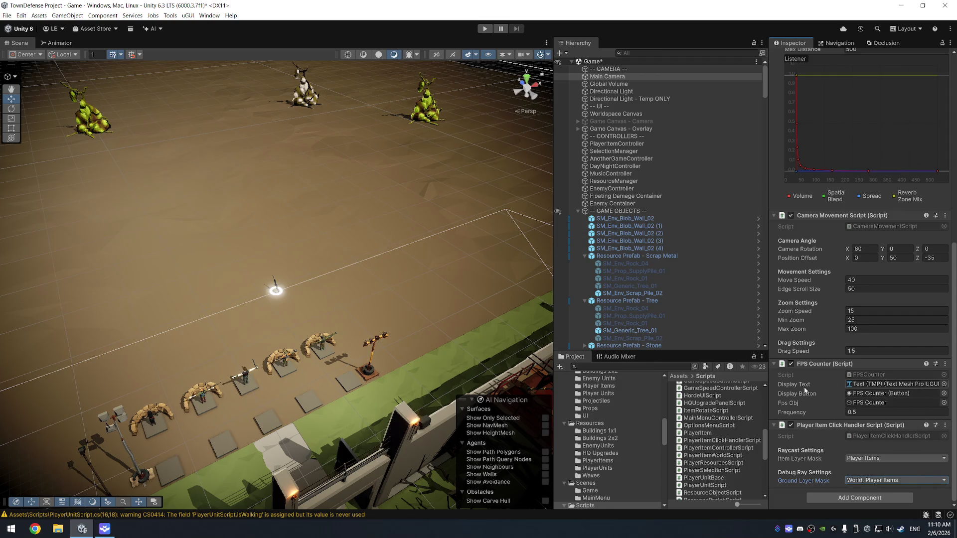
click(890, 481)
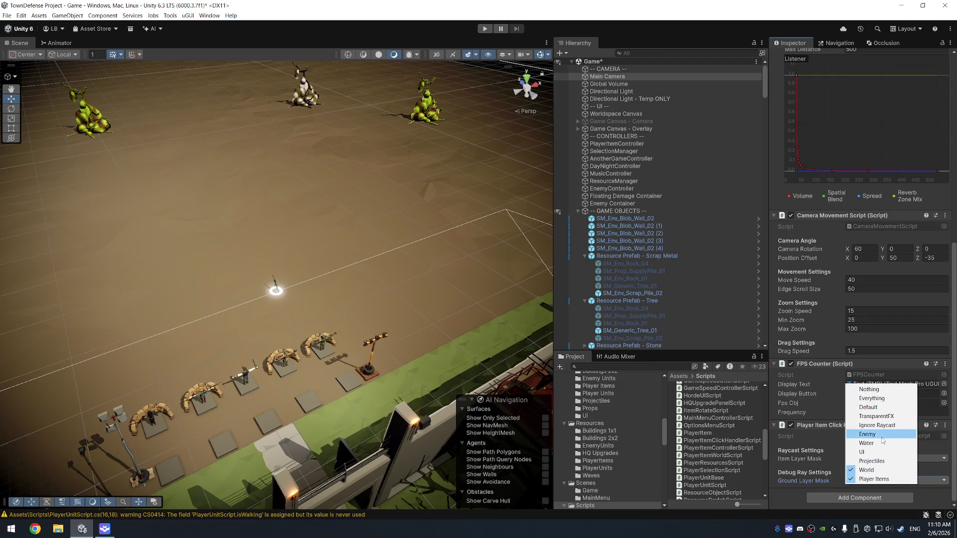
click(873, 478)
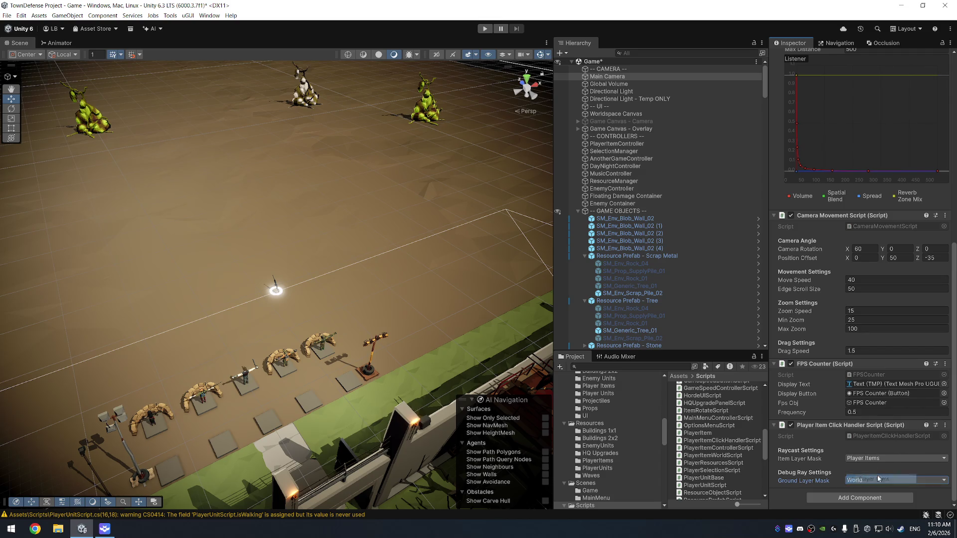
key(ctrl+p)
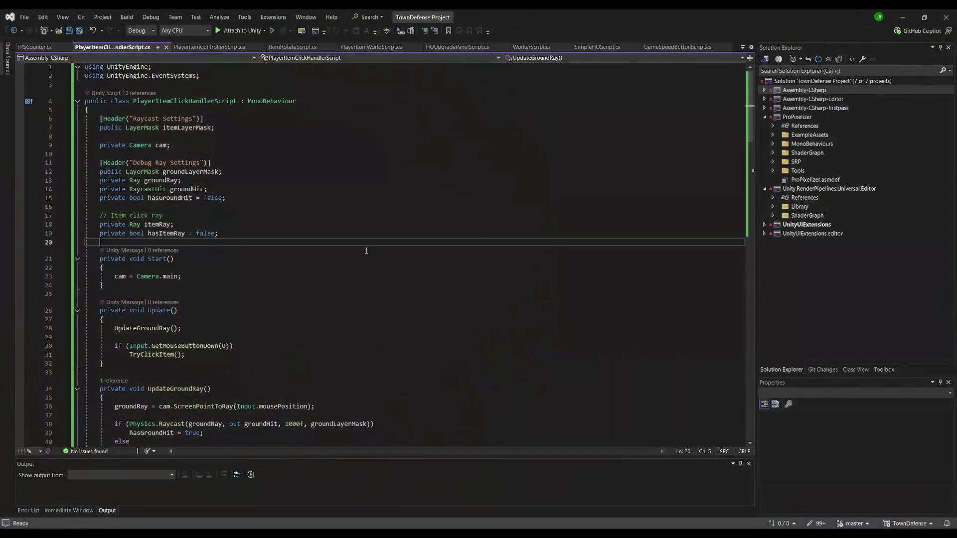
- Change the DrawSphere radius from 0.15f to 0.25f and save the script
scroll(325, 225, down, 20)
scroll(266, 271, up, 3)
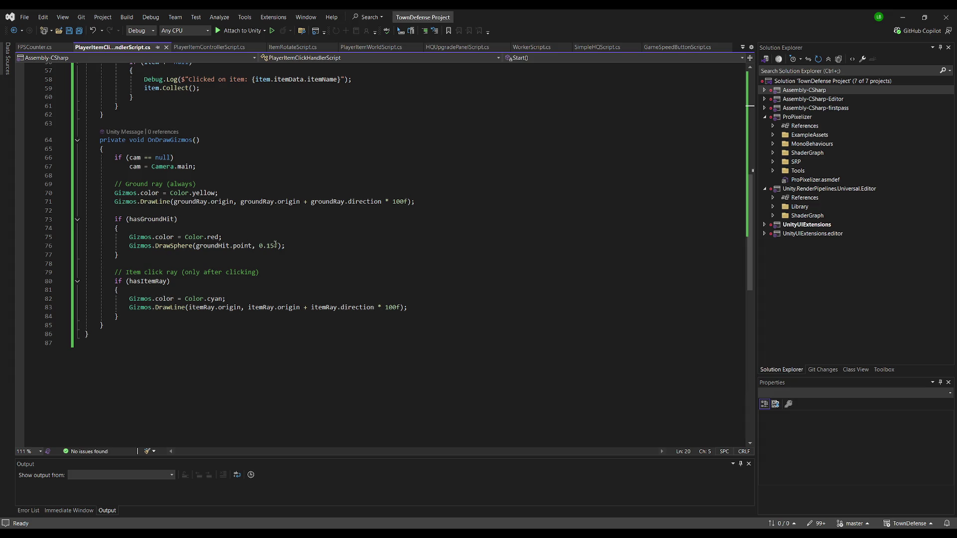
drag(267, 246, 273, 247)
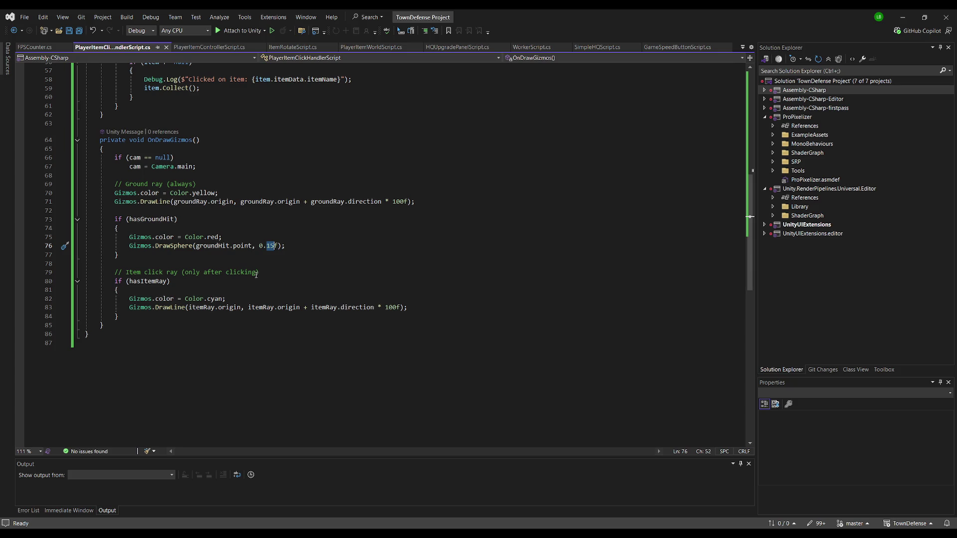
text(25)
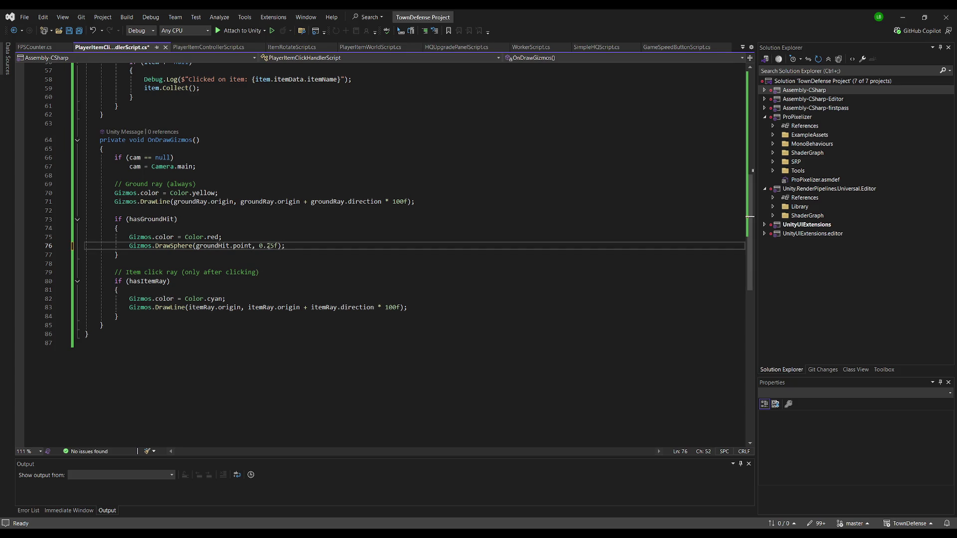
key(ctrl+s)
- Review the script's earlier lines, briefly checking Unity before returning to Visual Studio
click(293, 219)
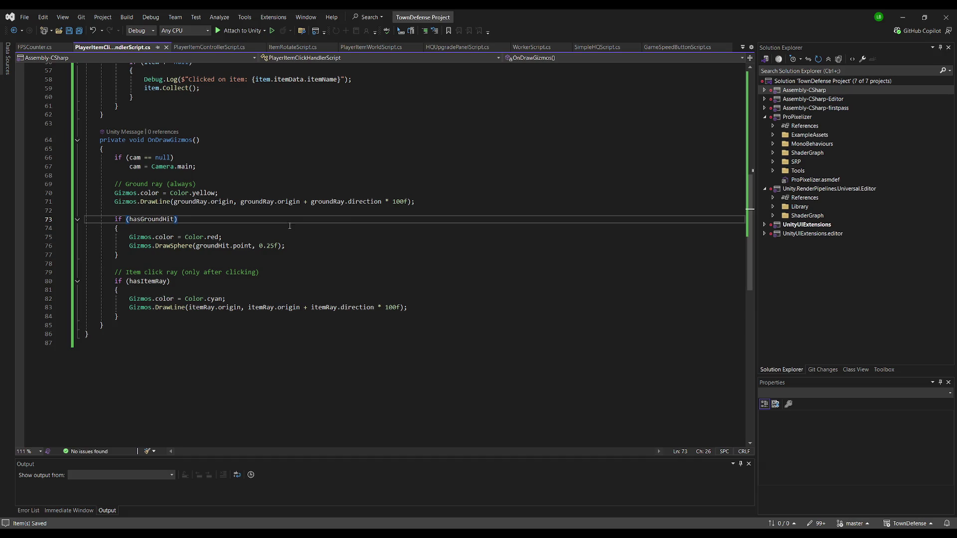
scroll(281, 248, up, 2)
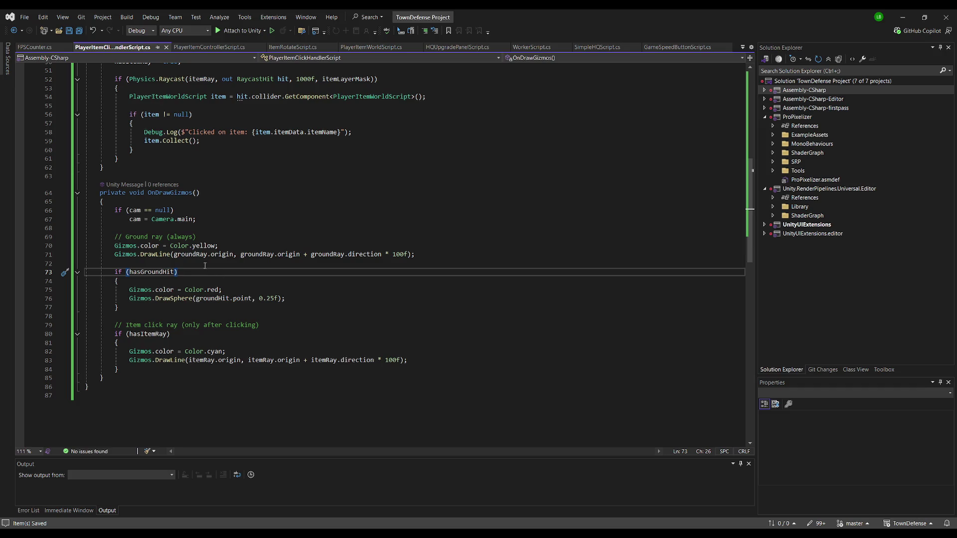
click(234, 228)
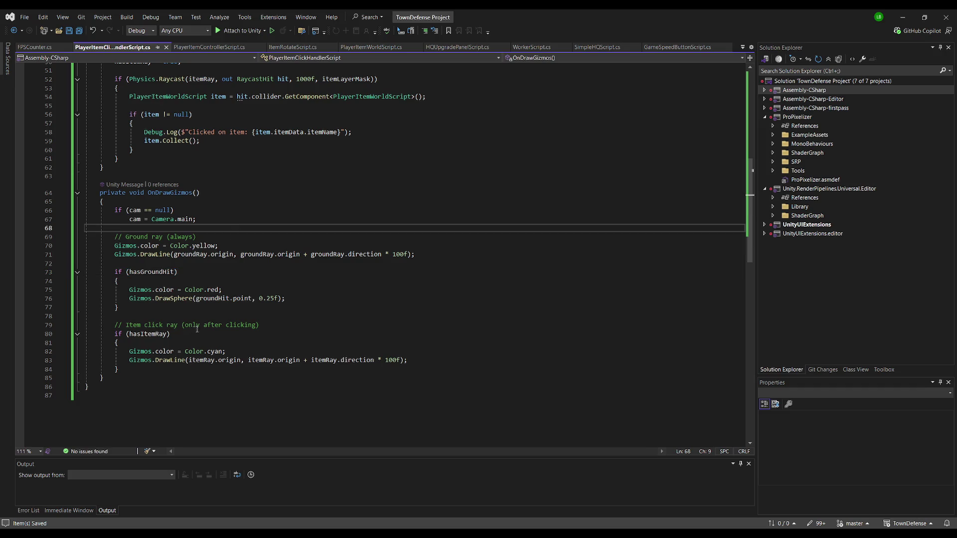
key(alt+Tab)
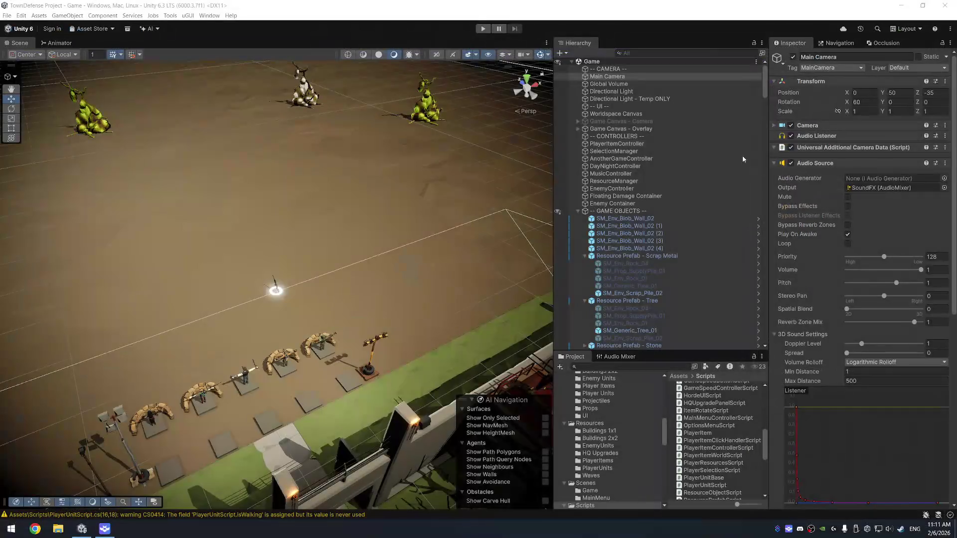
key(alt+Tab)
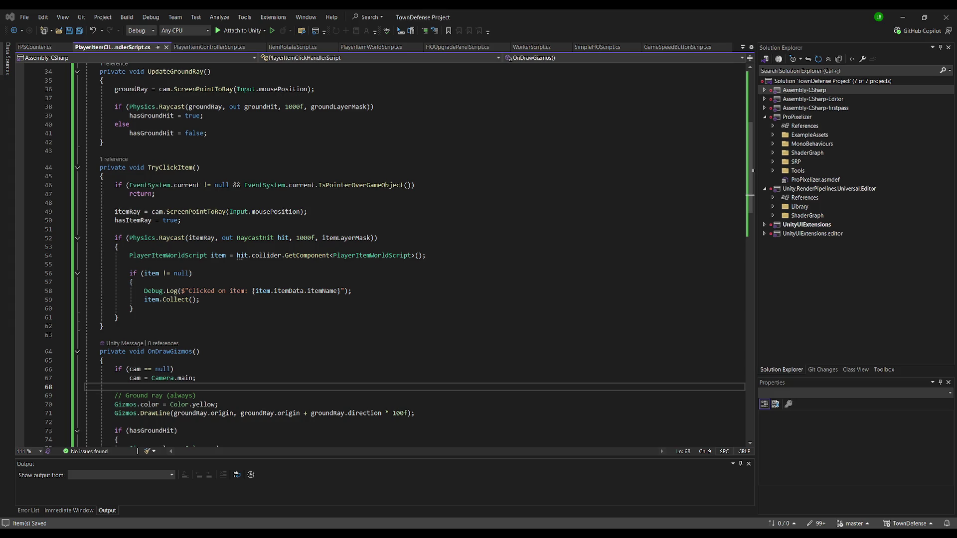
click(193, 229)
scroll(192, 209, up, 3)
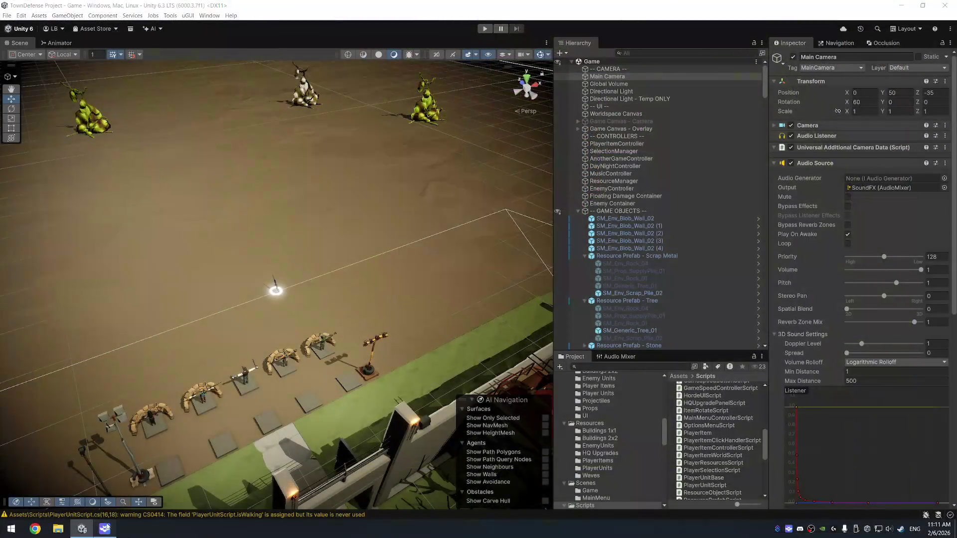
- Open Deckboard's Wide Board and save the chat widget's settings
click(112, 522)
right_click(727, 286)
click(701, 284)
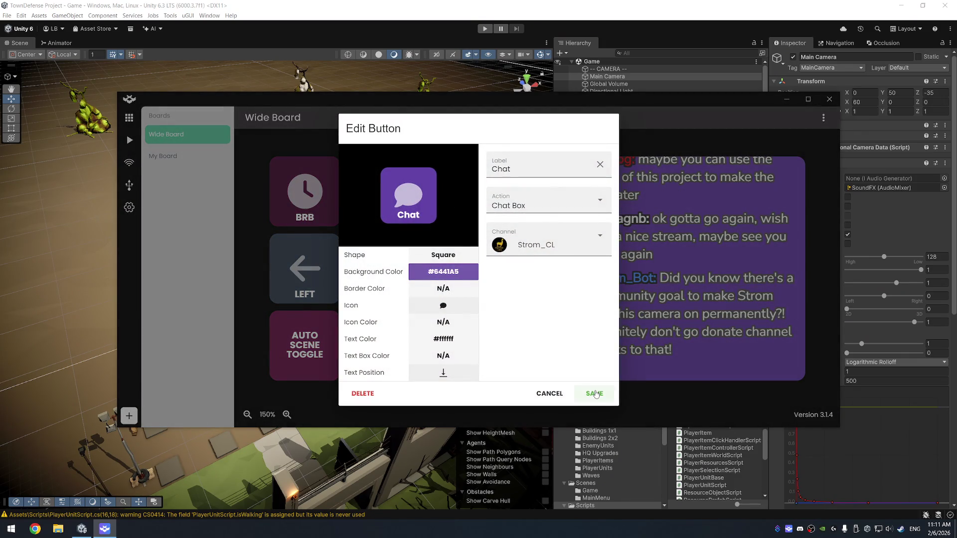
click(595, 390)
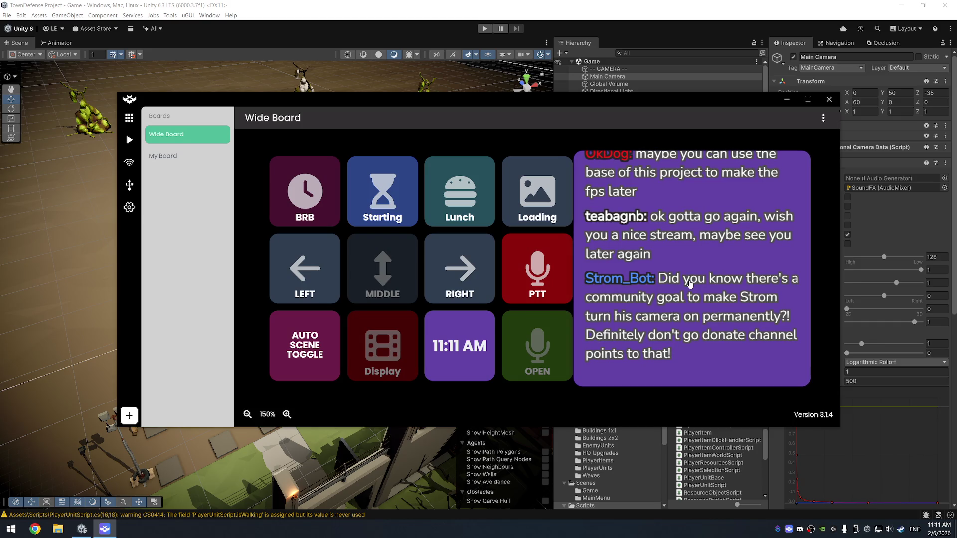
- Resize the chat widget slightly smaller and close the Deckboard window
right_click(632, 256)
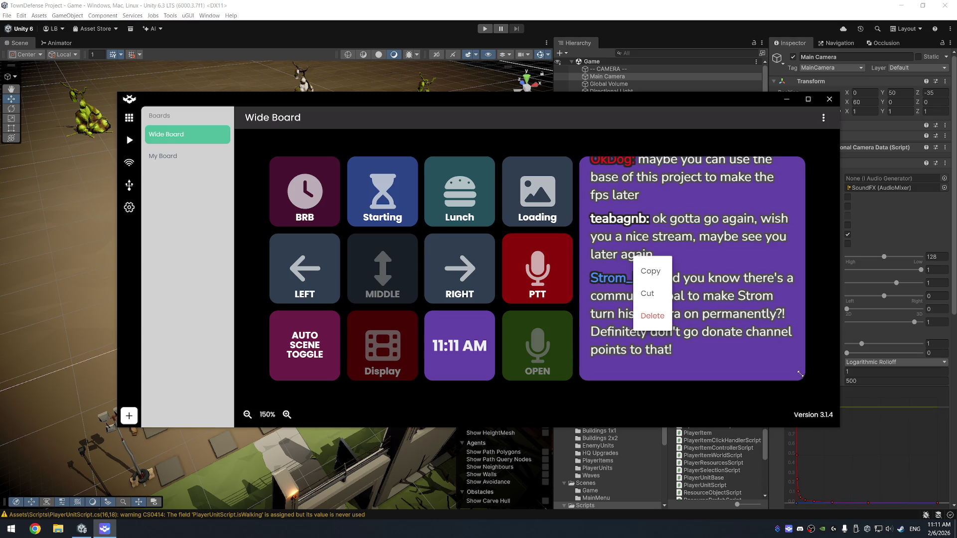
mouse_move(803, 379)
mouse_down()
mouse_move(800, 367)
mouse_move(736, 365)
mouse_move(790, 381)
mouse_up()
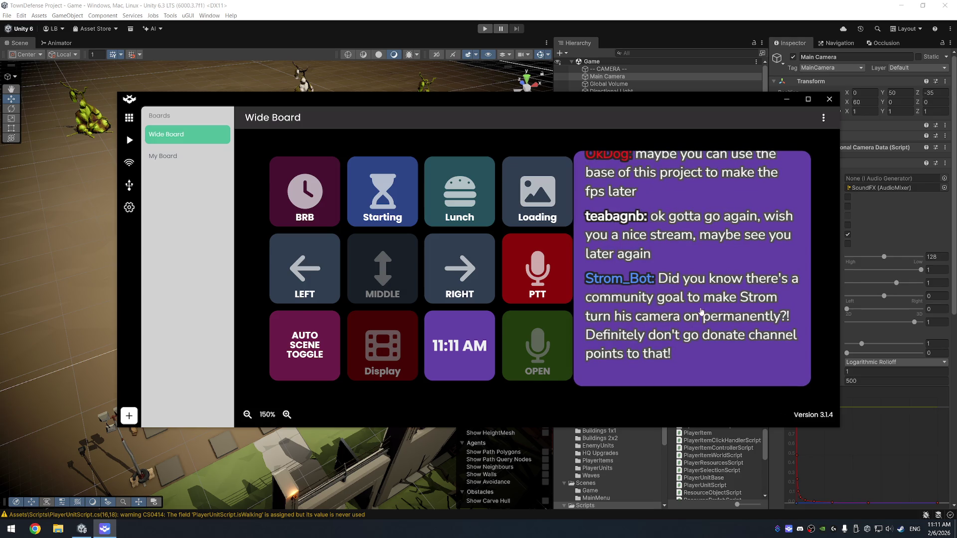
click(736, 264)
click(693, 256)
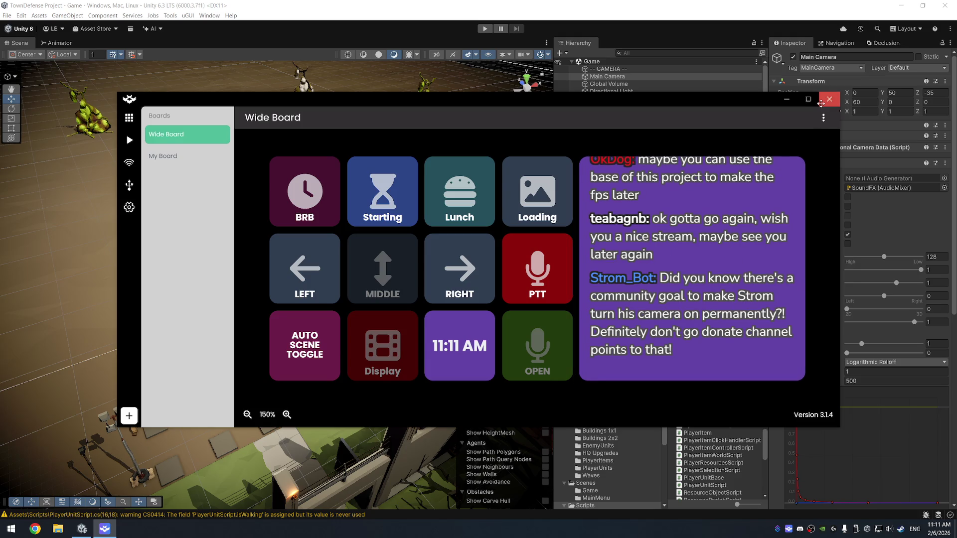
click(824, 120)
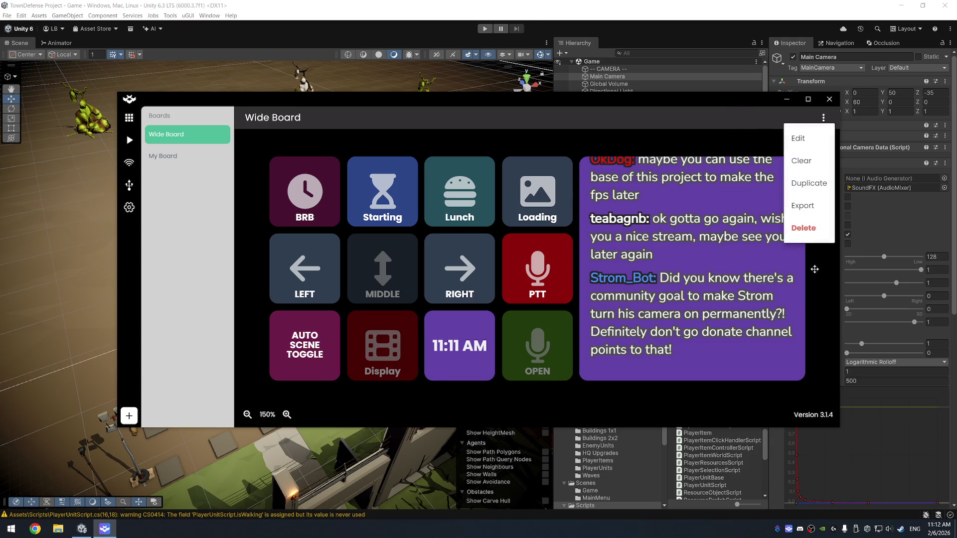
click(813, 271)
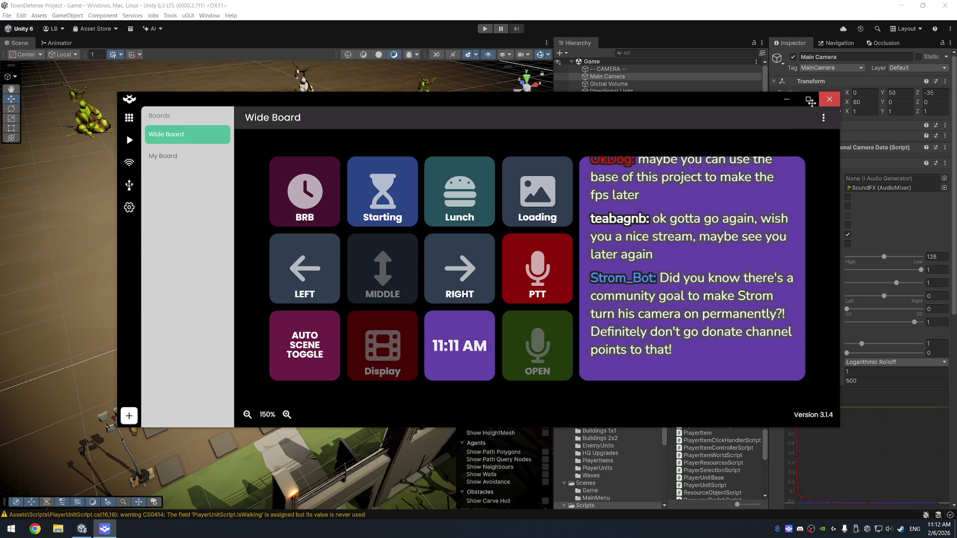
click(829, 99)
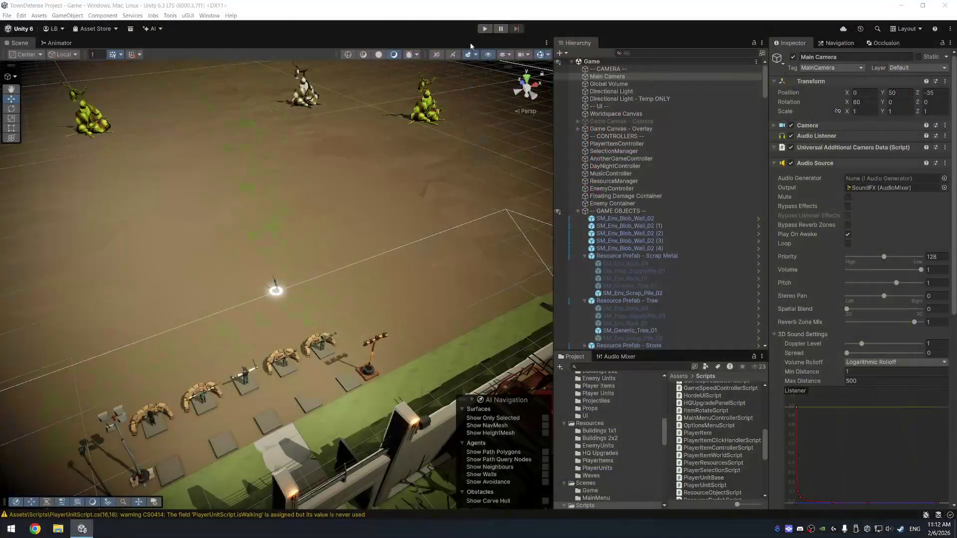
click(484, 29)
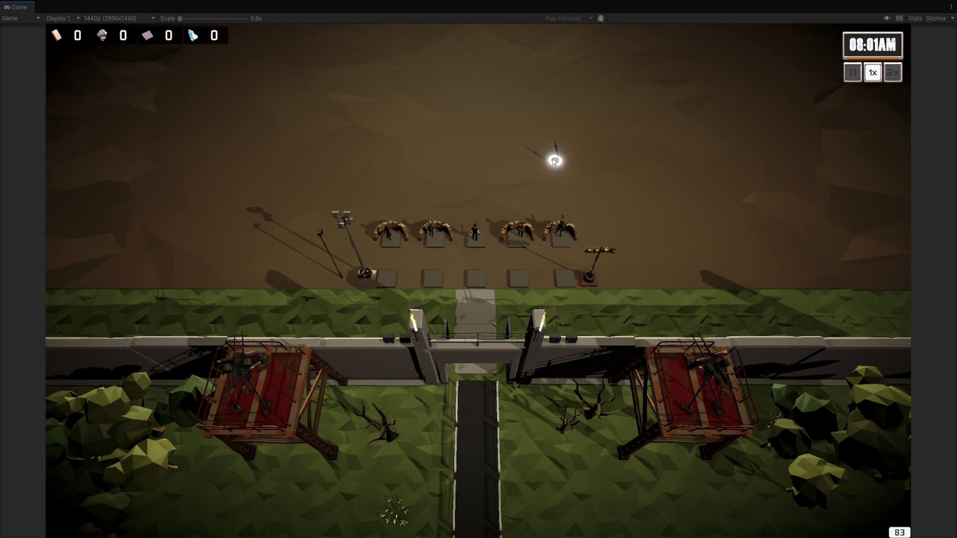
click(483, 29)
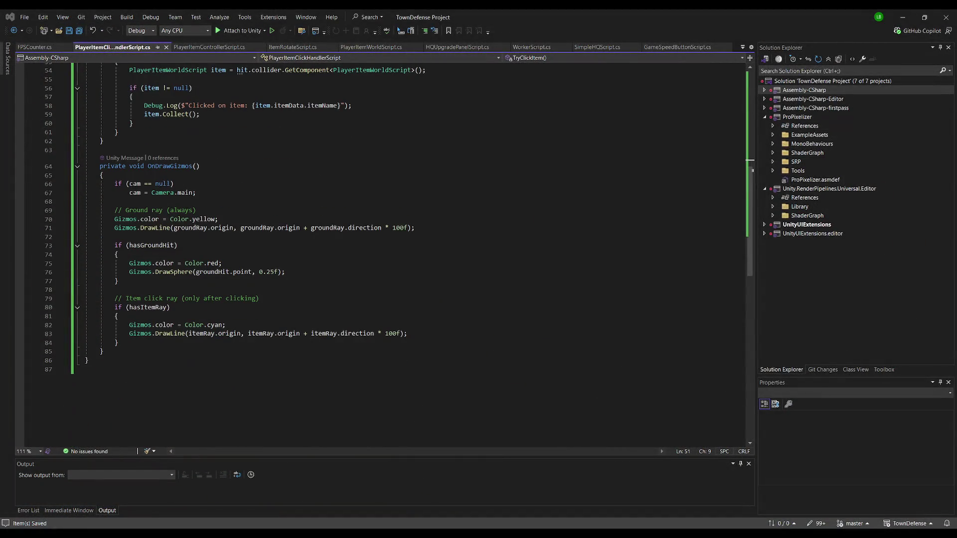
- Set the DrawSphere radius to 1.0f, save, and run the game in Unity to test it
click(269, 272)
text(1)
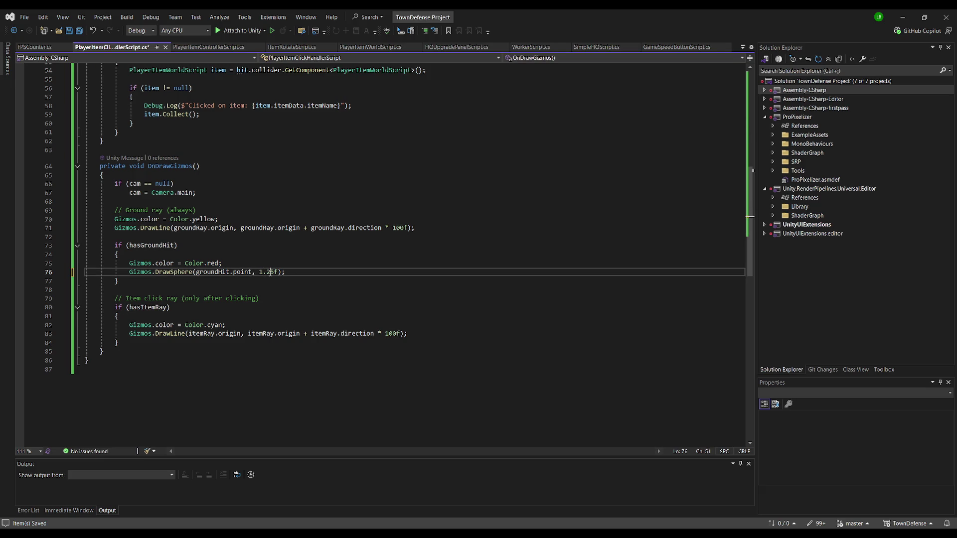
double_click(269, 272)
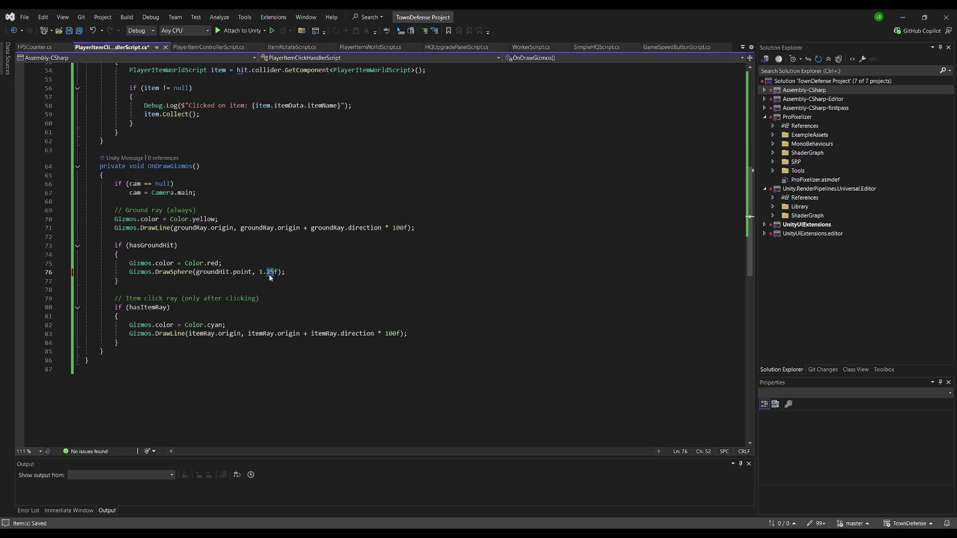
text(0)
key(Up)
key(Up)
key(Up)
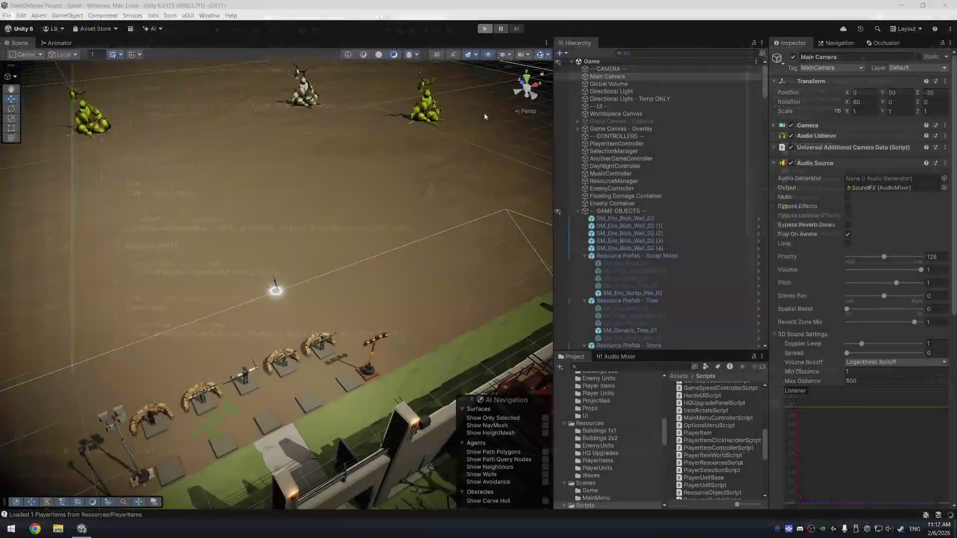
click(485, 28)
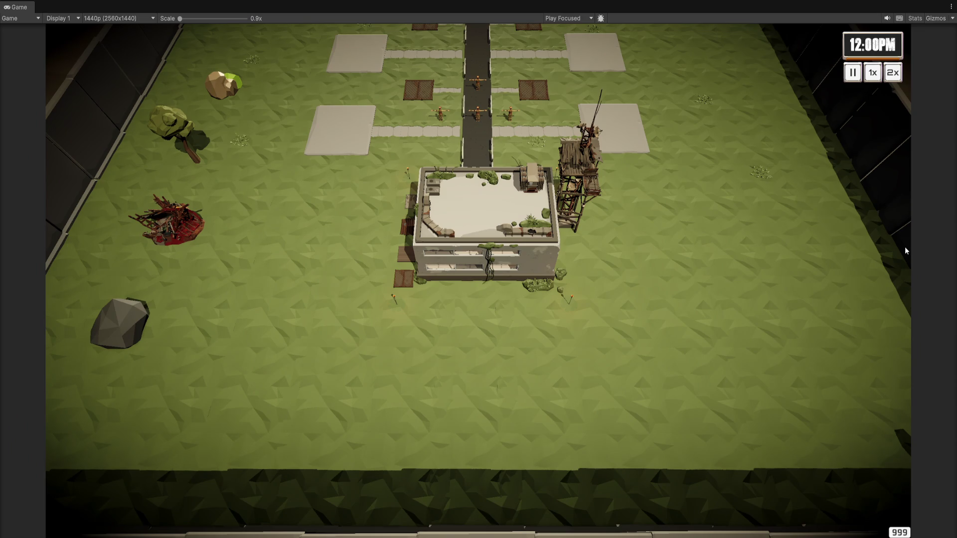
key(ctrl+p)
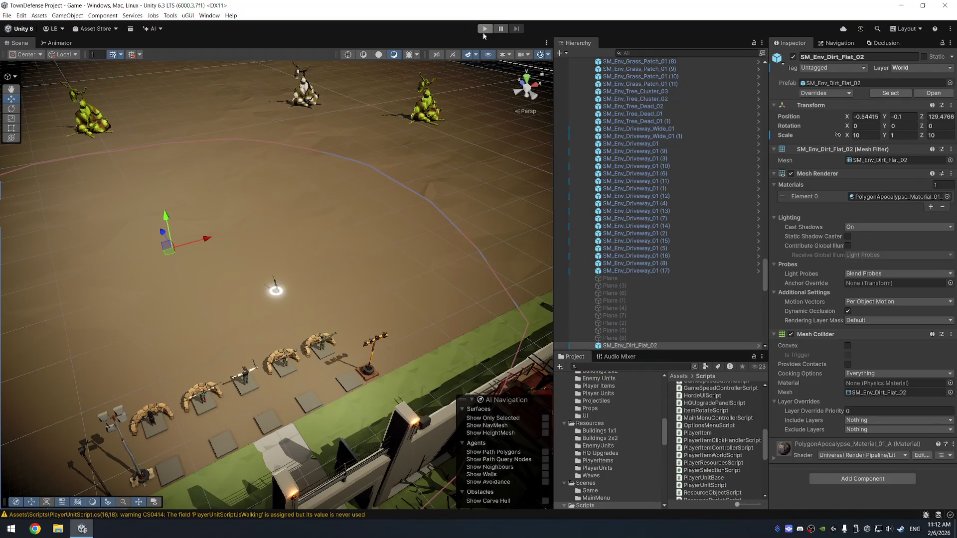
- Run the game in Play mode, then start retyping the gizmo sphere radius as .75
click(484, 30)
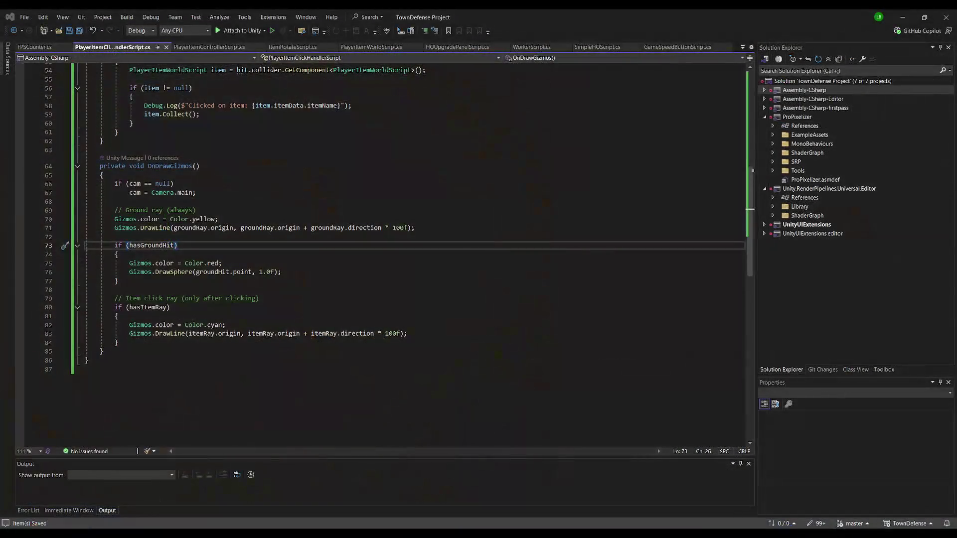
drag(259, 272, 270, 273)
text(.75)
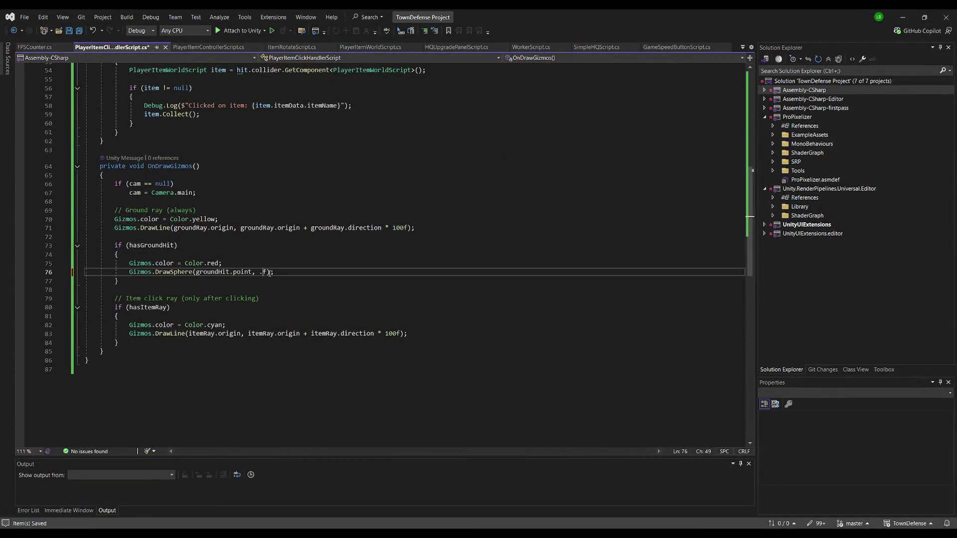
- Replace the gizmo's red colour with translucent yellow new Color(1f, 1f, 0f, 0.25f)
click(249, 263)
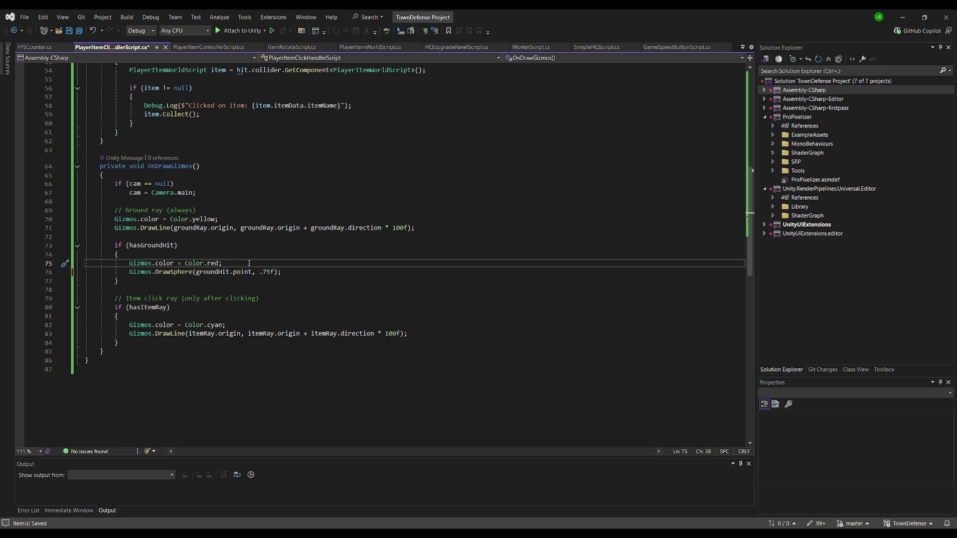
key(Return)
text(Gi)
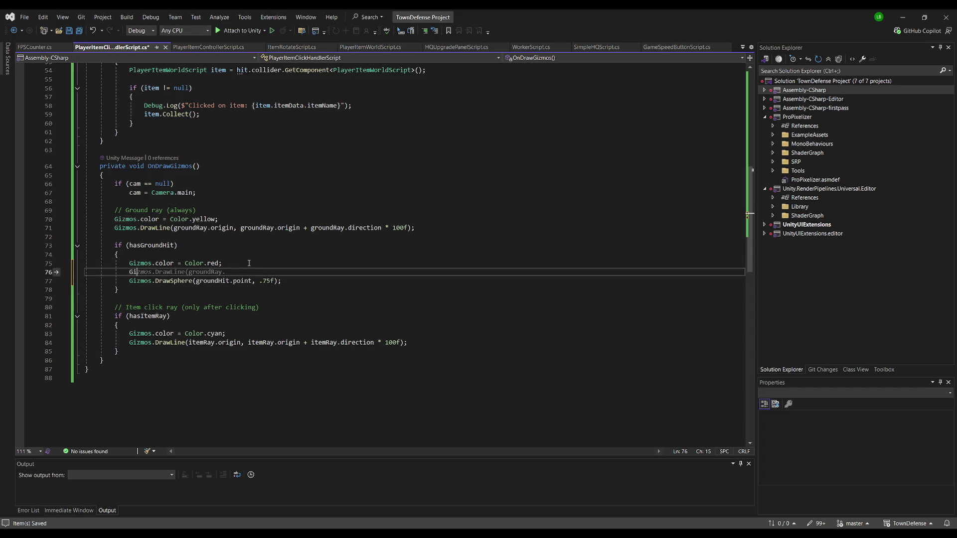
text(zmos.col)
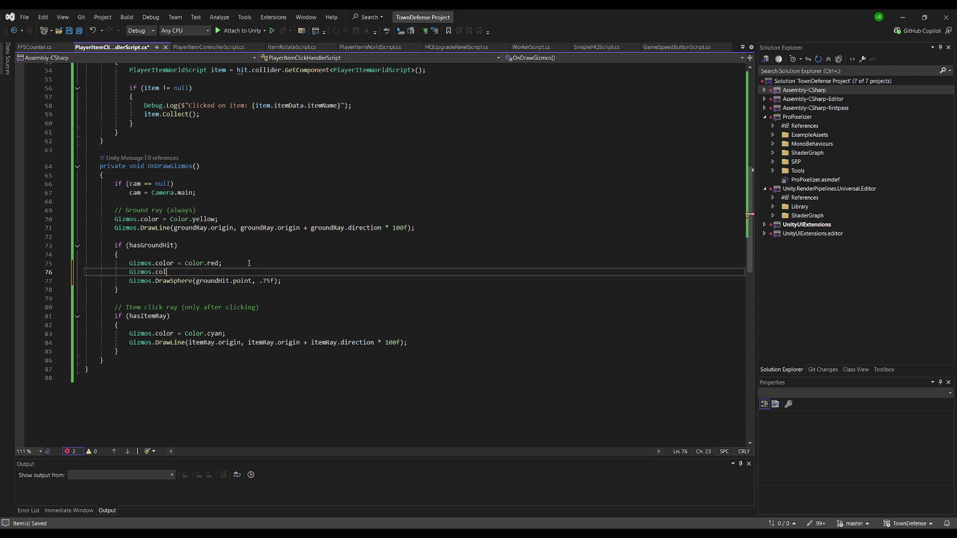
text(or.a = 0.)
text(25f;)
drag(223, 263, 185, 263)
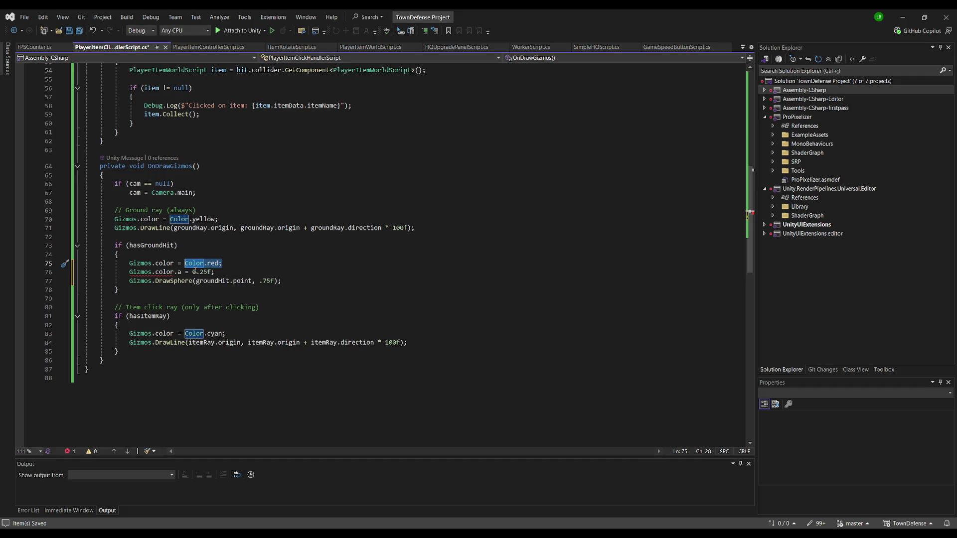
text(new Colo)
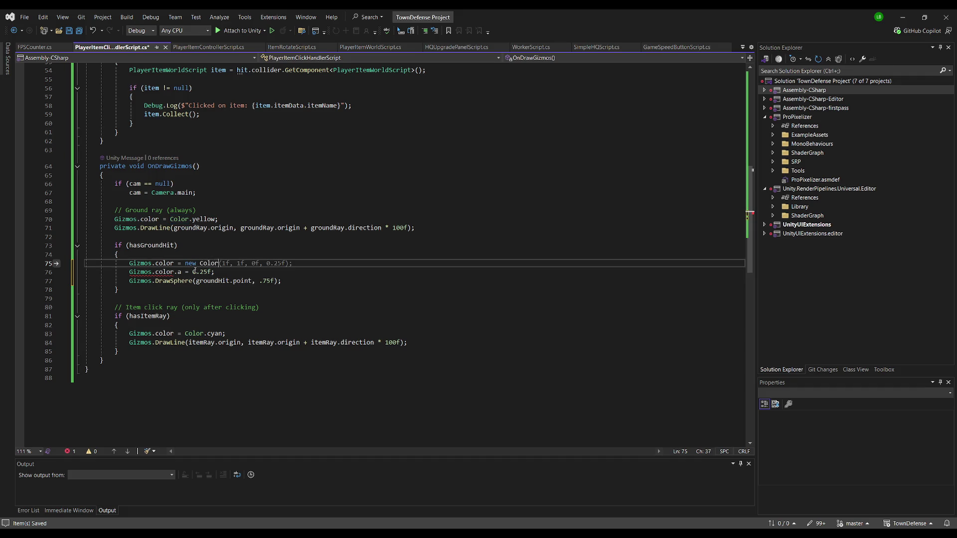
key(Tab)
- Delete the redundant alpha line, save the script and return to Unity
key(Down)
triple_click(195, 271)
key(Delete)
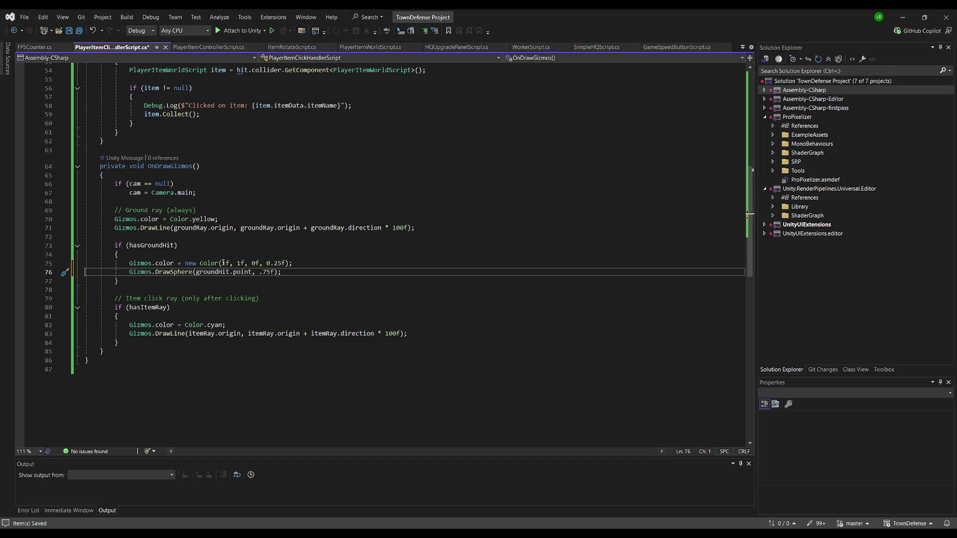
double_click(238, 263)
key(ctrl+s)
key(alt+Tab)
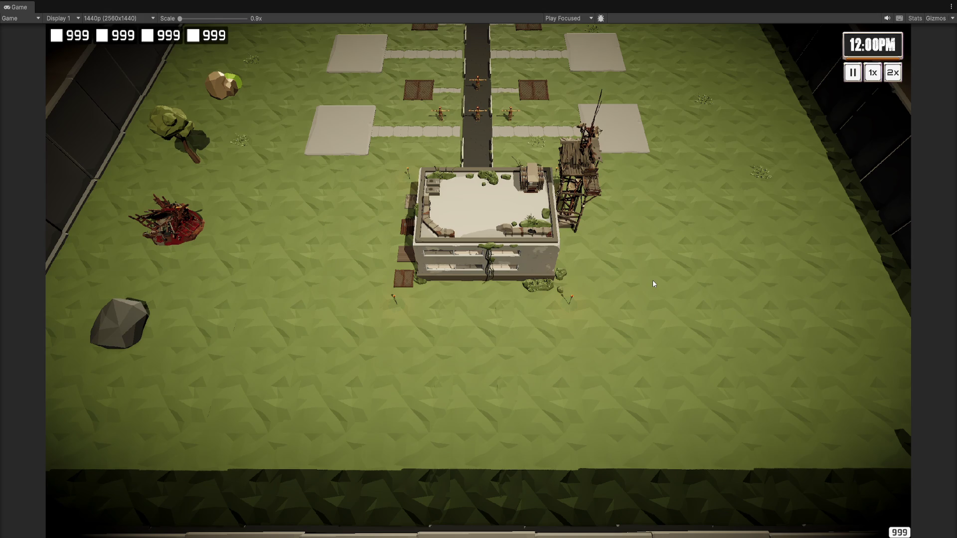
- Start a fresh game run, restore the full editor layout and select Town Objects
key(ctrl+p)
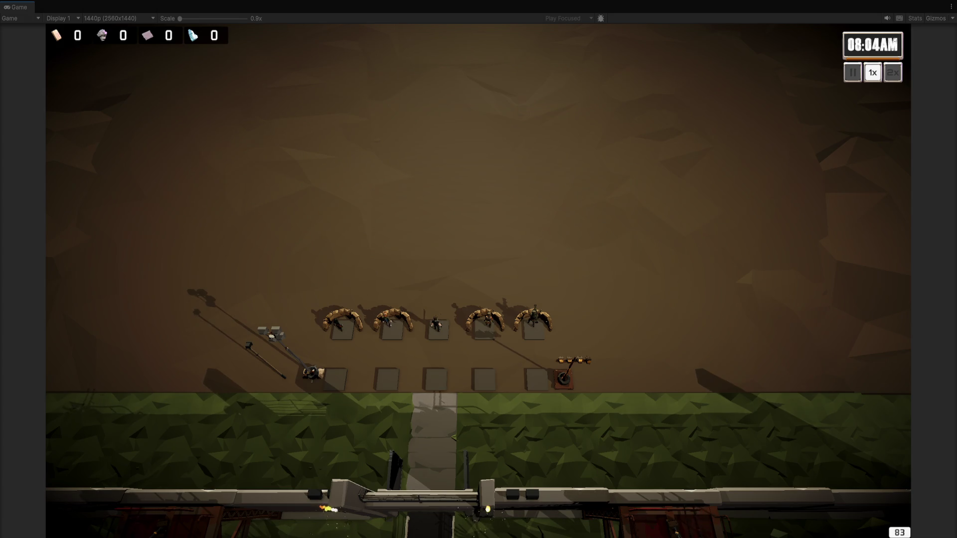
key(alt+Tab)
click(716, 196)
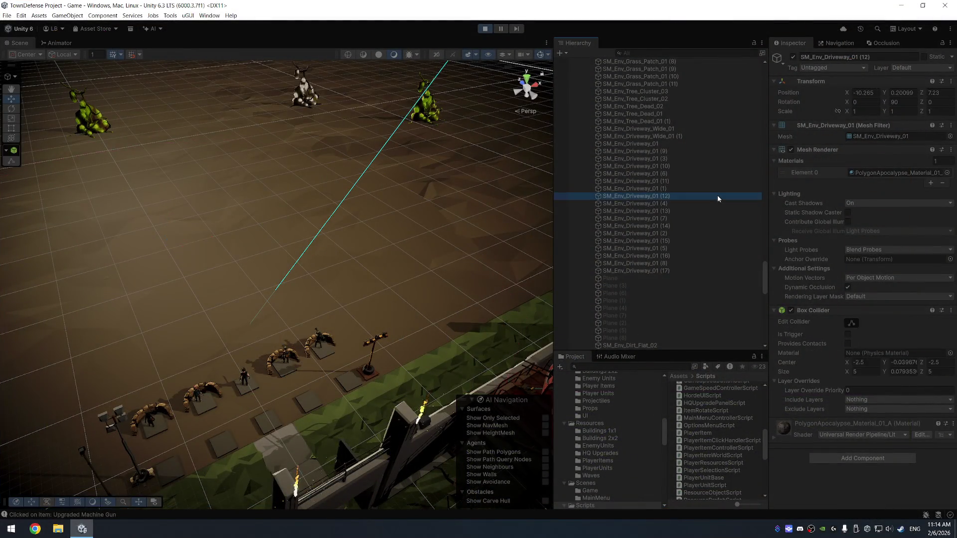
- Collapse Town Objects and GAME OBJECTS and inspect the PlayerItemController's collected items
key(Left)
key(Left)
scroll(648, 195, up, 10)
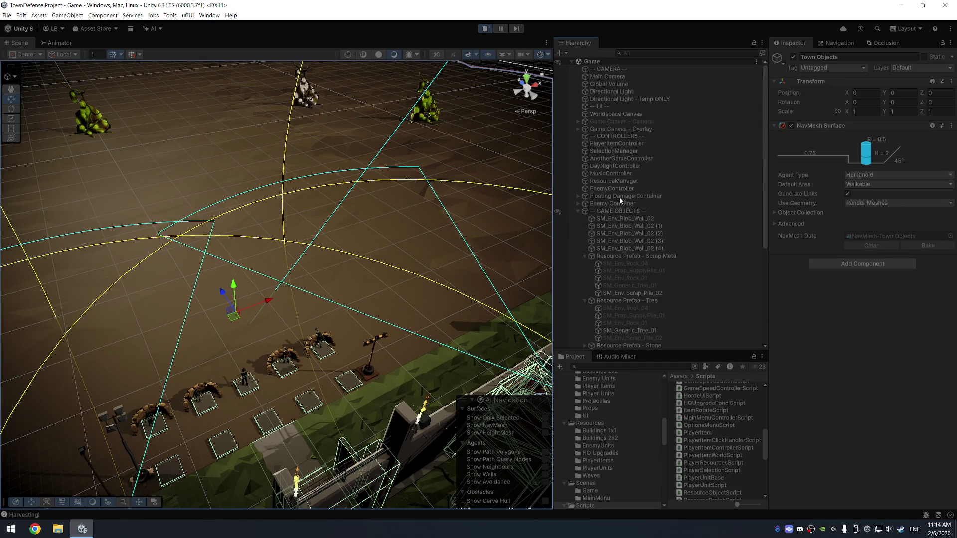
click(630, 212)
key(Left)
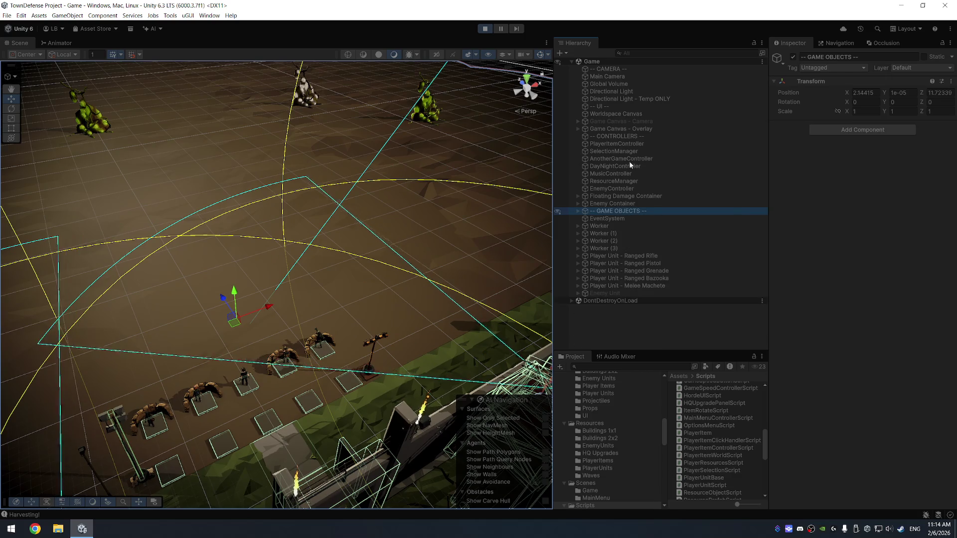
click(635, 144)
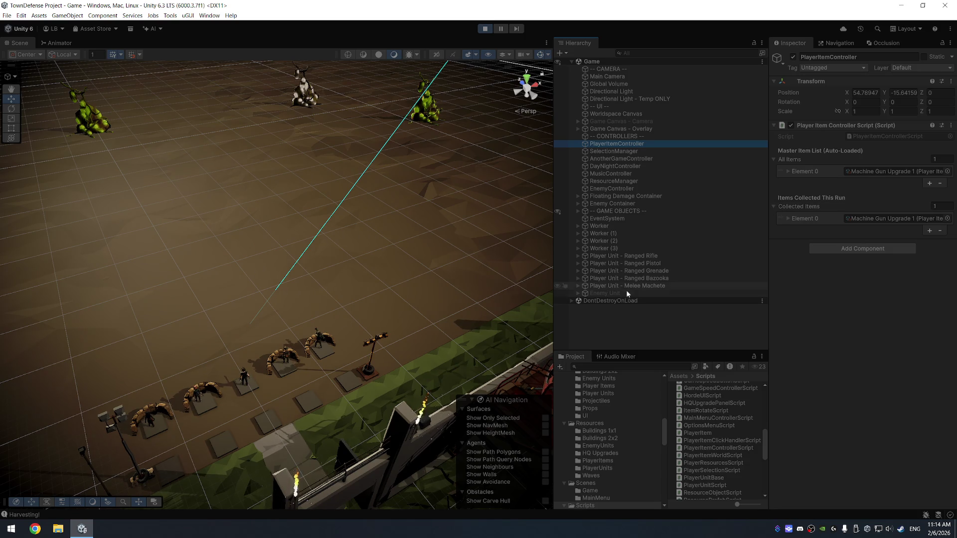
scroll(597, 438, down, 5)
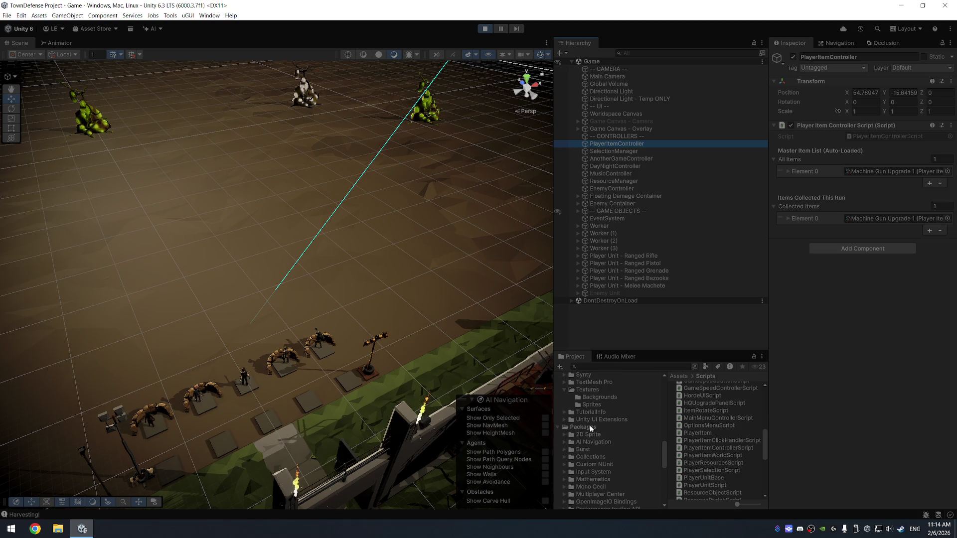
scroll(590, 426, down, 5)
scroll(602, 453, up, 5)
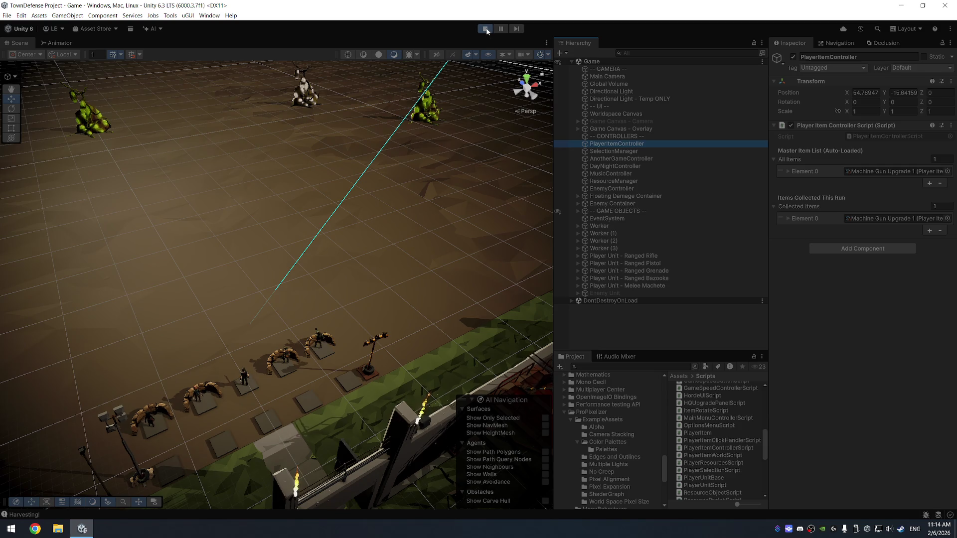
- Select the Ranged Bazooka unit, stop Play mode and locate its PlayerUnitScript in Scripts
click(625, 278)
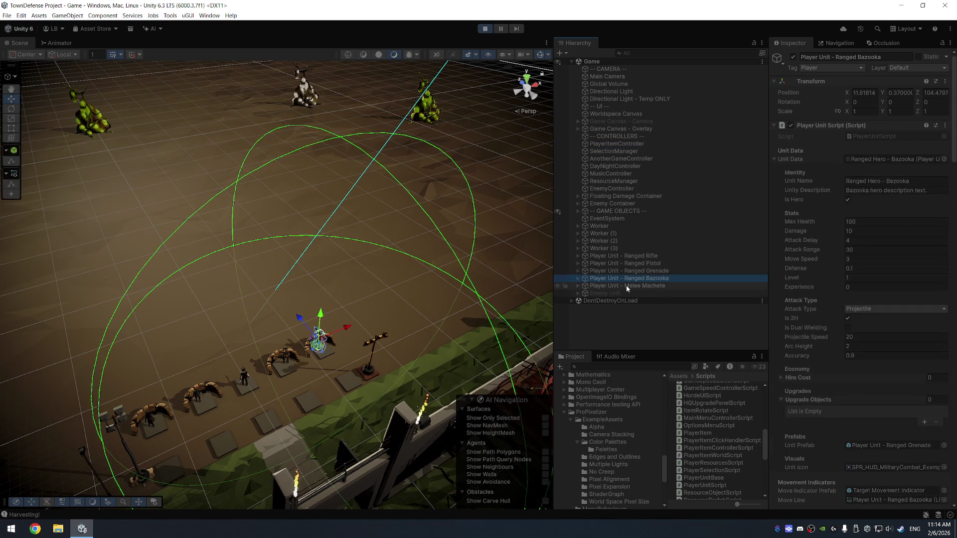
click(485, 30)
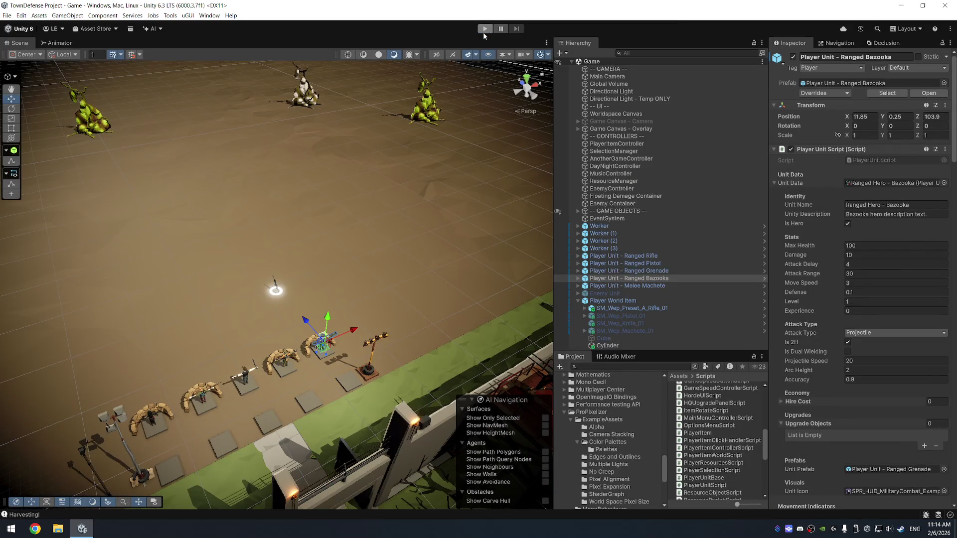
mouse_move(374, 215)
mouse_down()
mouse_move(324, 209)
mouse_move(300, 194)
mouse_move(344, 207)
mouse_move(348, 190)
mouse_move(327, 190)
mouse_up()
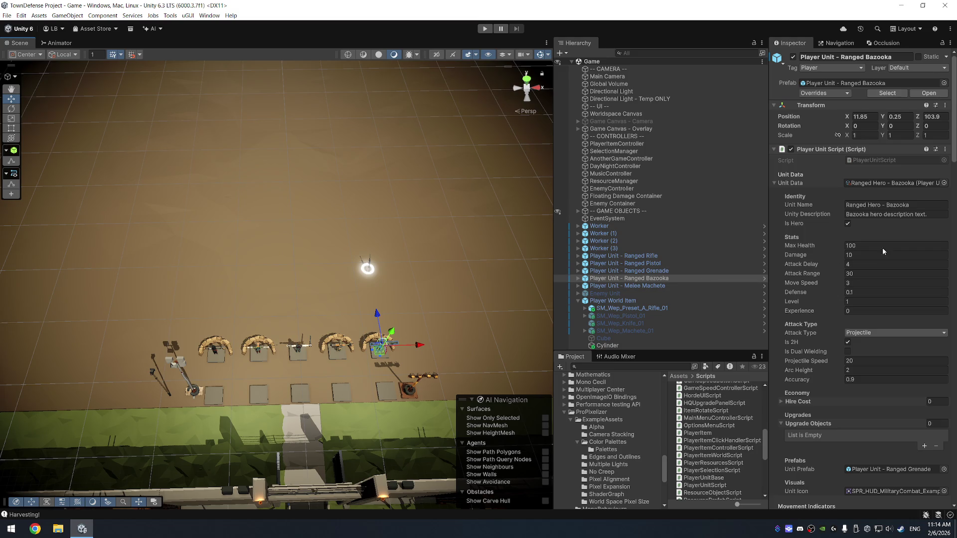
click(775, 183)
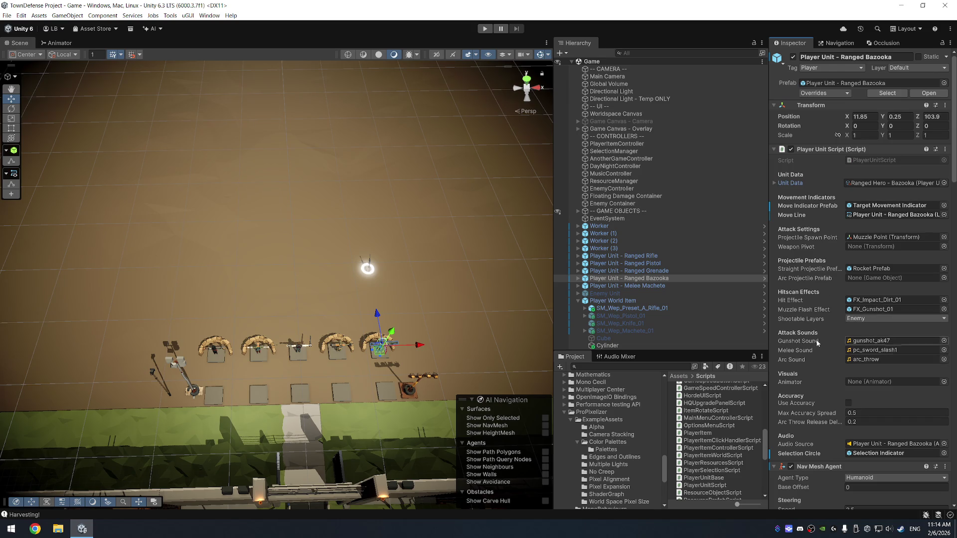
click(876, 159)
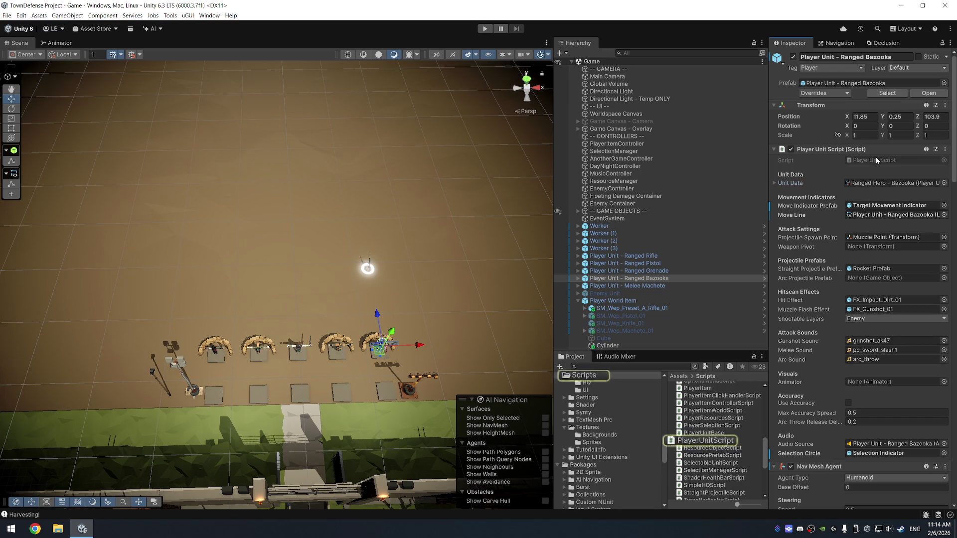
- Mark the equippedItems list in PlayerUnitScript with [SerializeField] and save
double_click(875, 160)
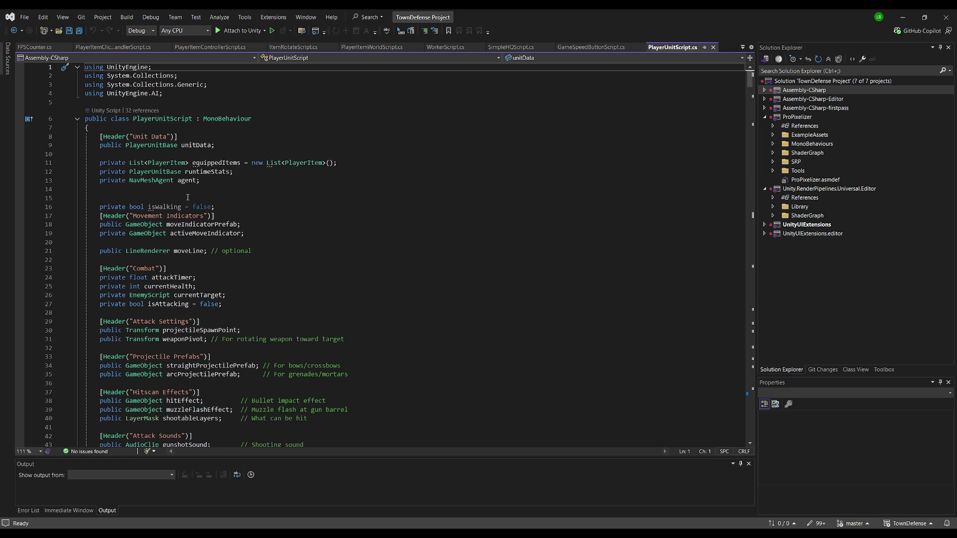
click(248, 154)
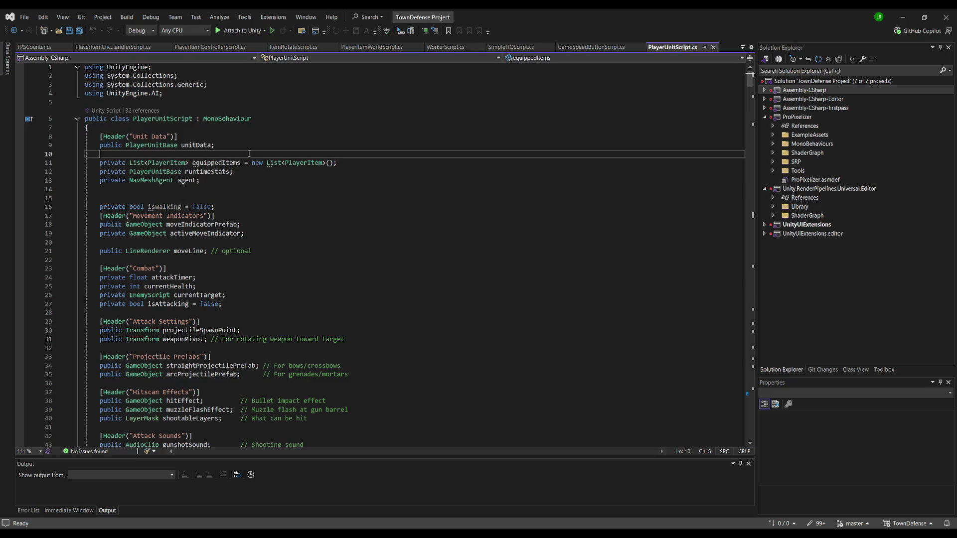
key(Return)
text([SerializeField])
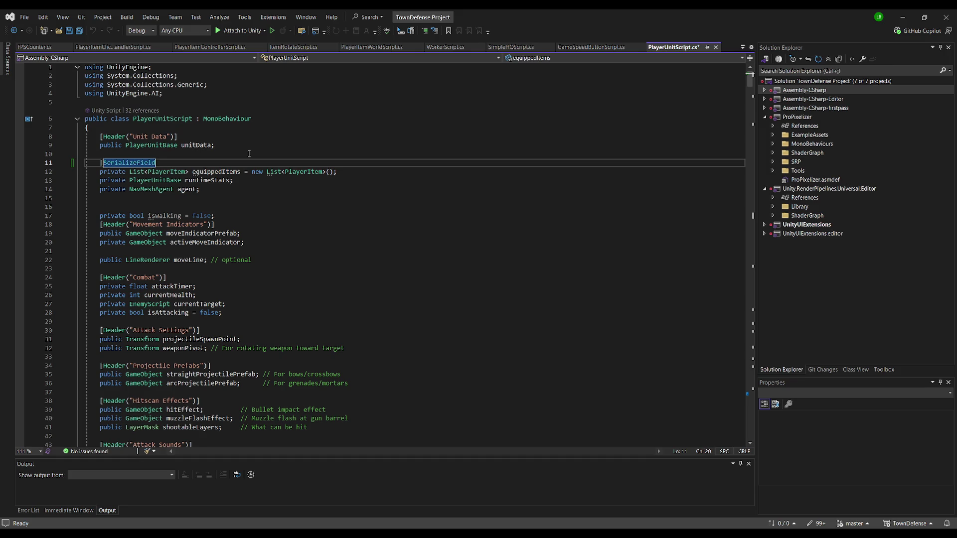
key(ctrl+s)
key(alt+Tab)
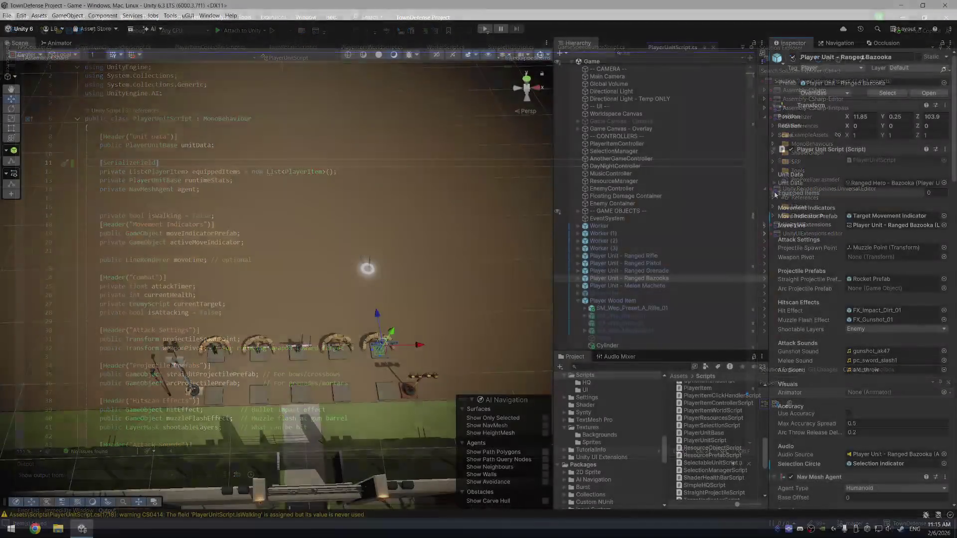
- Check the Ranged Bazooka's new empty Equipped Items list and frame the unit
click(775, 192)
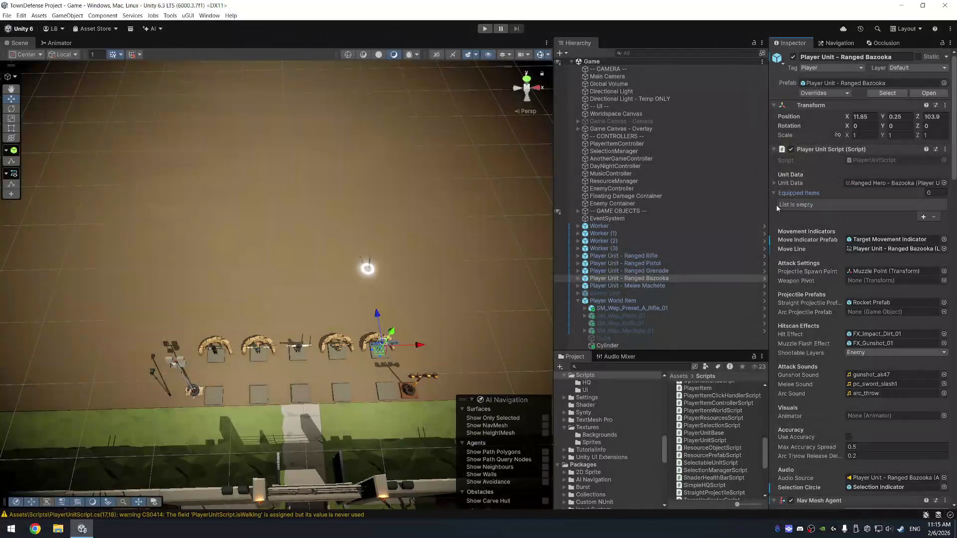
click(775, 192)
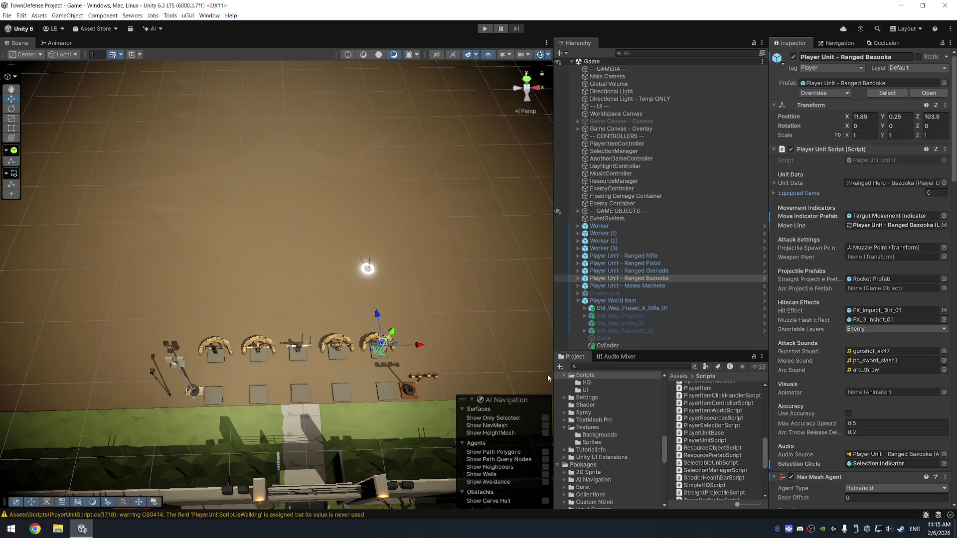
key(f)
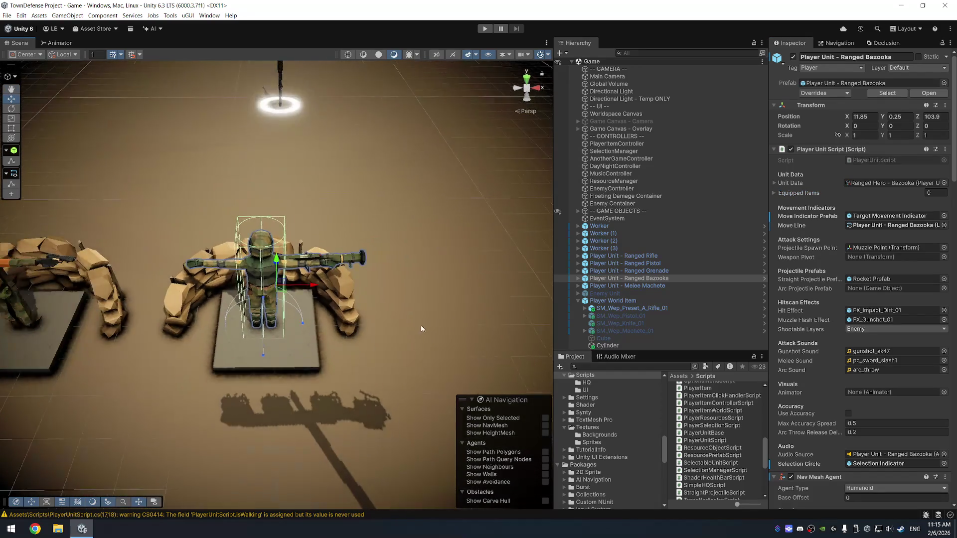
scroll(421, 325, down, 5)
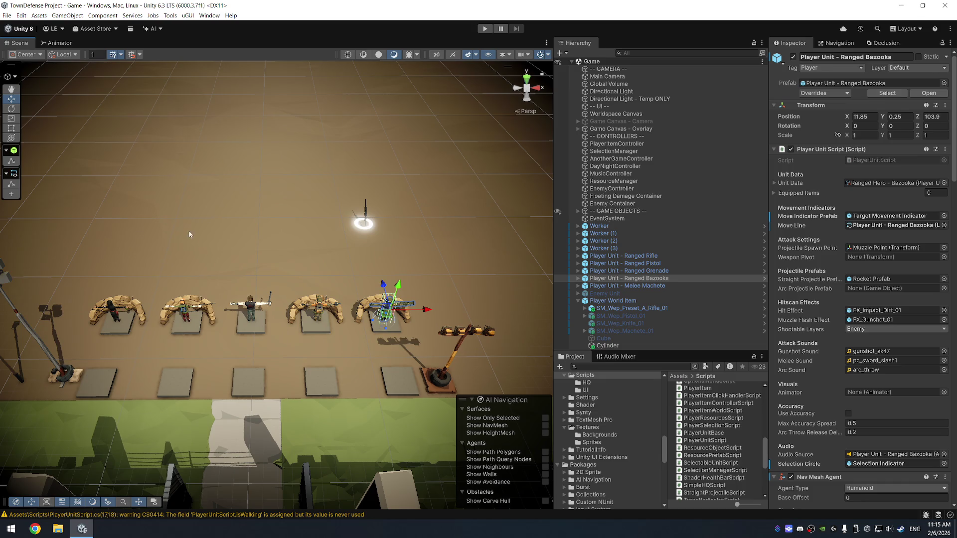
- Select Player Unit - Melee Machete and expand its children in the Hierarchy
click(694, 286)
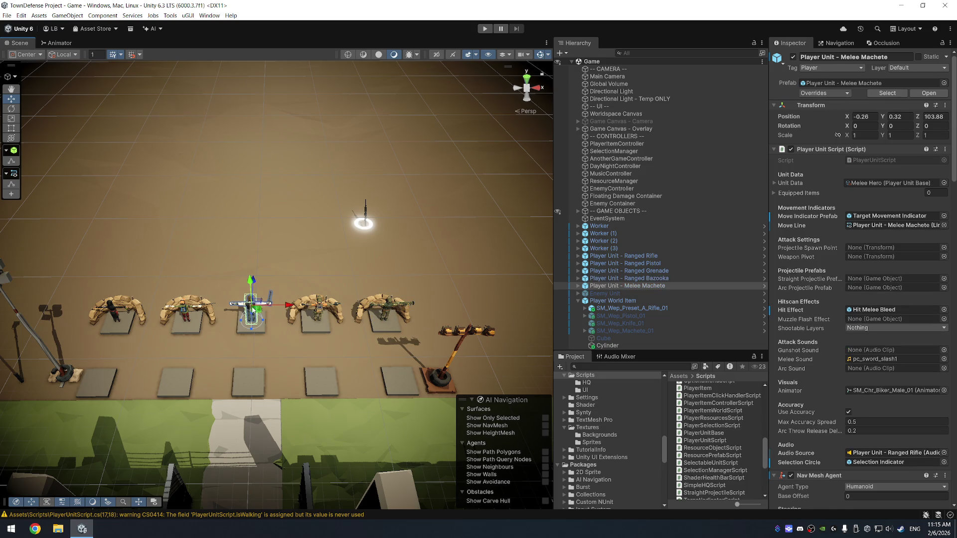
click(607, 288)
key(Right)
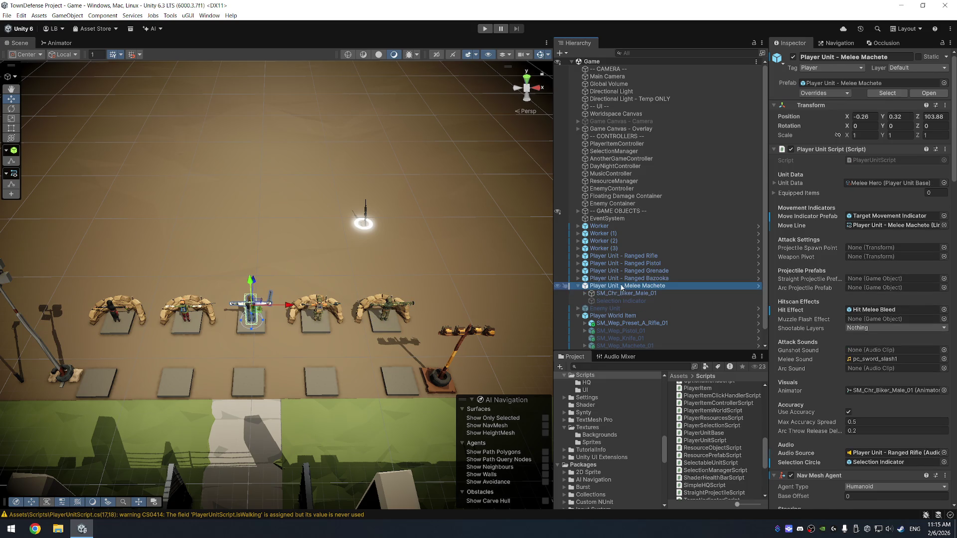
scroll(621, 289, down, 1)
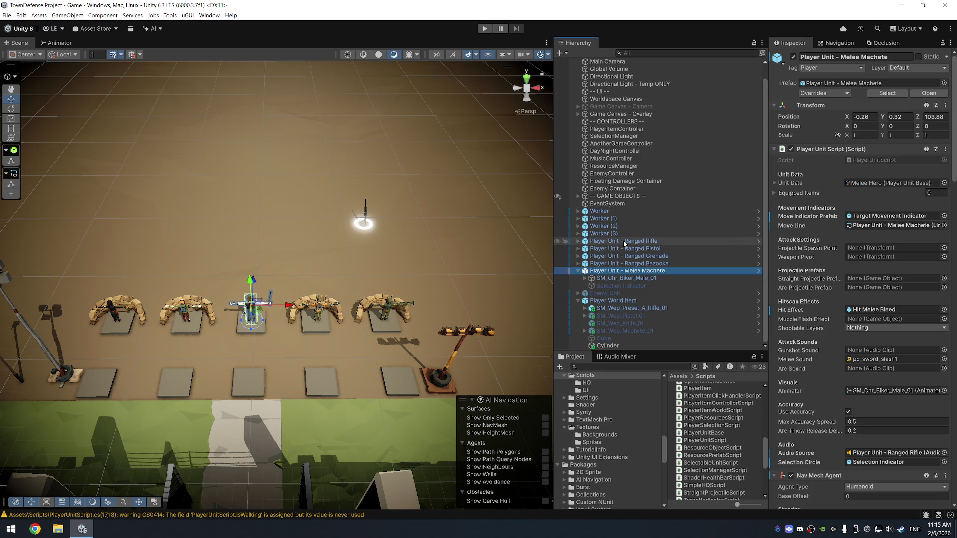
- Add a child Canvas to the Melee Machete unit named Player Canvas
right_click(629, 273)
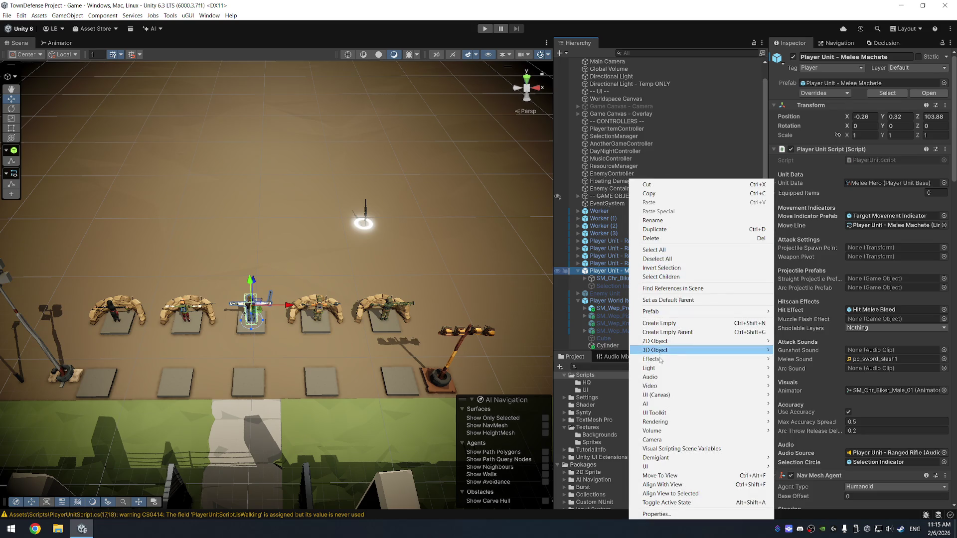
mouse_move(659, 397)
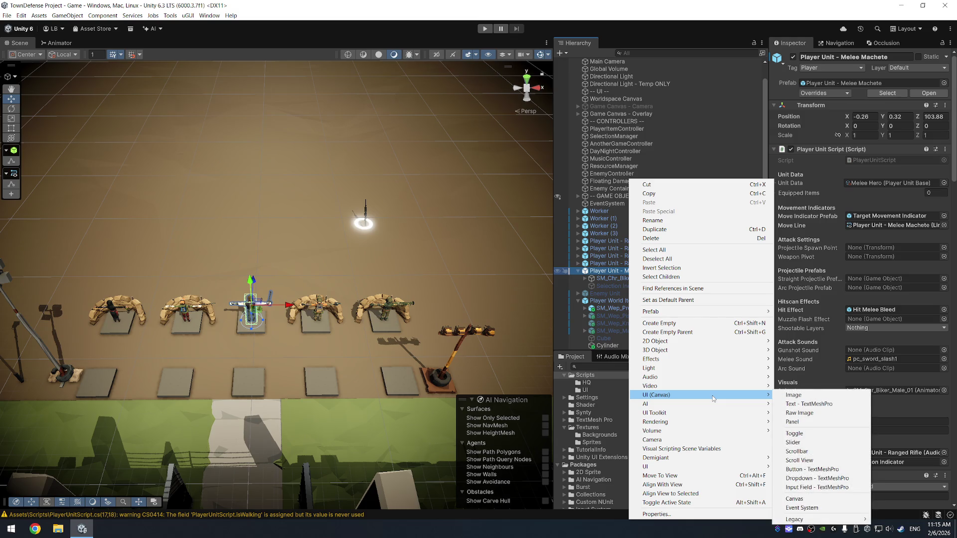
click(831, 497)
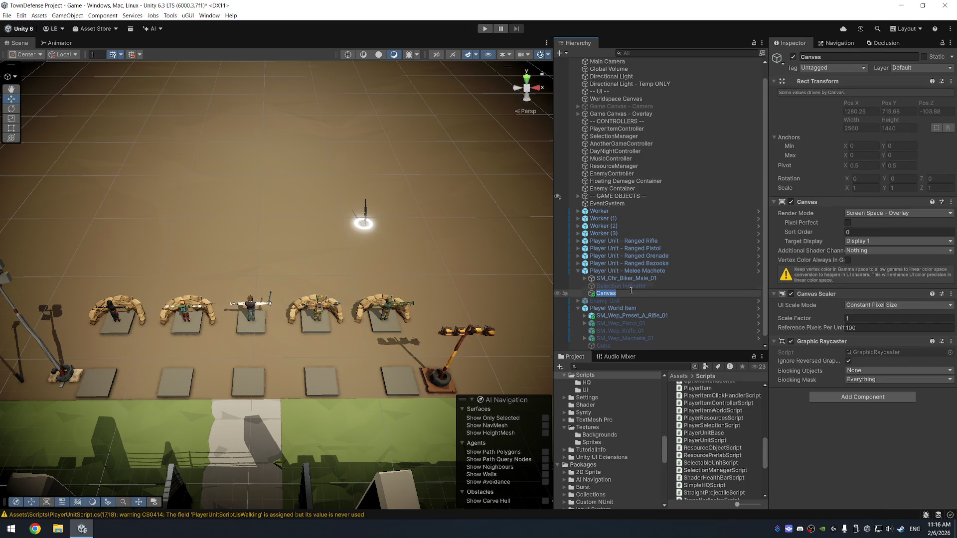
text(Player Canvas)
key(Return)
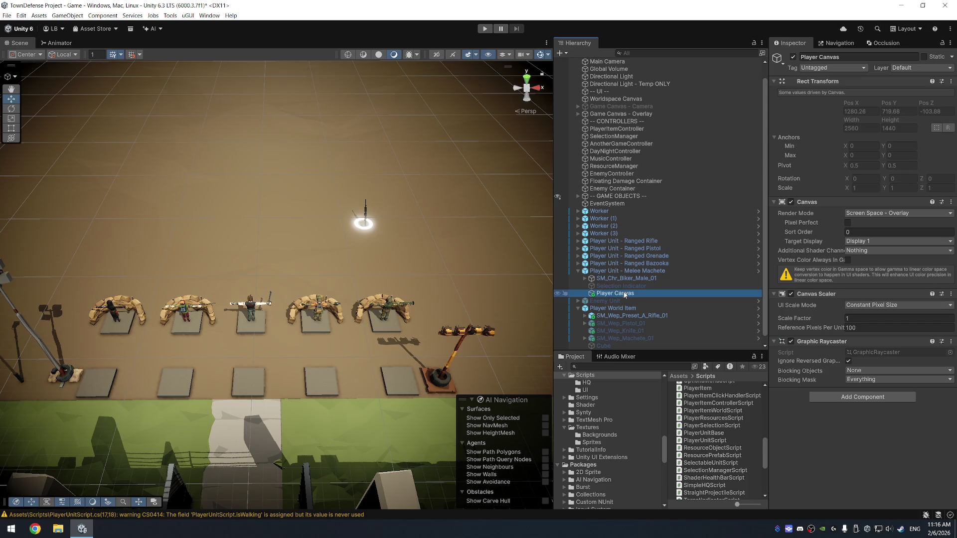
- Add a UI Panel inside Player Canvas
right_click(625, 293)
mouse_move(697, 386)
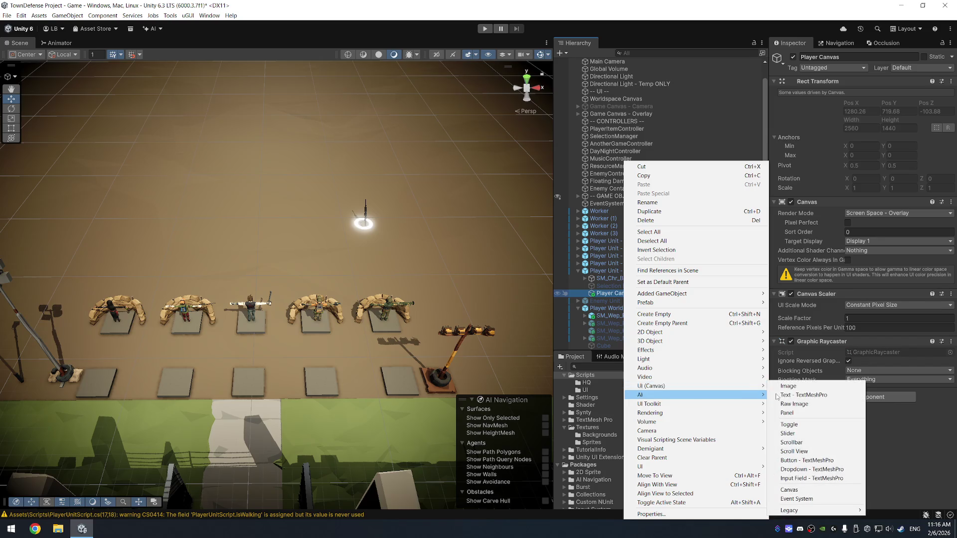
click(835, 413)
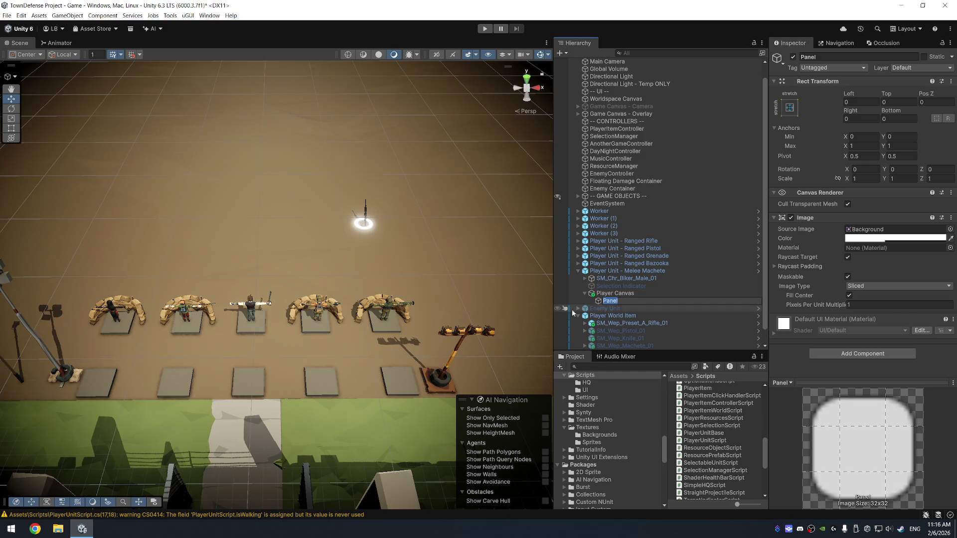
- Rename the panel Player Panel and anchor it to the canvas's upper-right area
text(Player Panel)
key(Return)
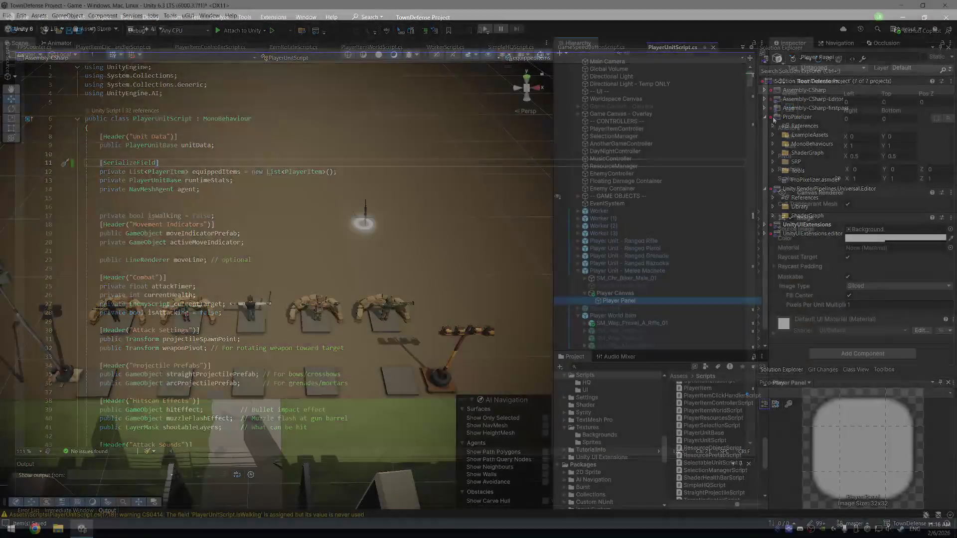
key(f)
drag(361, 288, 109, 378)
mouse_move(110, 374)
mouse_down()
mouse_move(125, 278)
mouse_move(287, 277)
mouse_up()
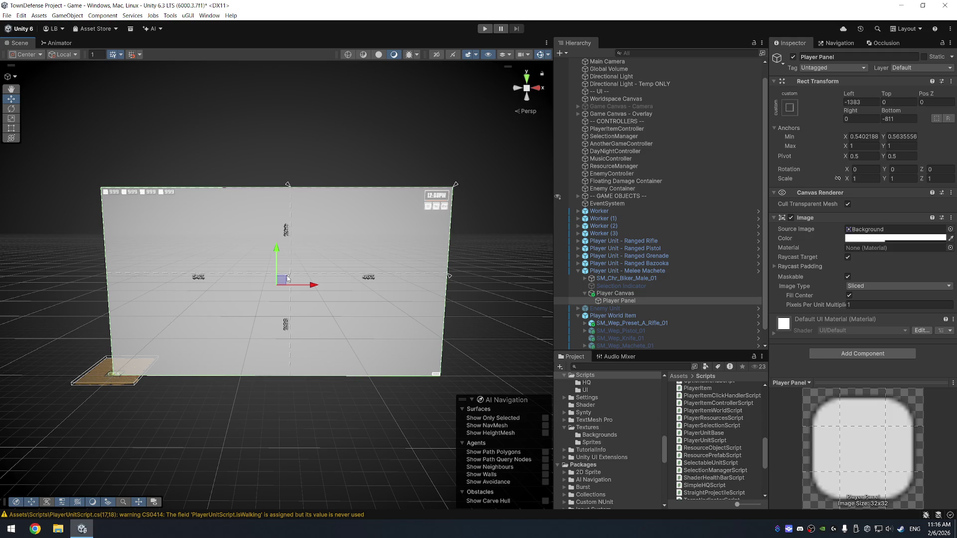
drag(455, 184, 418, 193)
- Set the Player Panel's Left, Top, Right and Bottom offsets to 0
click(854, 101)
text(0)
key(Tab)
text(0)
key(Tab)
key(Tab)
text(0)
key(Tab)
text(0)
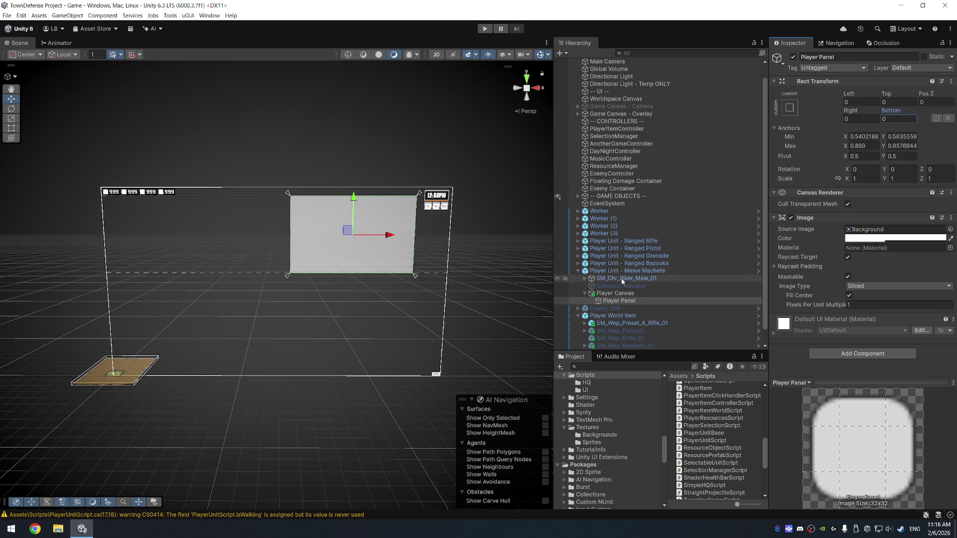
right_click(627, 301)
- Add a panel inside Player Panel, narrow it toward the left half and name it Left Panel
mouse_move(664, 396)
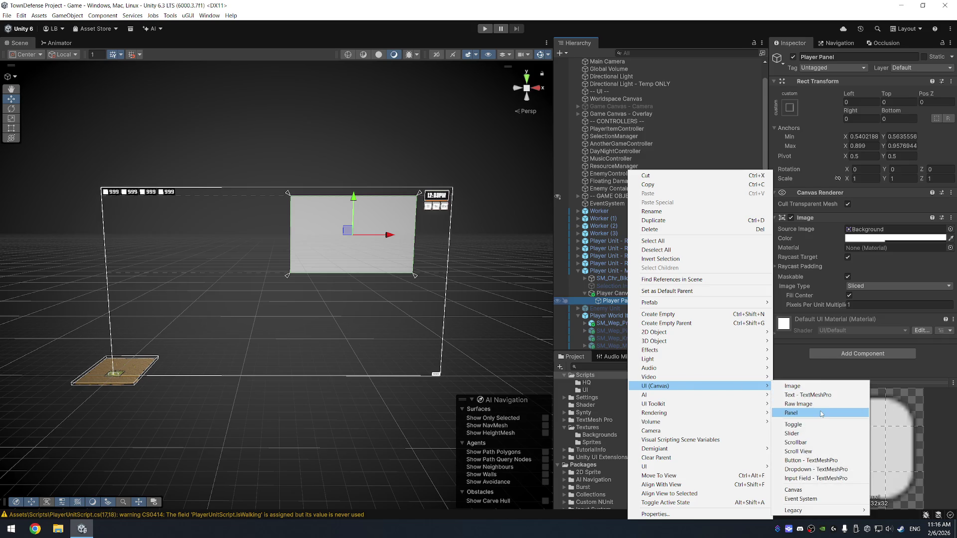
click(797, 412)
key(Return)
key(f)
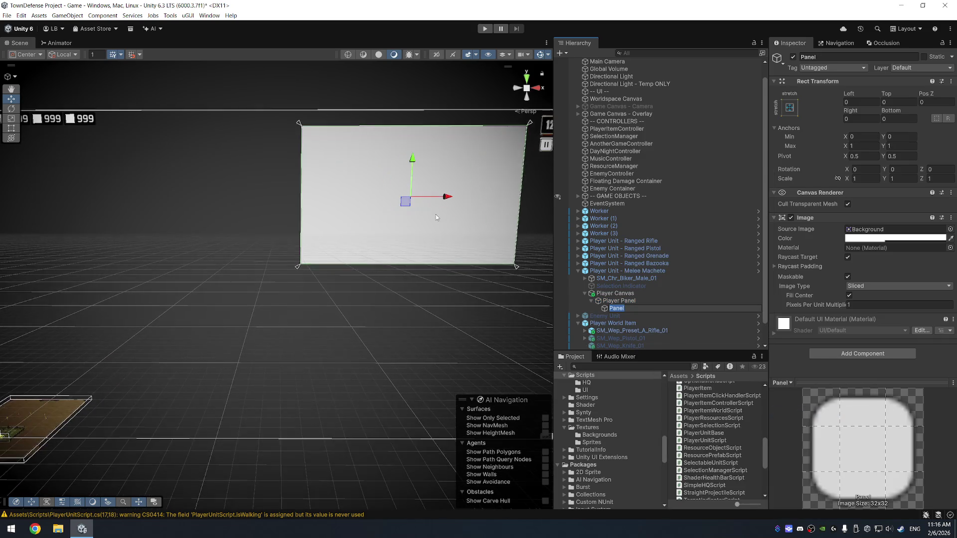
drag(422, 342, 314, 346)
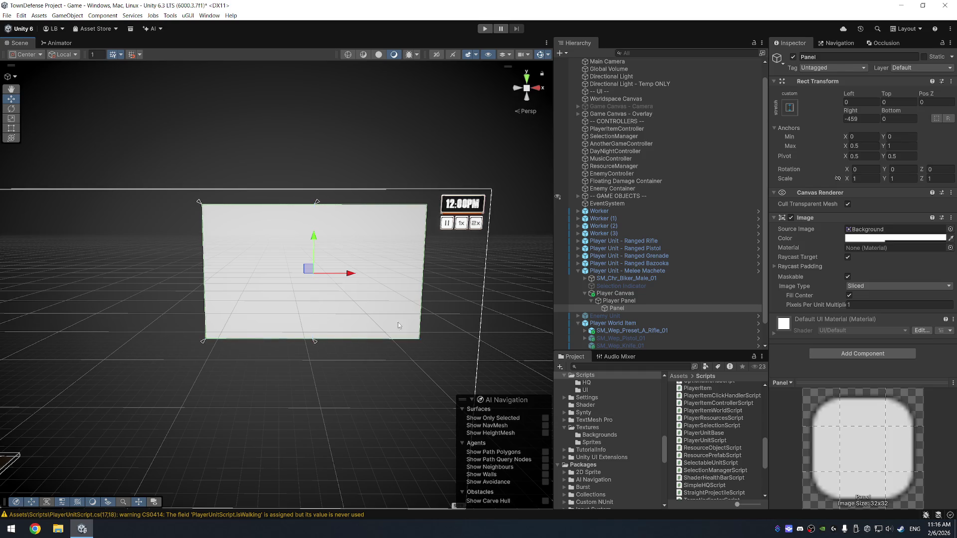
click(621, 311)
key(e)
key(f)
scroll(624, 322, up, 1)
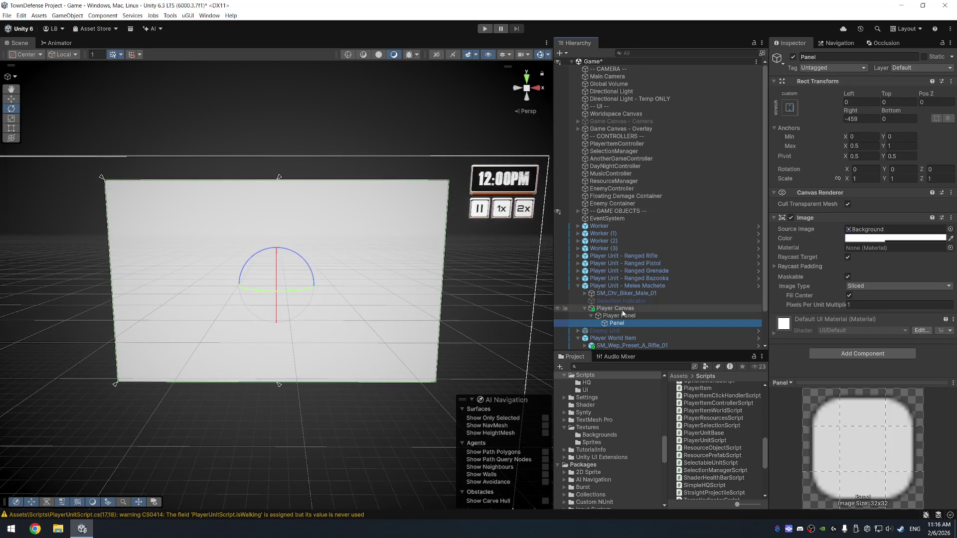
click(621, 324)
text(Left Panel)
key(Return)
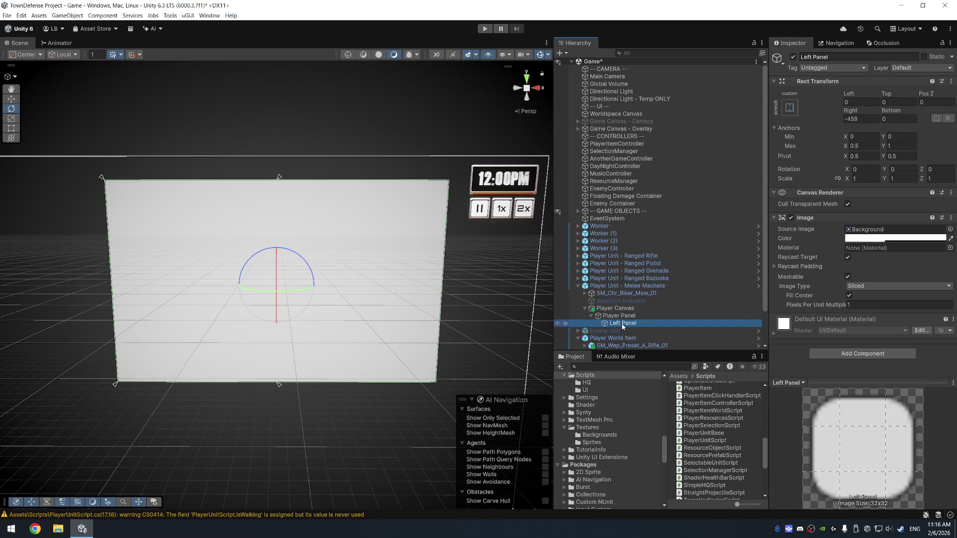
- Duplicate Left Panel and rename the copy Right Panel
key(ctrl+d)
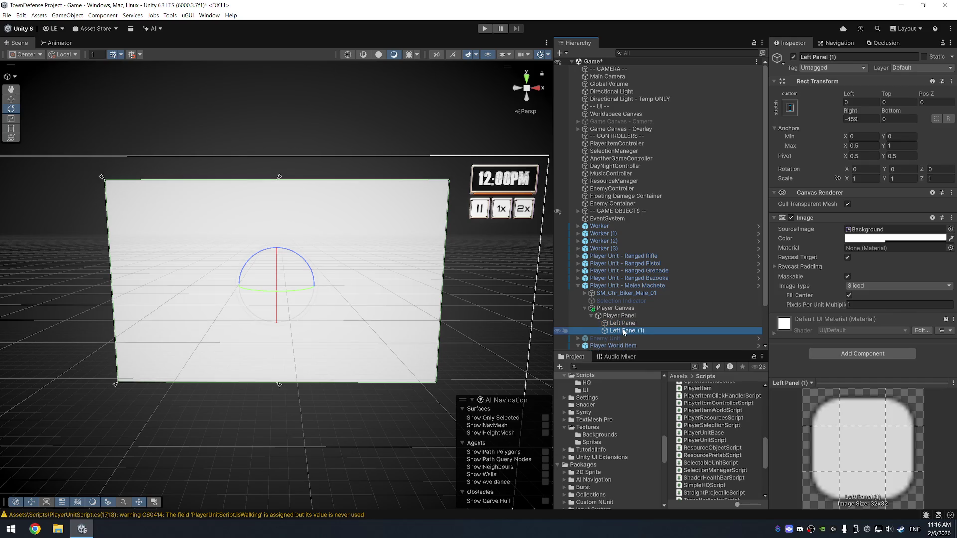
click(623, 332)
text(Right)
key(Return)
click(625, 331)
text(Panel)
key(Return)
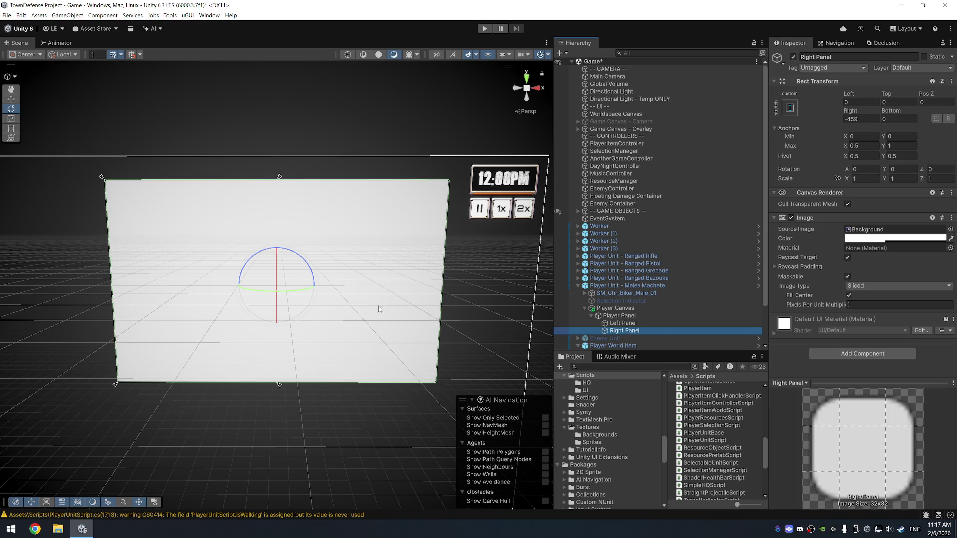
- Anchor Right Panel to the right half and zero both panels' inner offsets
drag(281, 387, 438, 385)
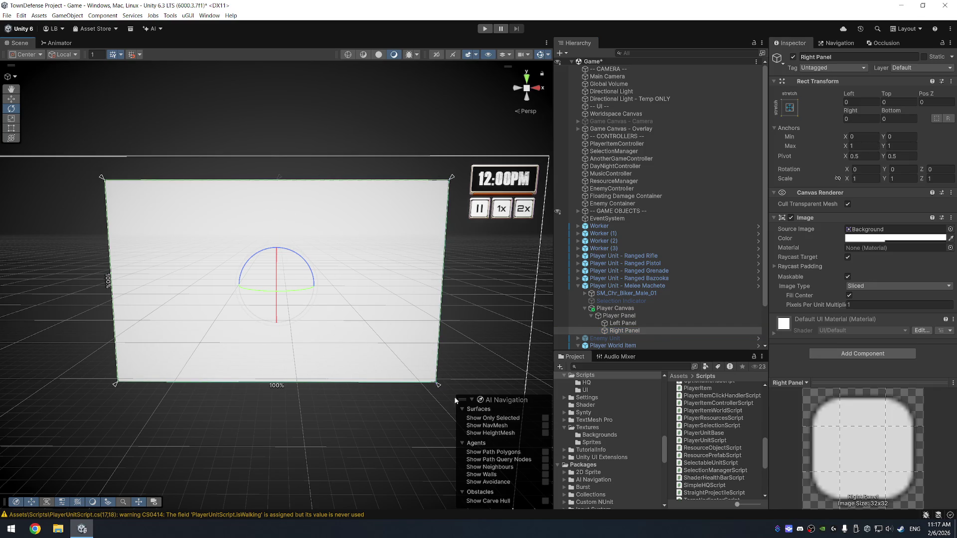
mouse_move(115, 386)
mouse_down()
mouse_move(284, 393)
mouse_move(274, 394)
mouse_up()
click(858, 102)
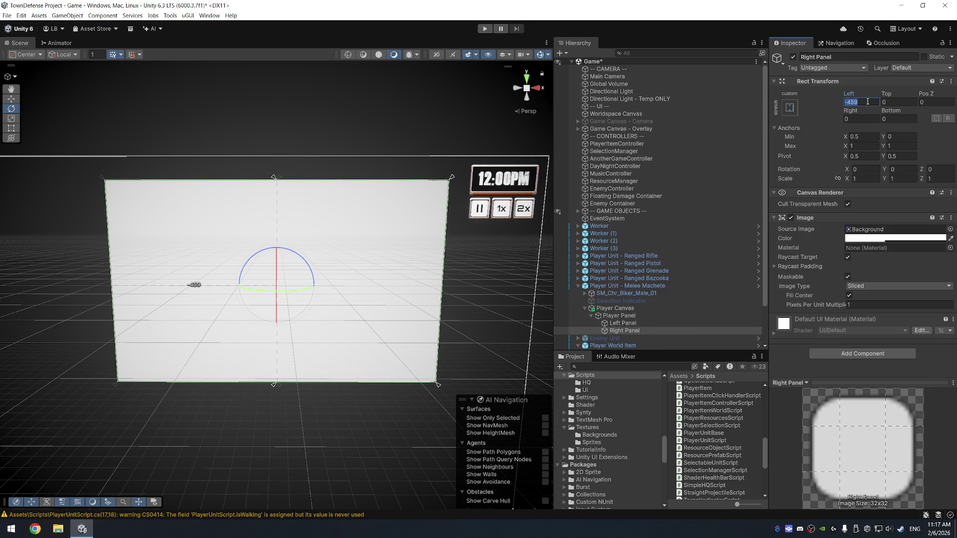
text(0)
click(623, 323)
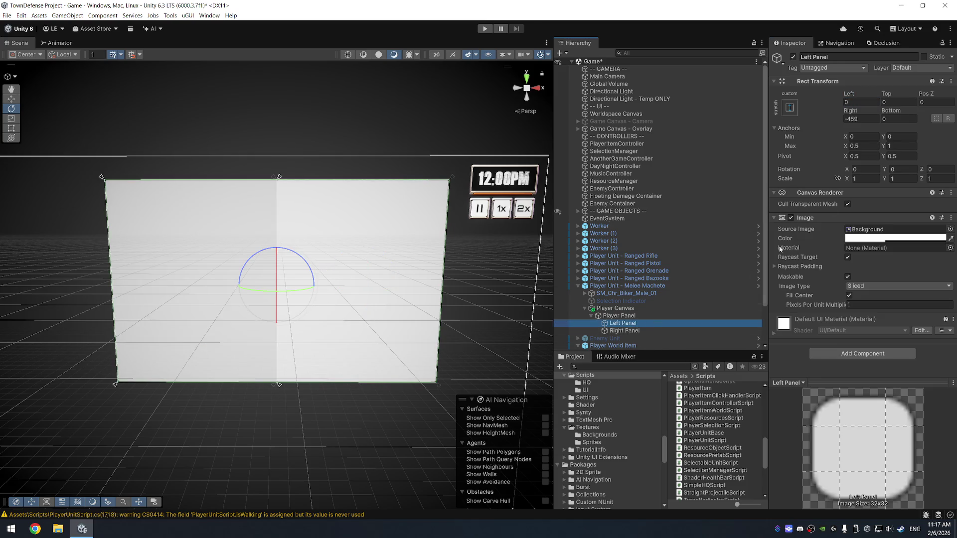
click(866, 119)
text(0)
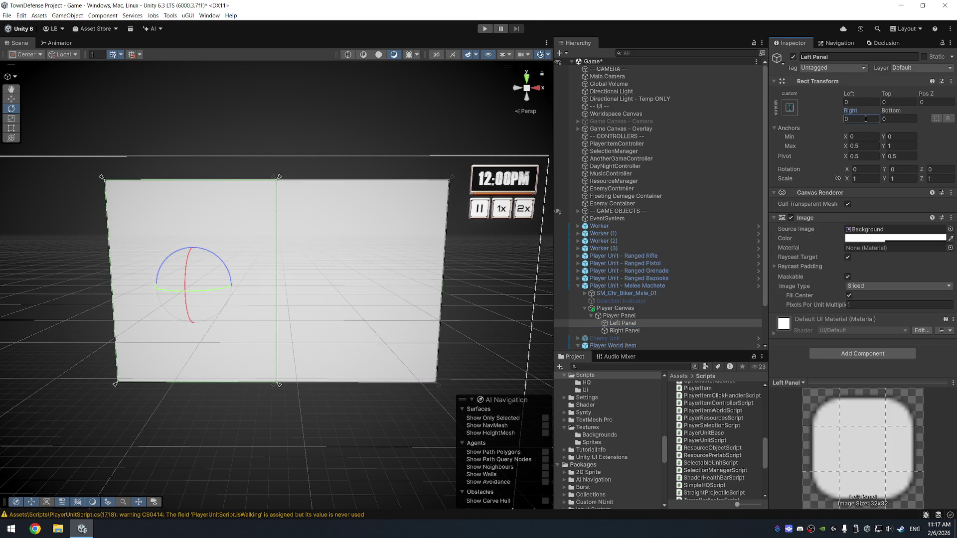
click(631, 315)
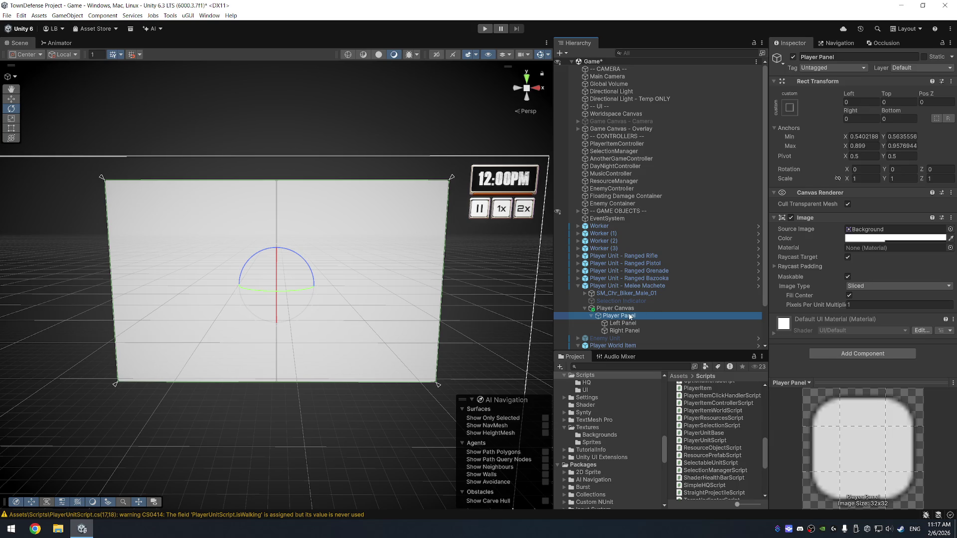
right_click(630, 317)
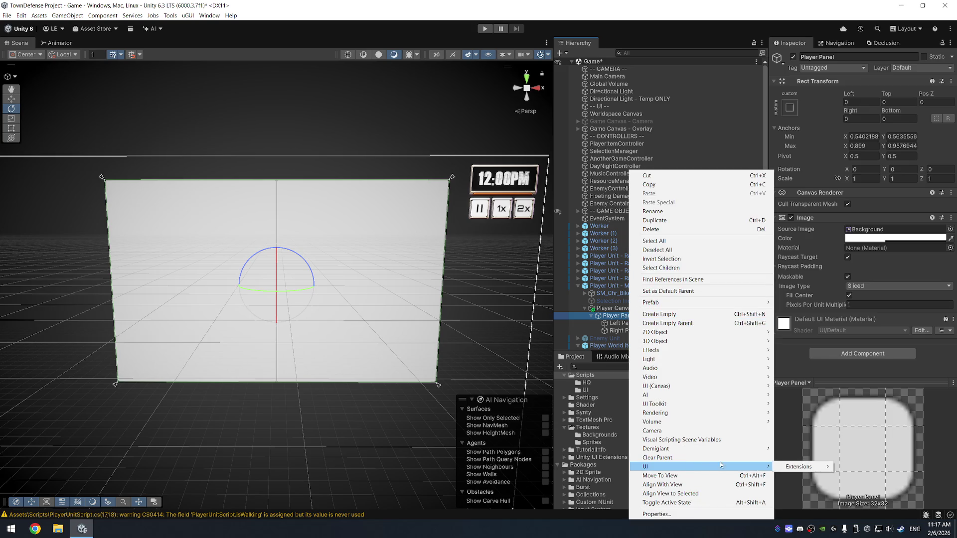
- Add an Image under Player Panel and give it a framebox sprite, SPR_Apocalypse_Box_Metal01
mouse_move(711, 388)
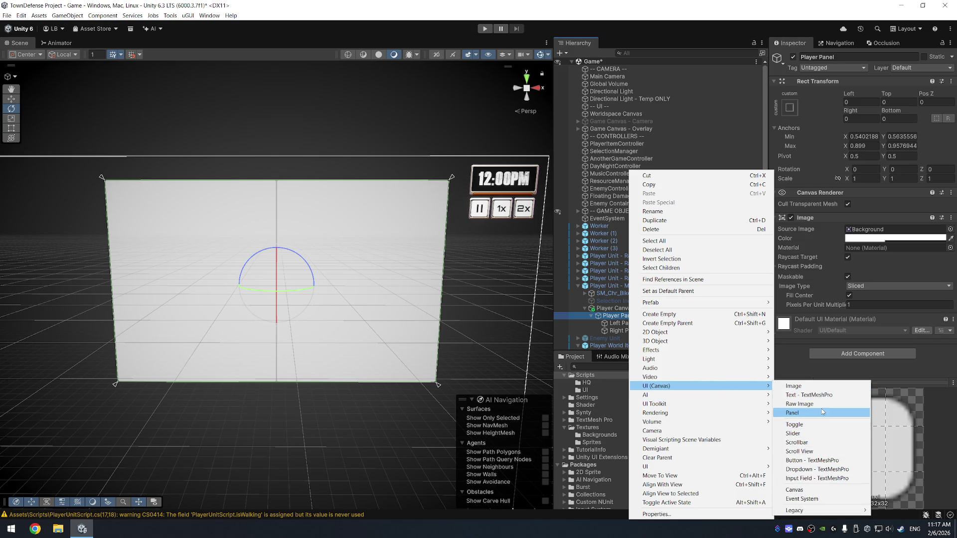
click(825, 387)
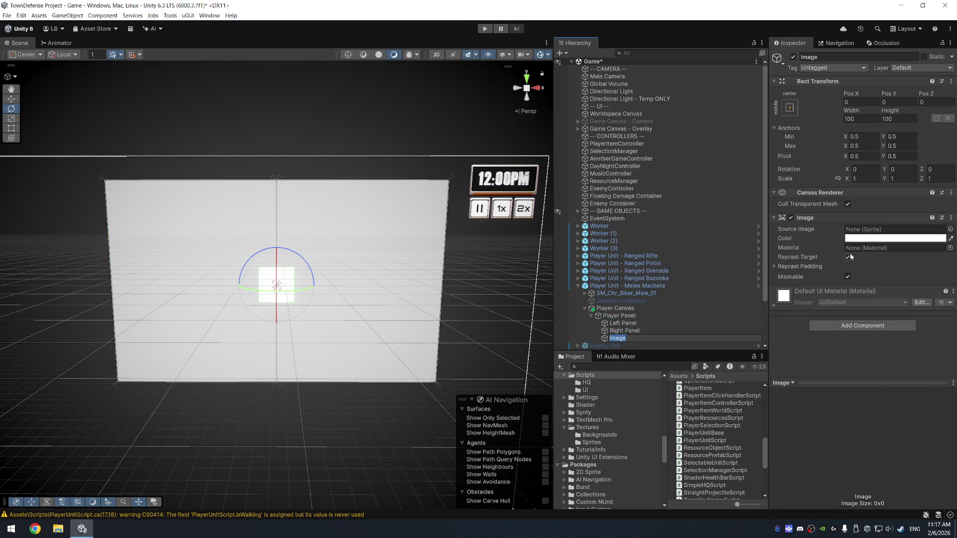
click(949, 229)
text(frame)
text(box_)
text(_)
click(726, 341)
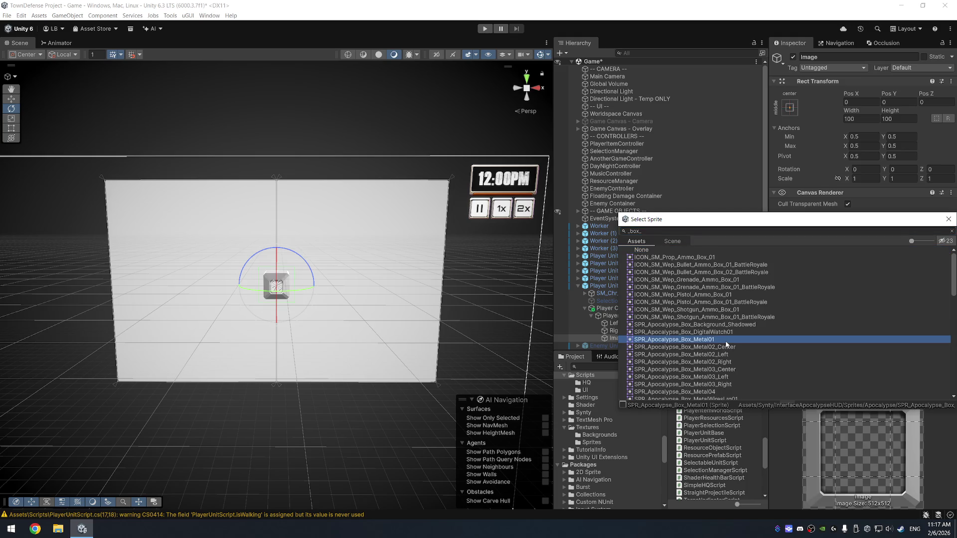
- Preview the Rusty and Metal frame sprites, then keep SPR_Apocalypse_Box_Metal01
key(Down)
key(Down)
key(Down)
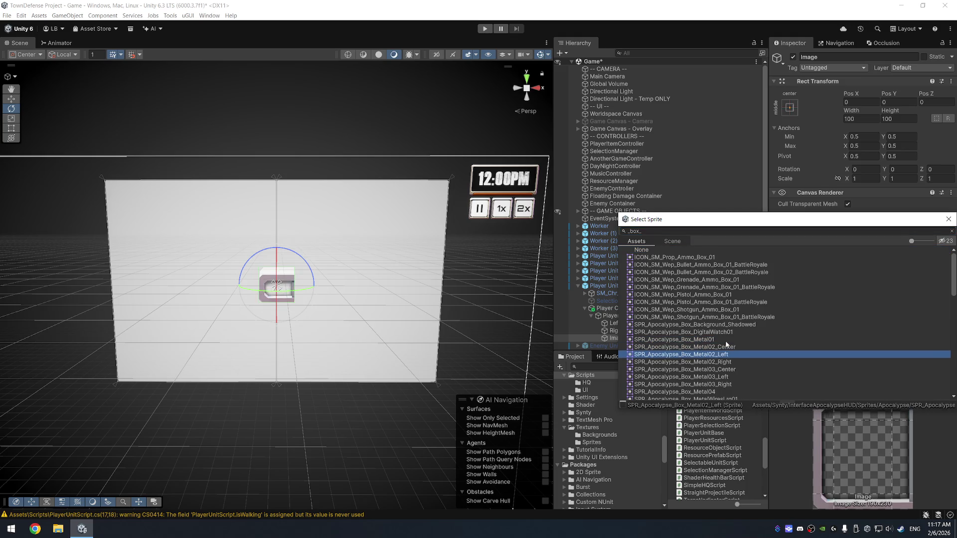
key(Down)
key(Down)
key(Down)
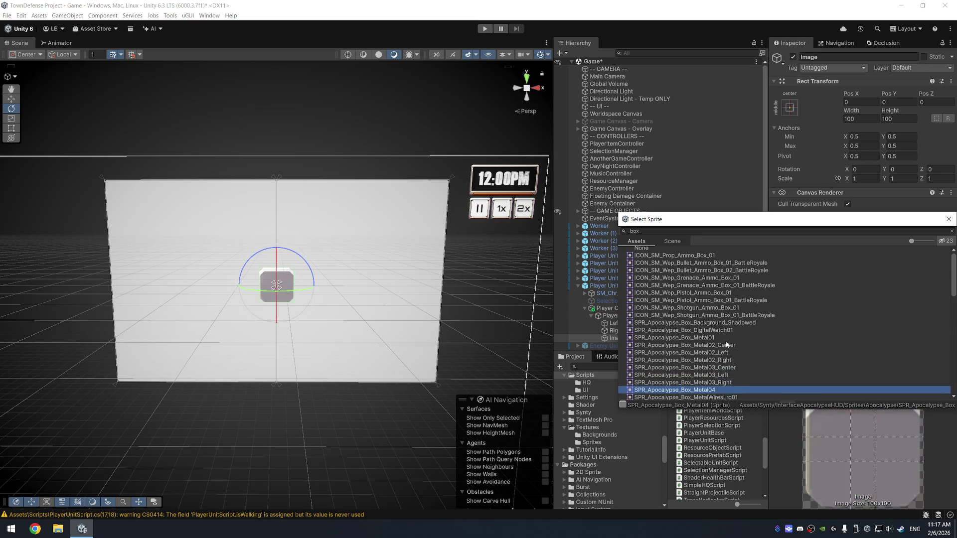
key(Down)
key(Down)
key(Down)
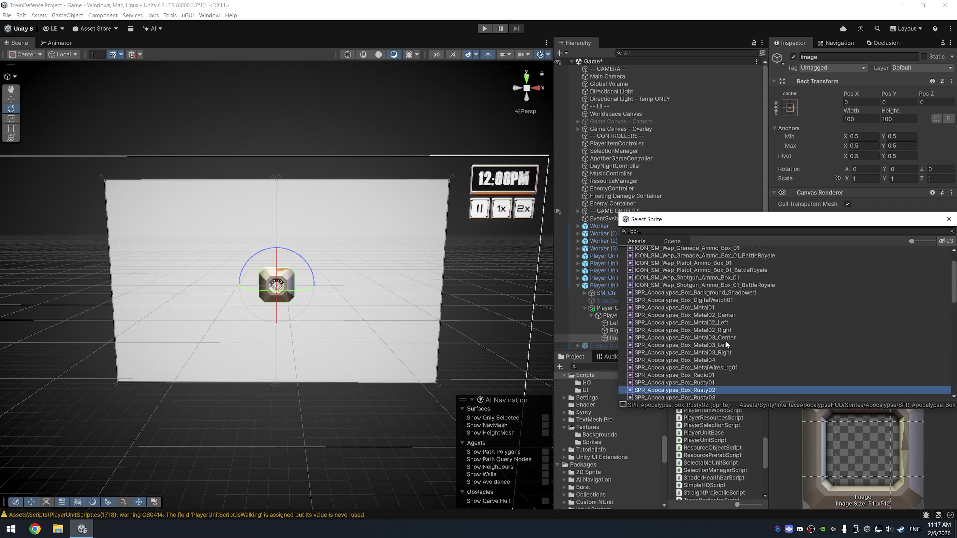
key(Down)
key(Down)
key(Down)
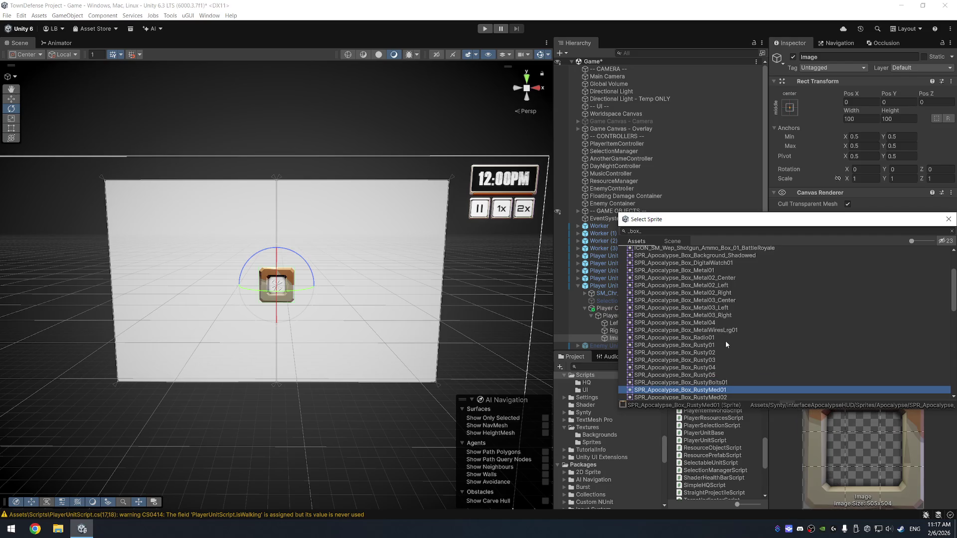
key(Up)
key(Up)
key(Up)
key(Up)
key(Up)
key(Up)
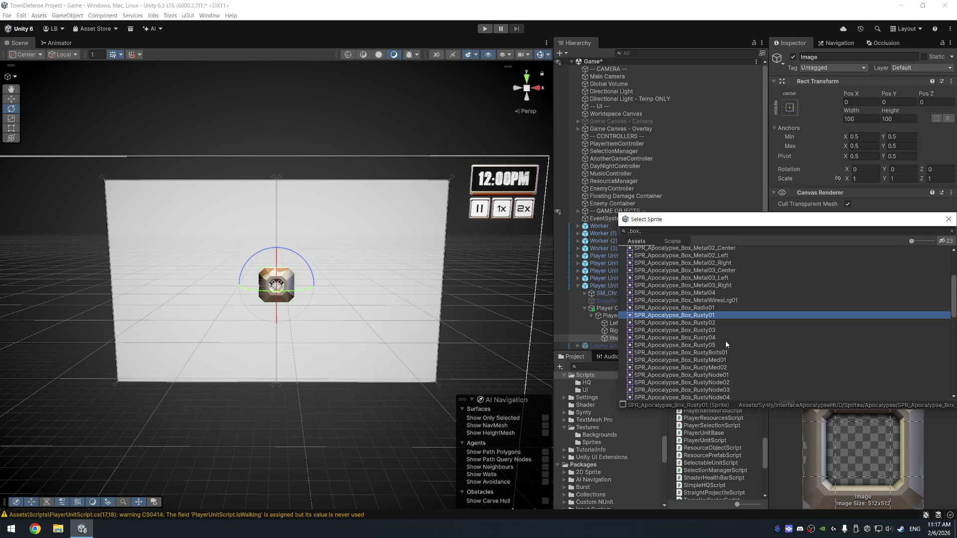
key(Up)
key(Up)
key(Up)
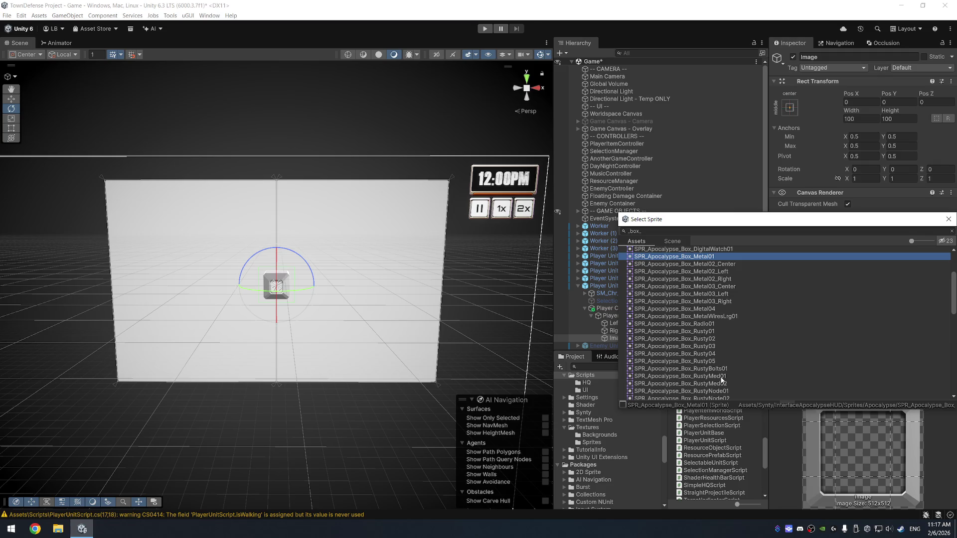
key(Return)
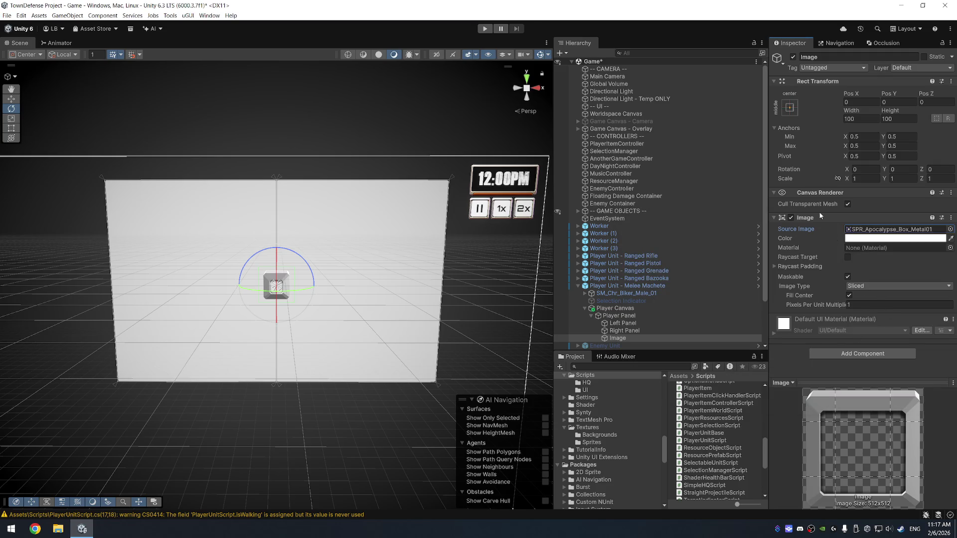
- Stretch the frame image across the whole panel and set its Pixels Per Unit Multiplier to 5
click(790, 109)
alt+click(890, 248)
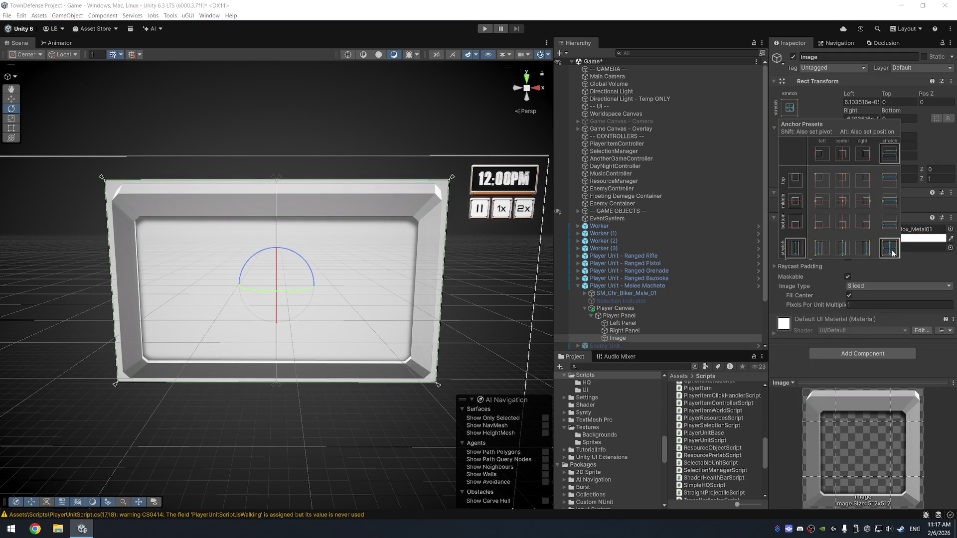
click(877, 305)
text(10)
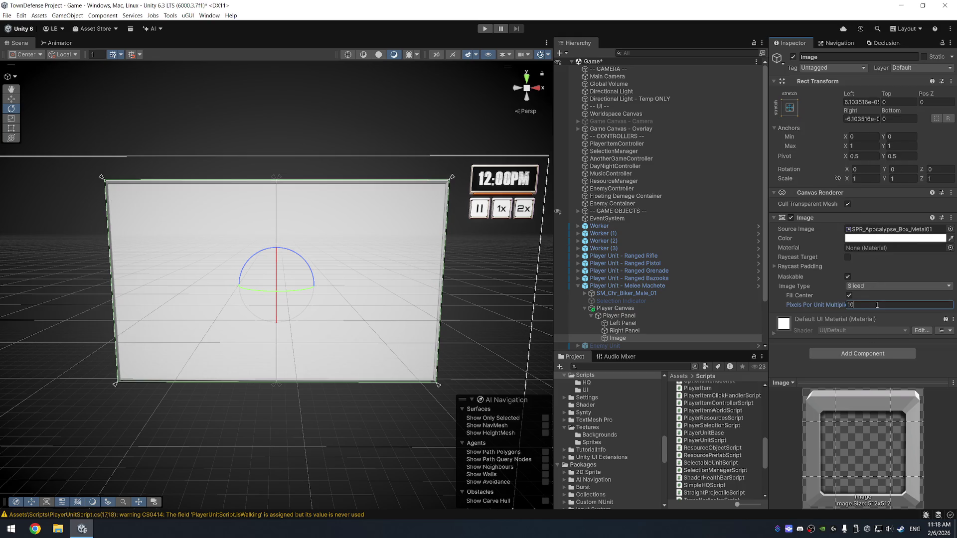
key(ctrl+a)
text(5)
key(ctrl+a)
text(3)
key(ctrl+a)
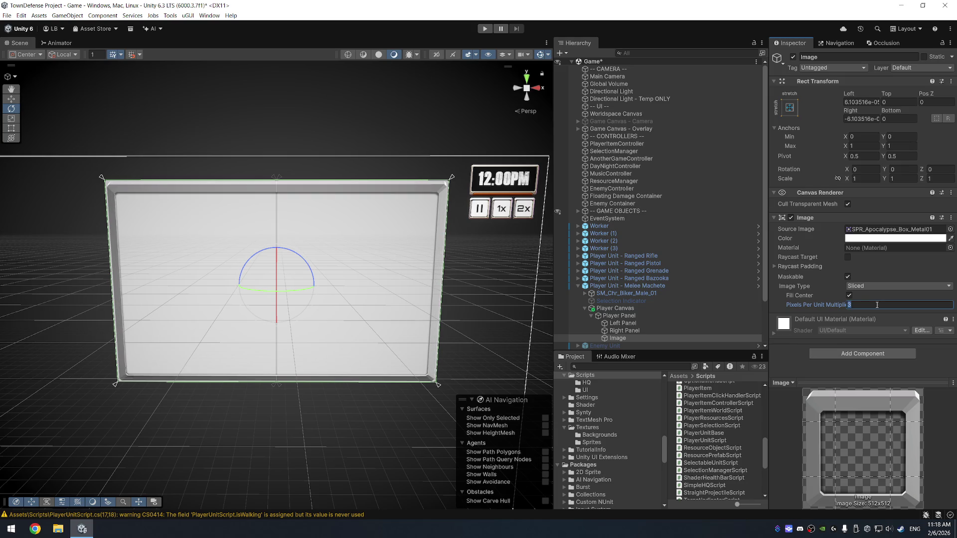
text(5)
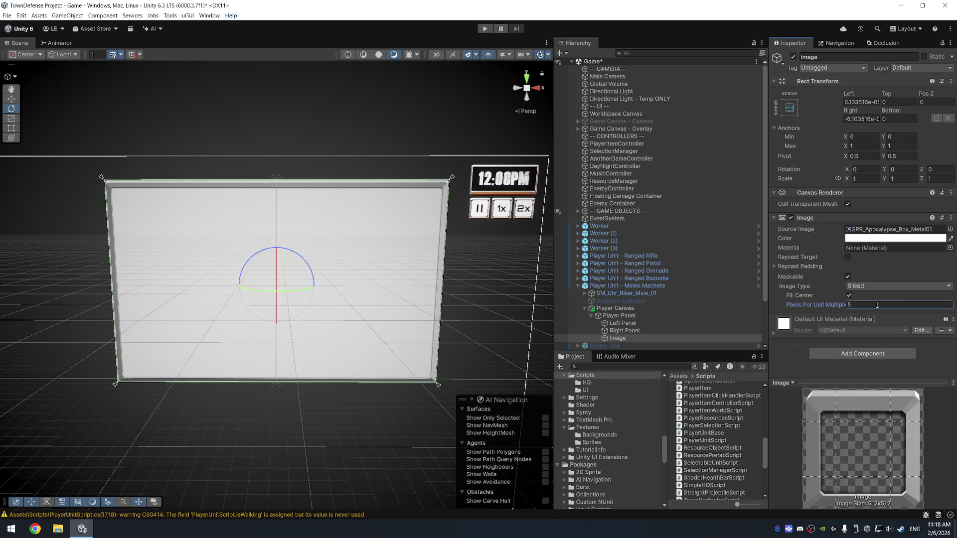
- Set the frame's Left, Top, Right and Bottom offsets all to -3
click(867, 105)
key(Tab)
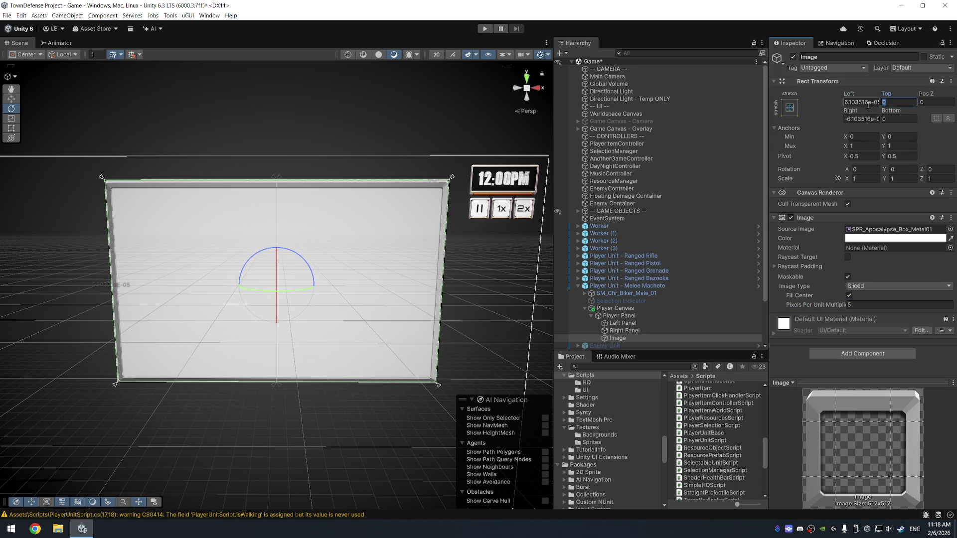
click(867, 105)
text(-3)
key(Tab)
text(-3)
key(Tab)
key(Tab)
text(-3)
key(Tab)
text(-3)
key(Tab)
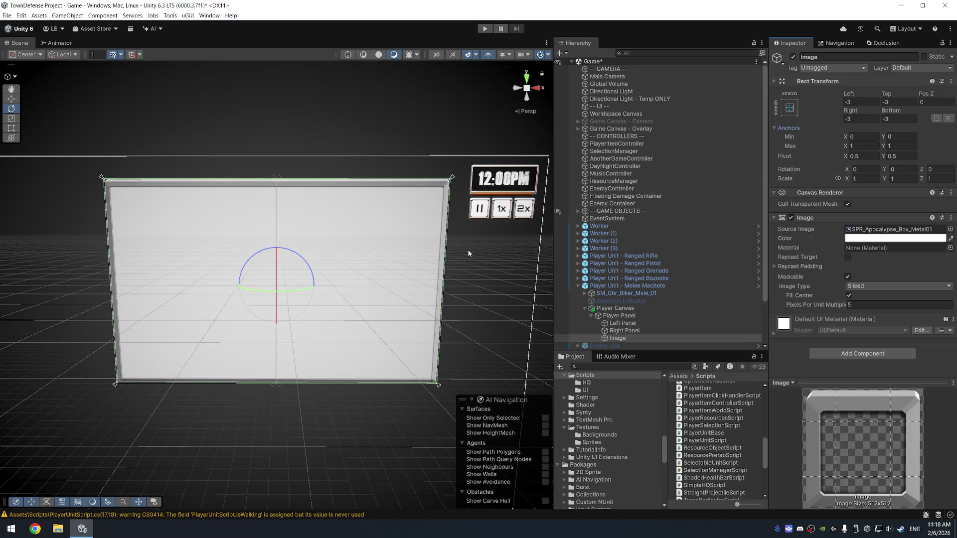
- Orbit and pan the Scene view to face the panel squarely
mouse_move(397, 294)
mouse_down()
mouse_move(399, 270)
mouse_move(385, 276)
mouse_up()
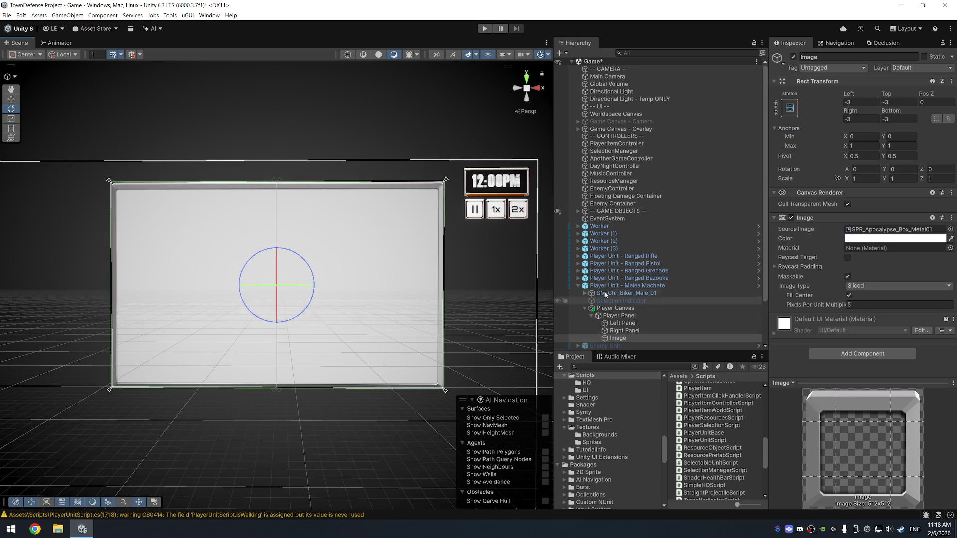
mouse_move(282, 134)
mouse_down()
mouse_move(264, 144)
mouse_move(307, 175)
mouse_up()
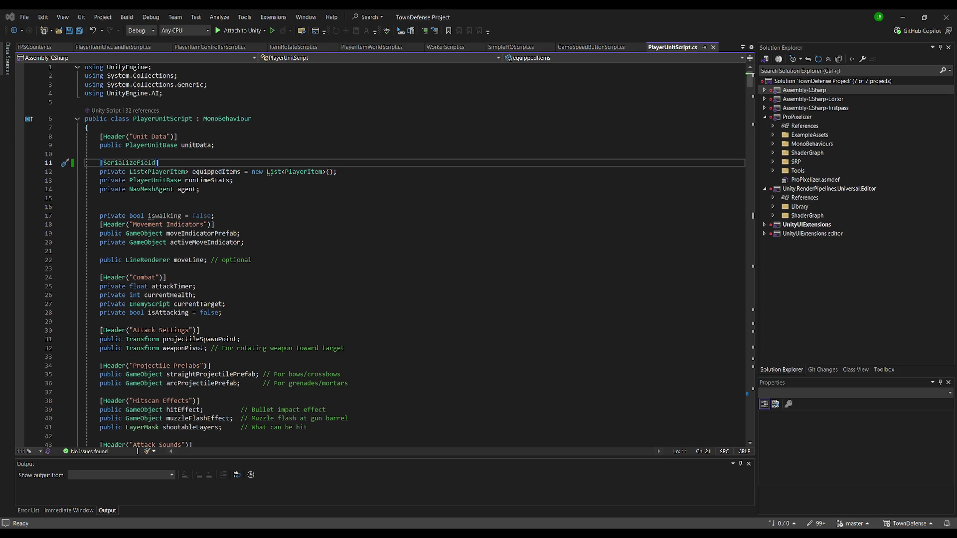
- Back in Unity, rename the Image object to Frame
key(alt+Tab)
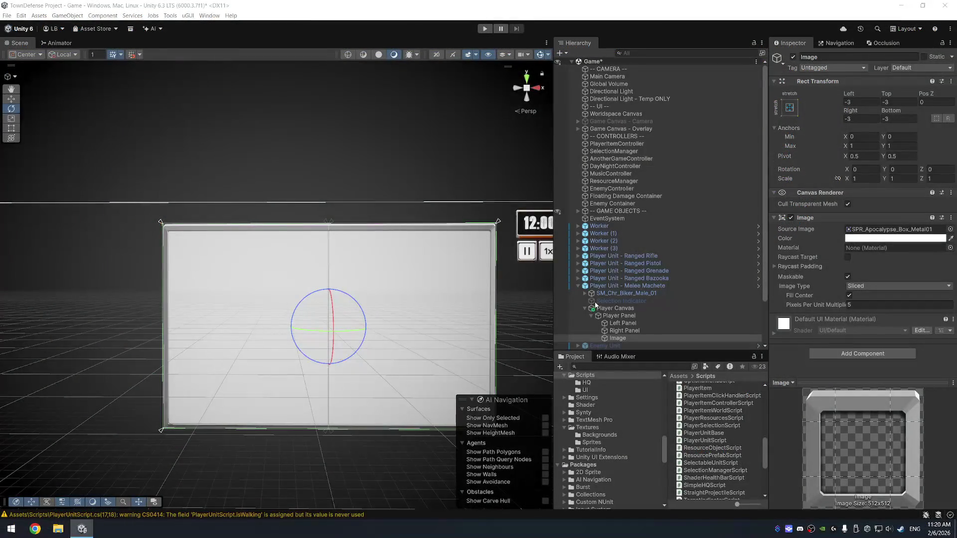
click(628, 339)
key(F2)
text(Frame)
key(Return)
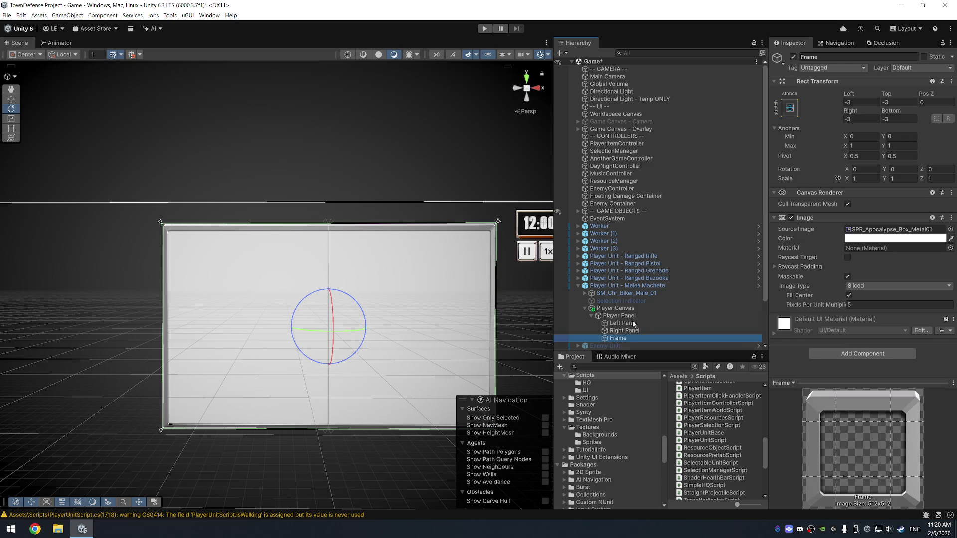
- Give Left Panel and Right Panel the SPR_SciFi_Box_Background_Shadowed sprite
click(632, 323)
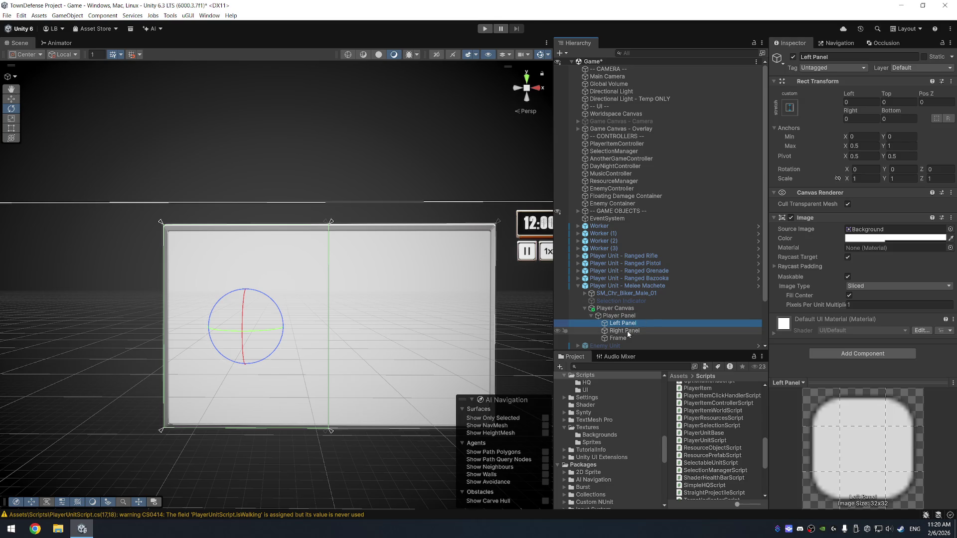
ctrl+click(627, 332)
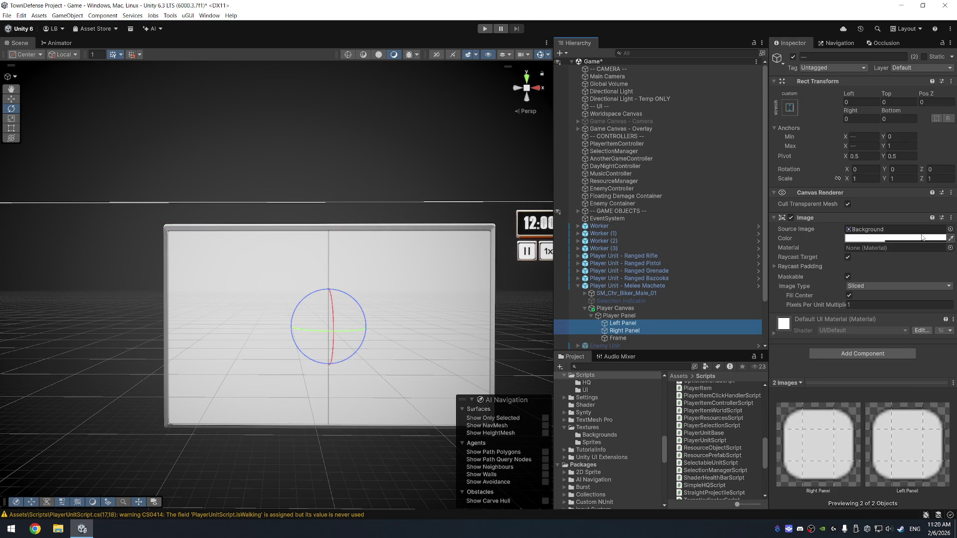
click(951, 229)
text(bac)
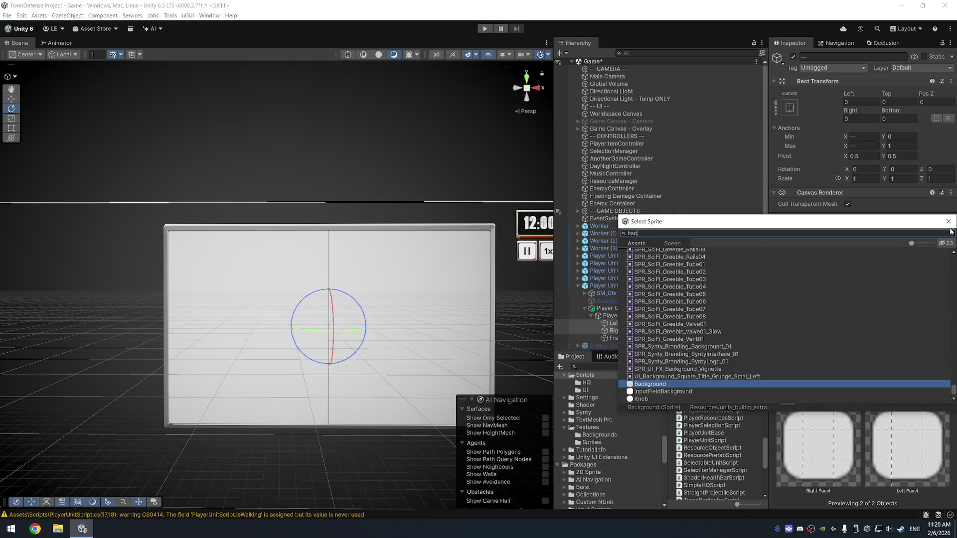
text(kground)
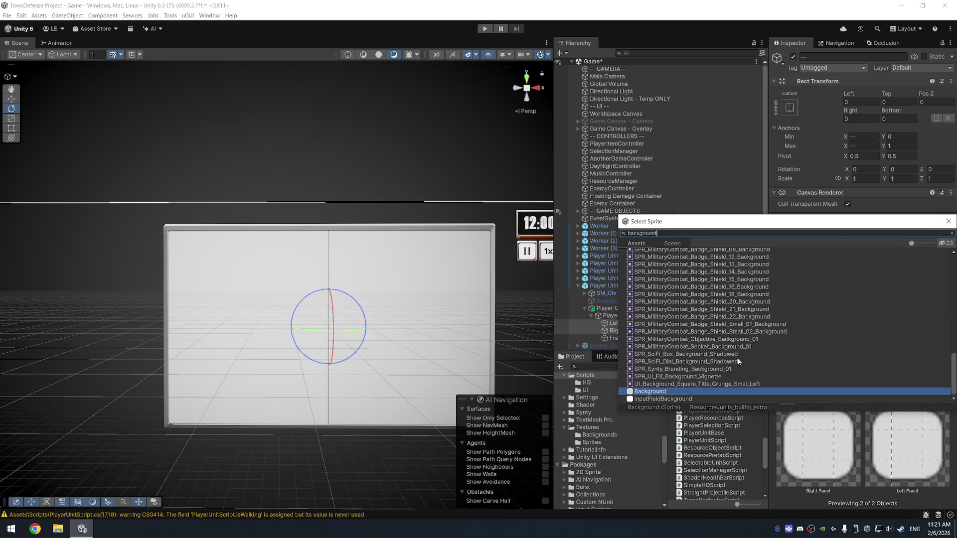
click(738, 361)
key(Up)
key(Down)
key(Up)
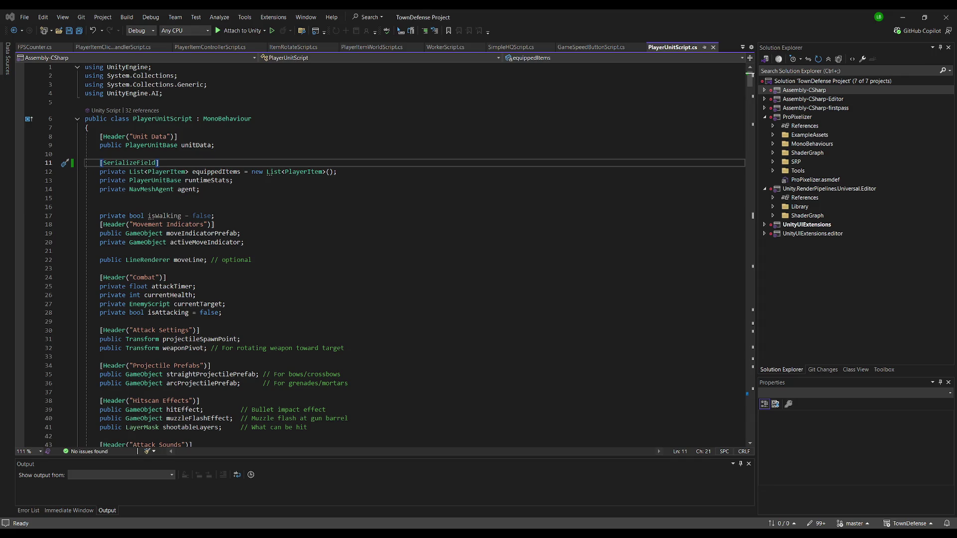
- Switch from Visual Studio back to the Unity editor
key(alt+Tab)
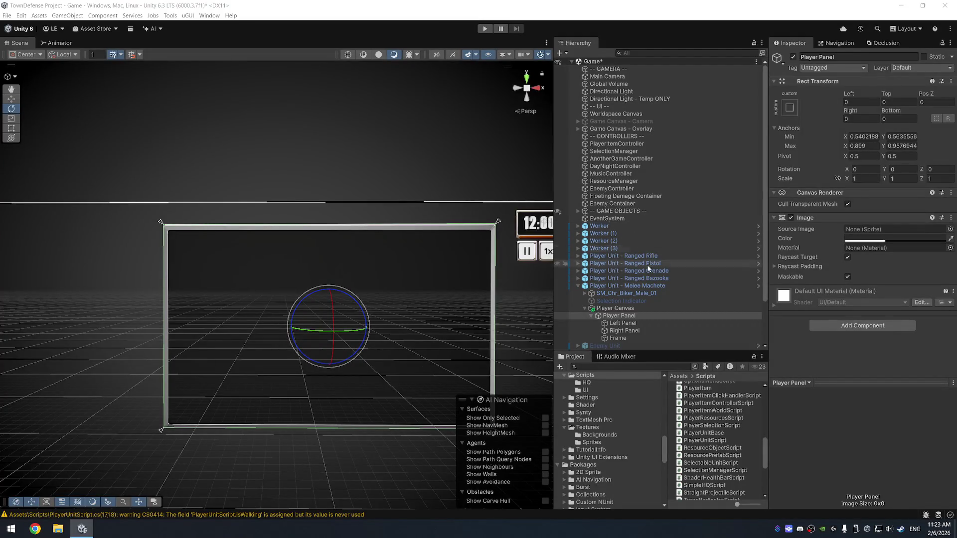
- Add a new 100×100 Image as a child of Left Panel
right_click(633, 308)
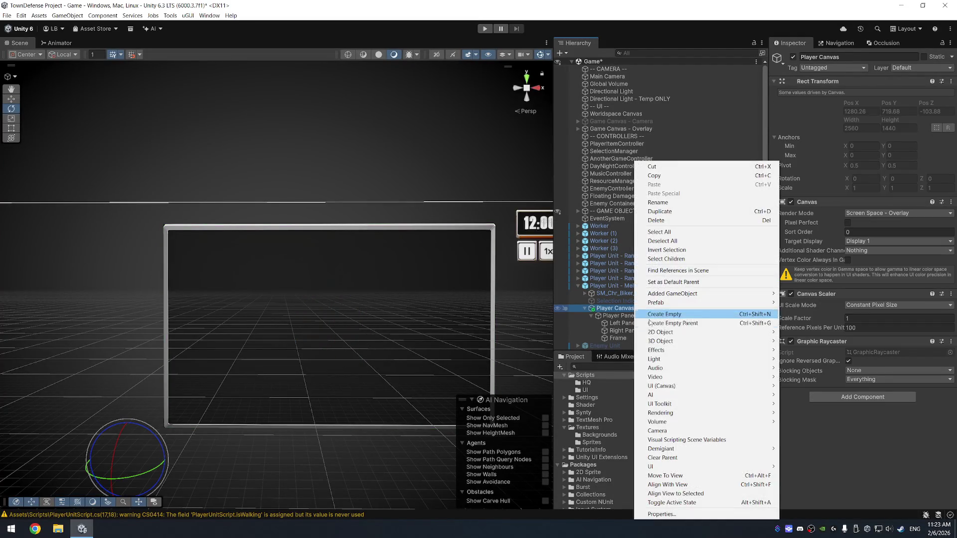
mouse_move(767, 307)
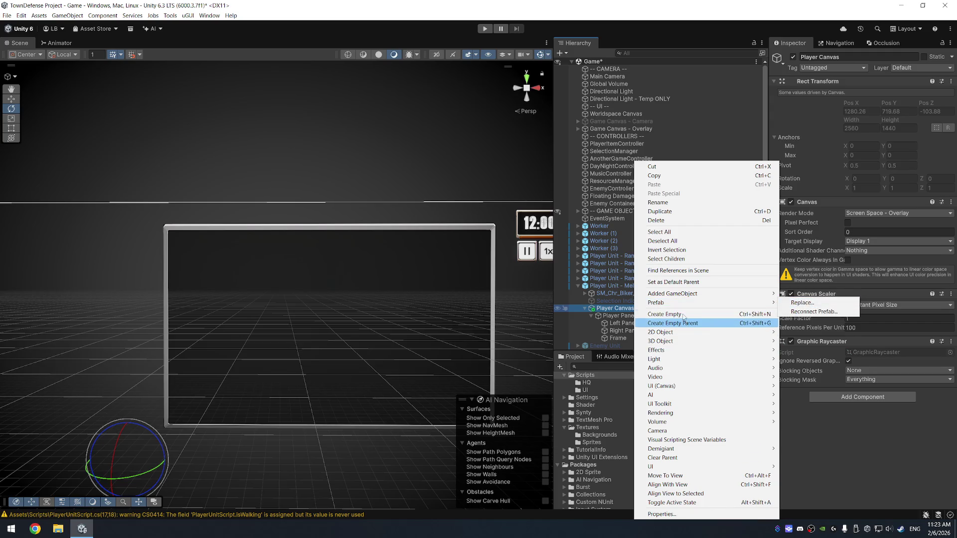
click(619, 316)
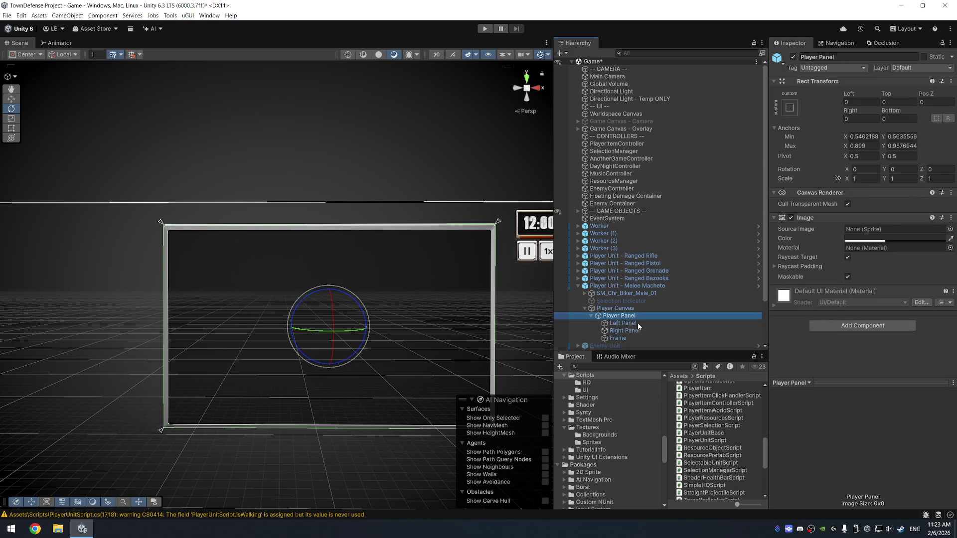
click(622, 323)
key(f)
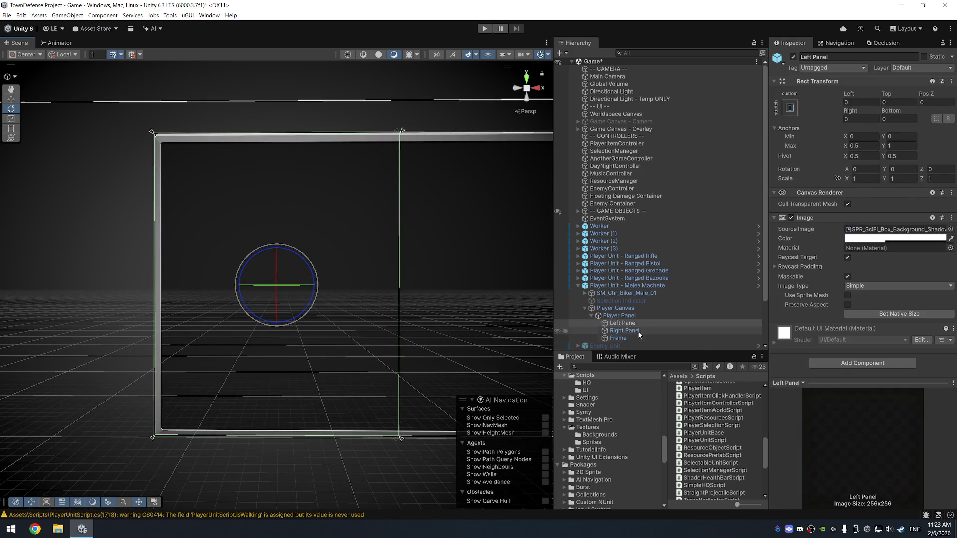
right_click(630, 323)
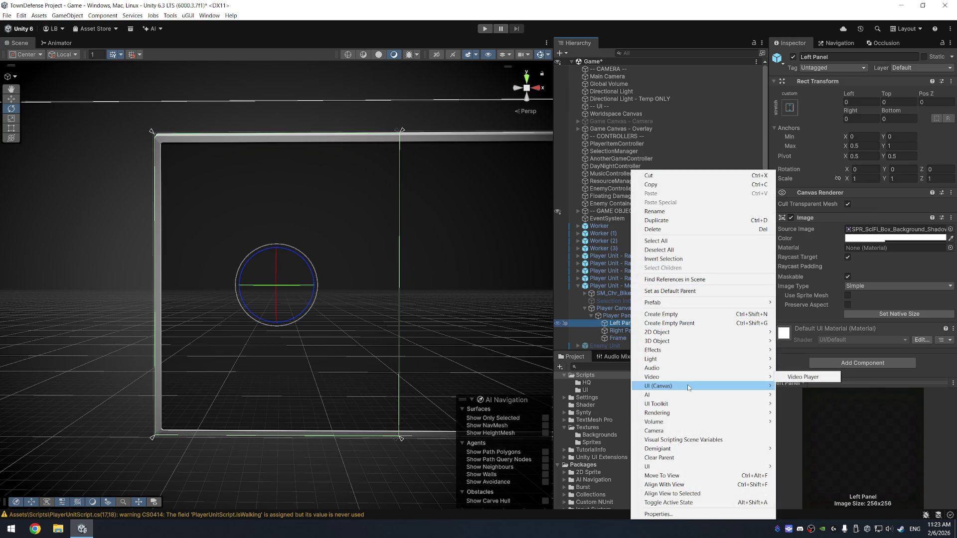
mouse_move(668, 386)
click(798, 387)
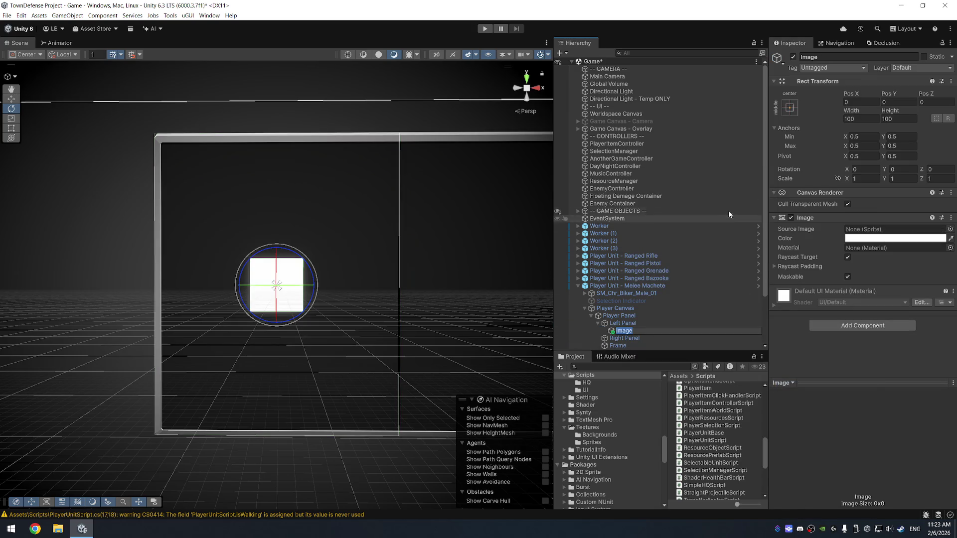
- Anchor the image to the top centre and move it down to Pos Y -42.5
click(789, 107)
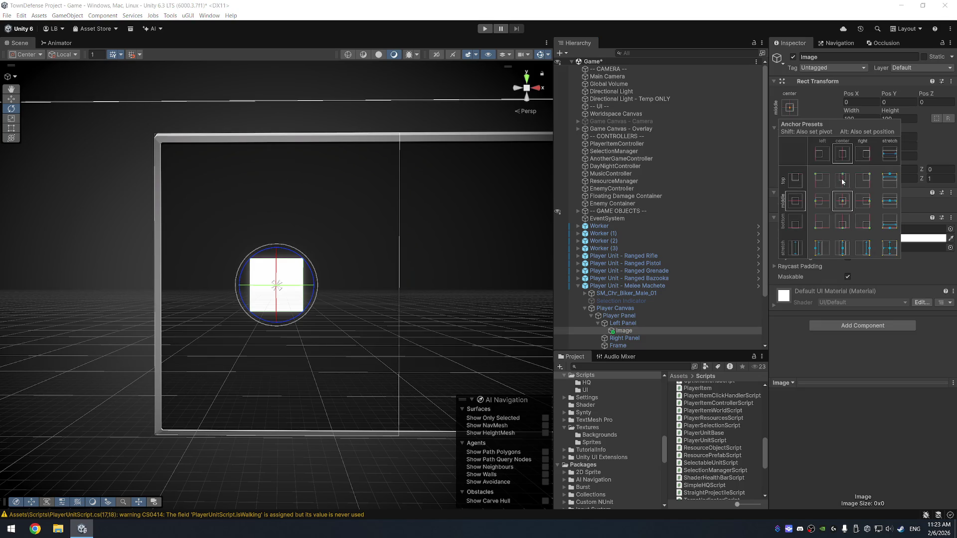
alt+shift+click(842, 179)
click(278, 125)
key(f)
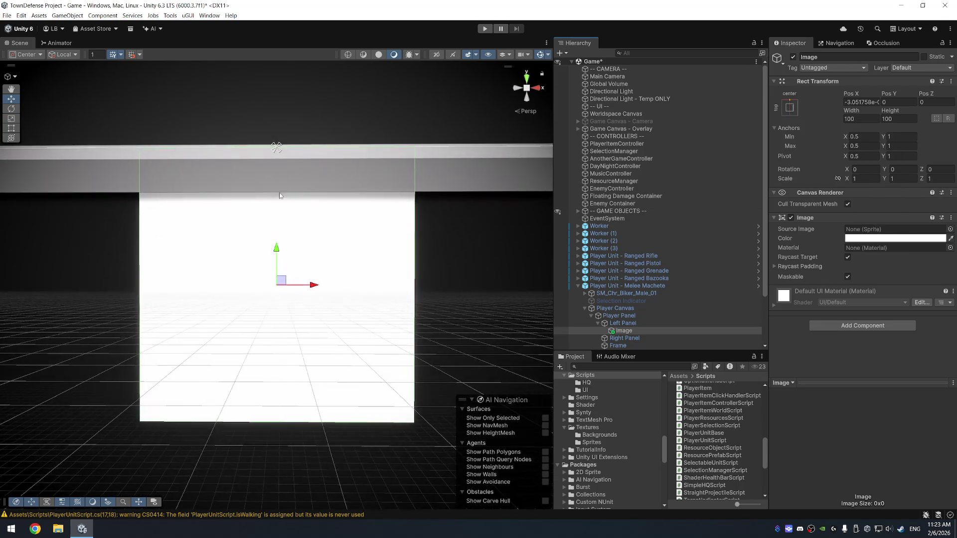
drag(281, 254, 281, 332)
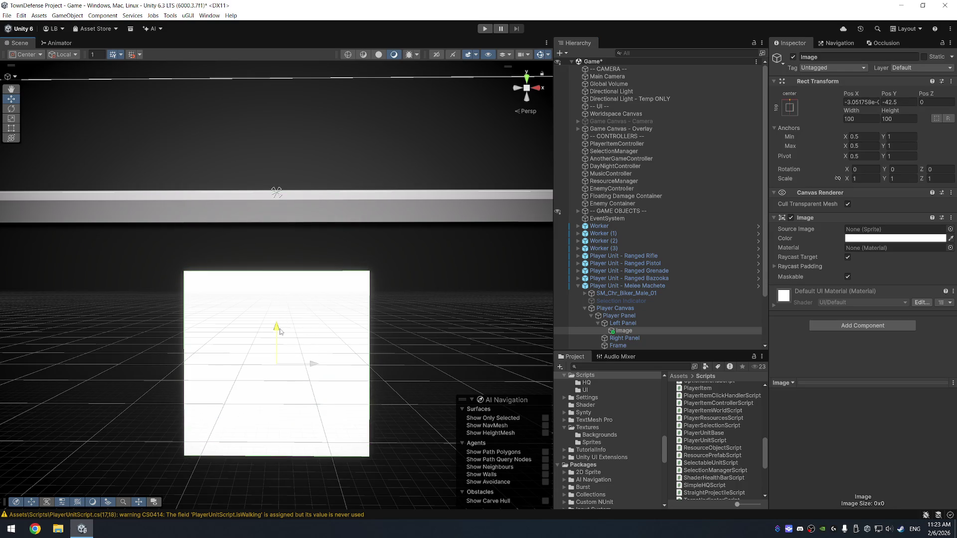
scroll(641, 297, down, 3)
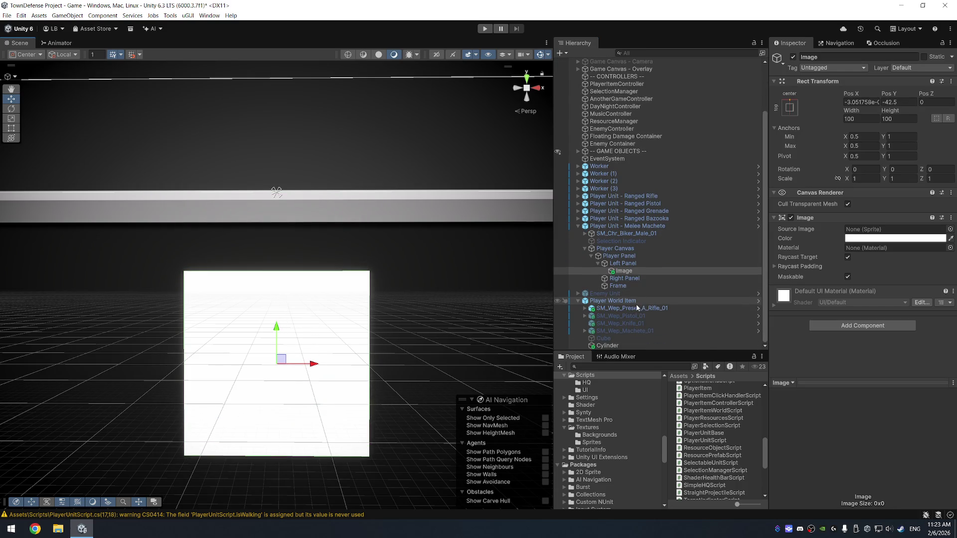
click(652, 264)
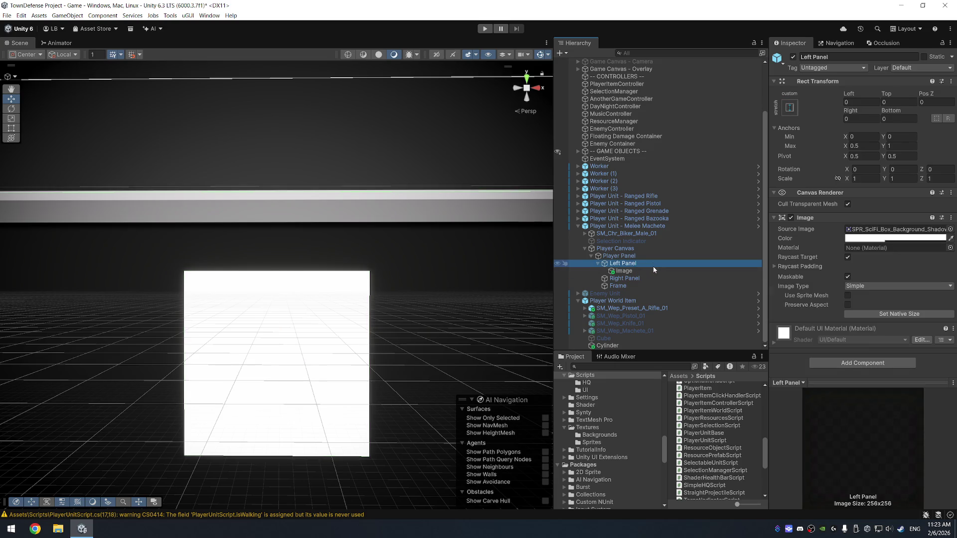
- Create a UI panel named Middle Panel and place it under Player Panel
right_click(652, 265)
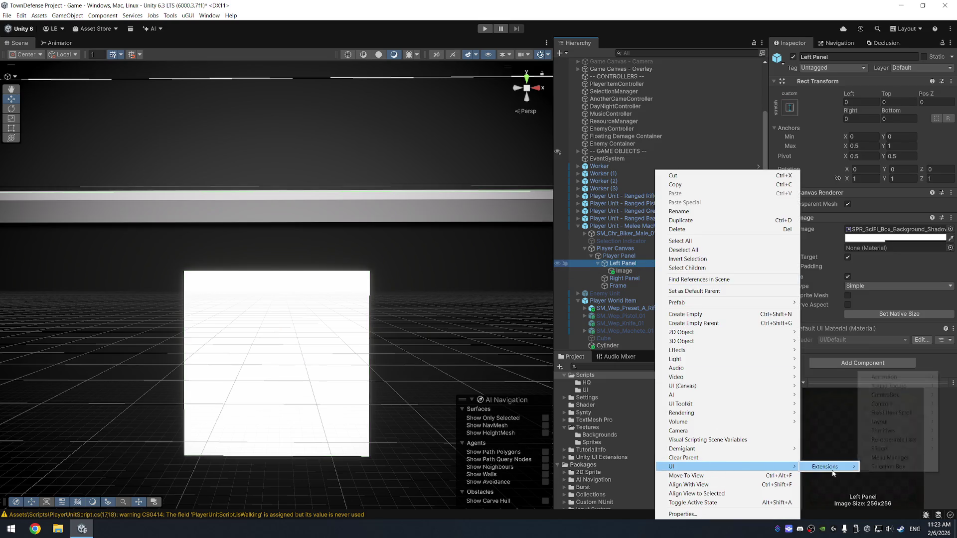
click(625, 269)
right_click(624, 269)
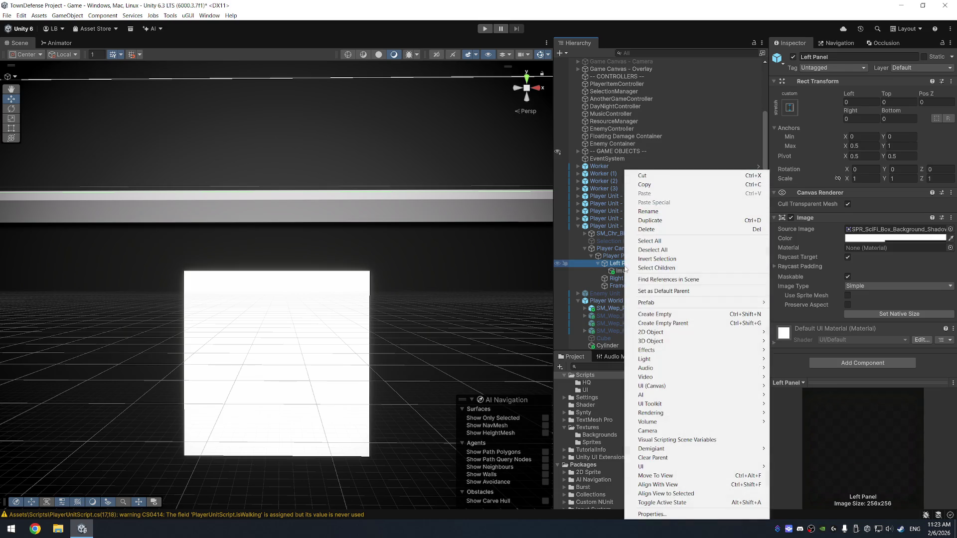
mouse_move(648, 386)
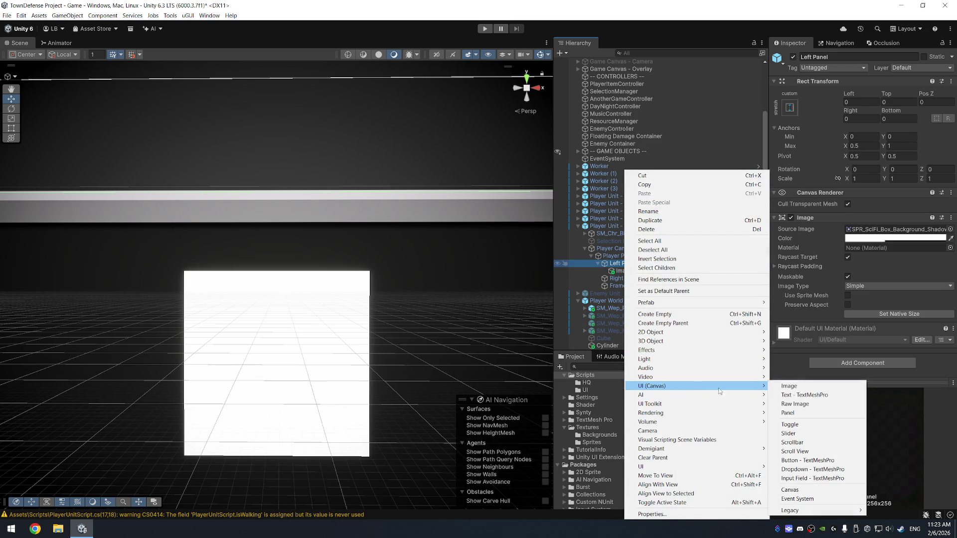
click(821, 417)
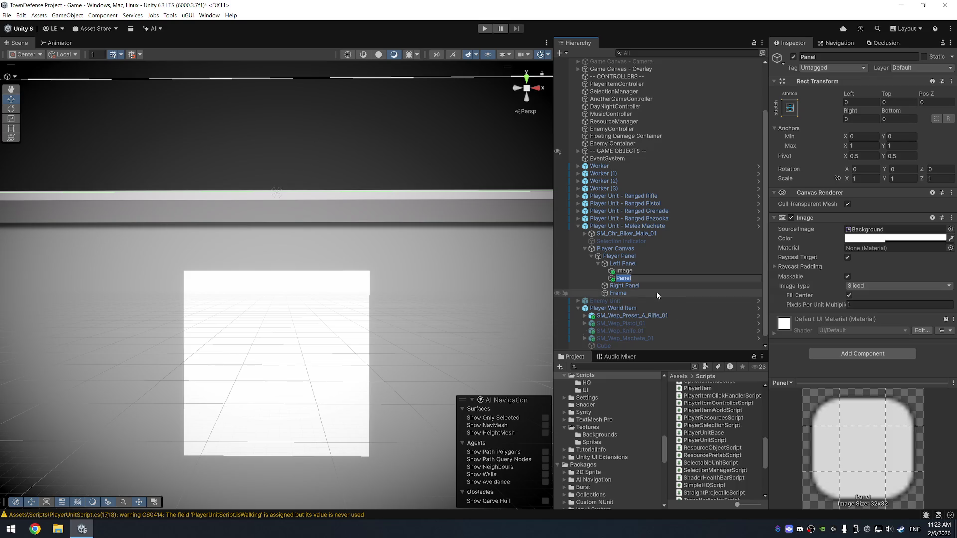
text(Middle Panel)
key(Return)
drag(623, 279, 602, 270)
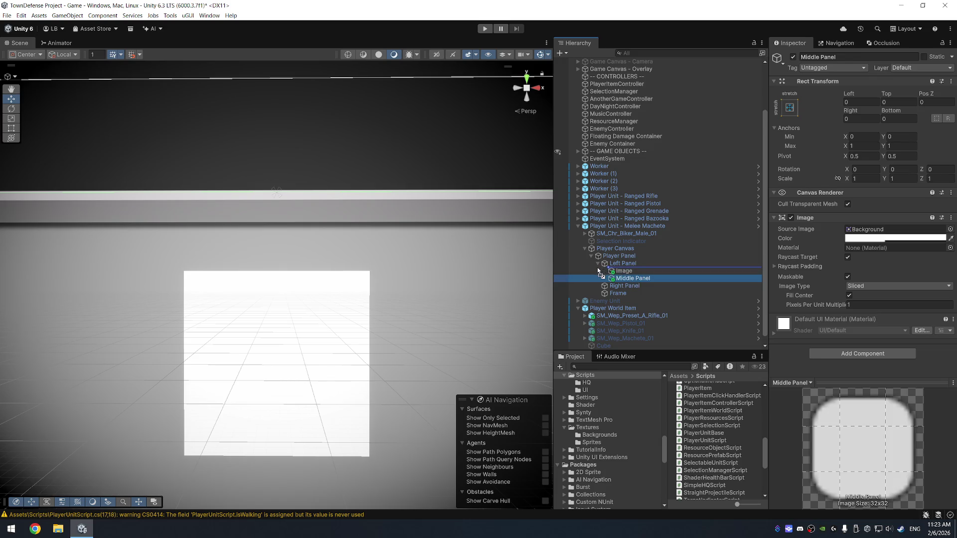
- Apply Middle Panel to the prefab and set its Right offset to 0
right_click(628, 283)
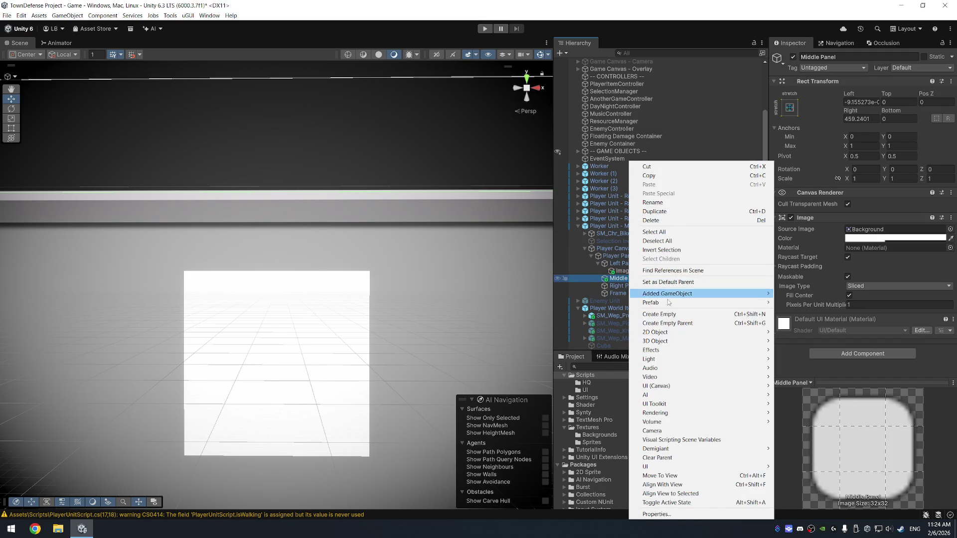
mouse_move(694, 295)
click(788, 296)
click(865, 101)
key(Tab)
key(Tab)
key(Tab)
text(0)
key(Return)
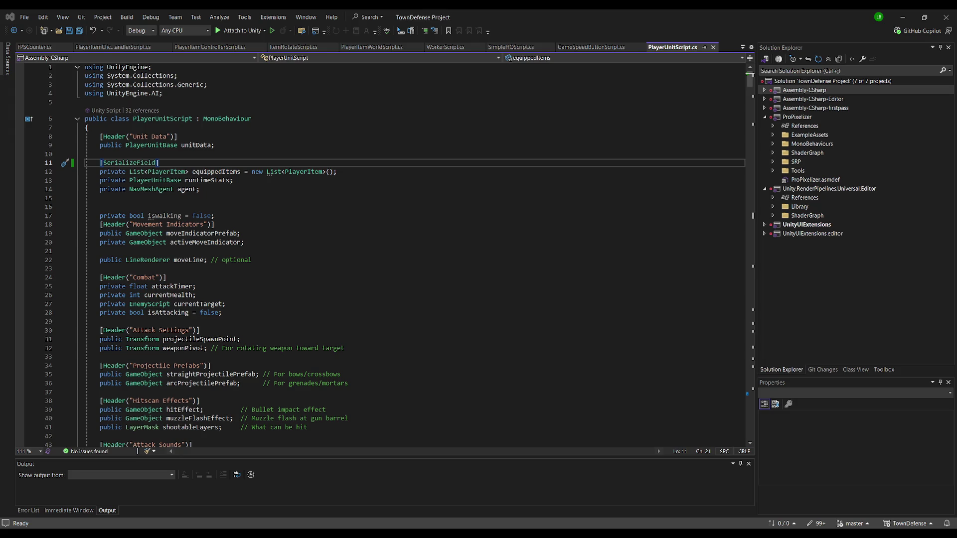
key(alt+Tab)
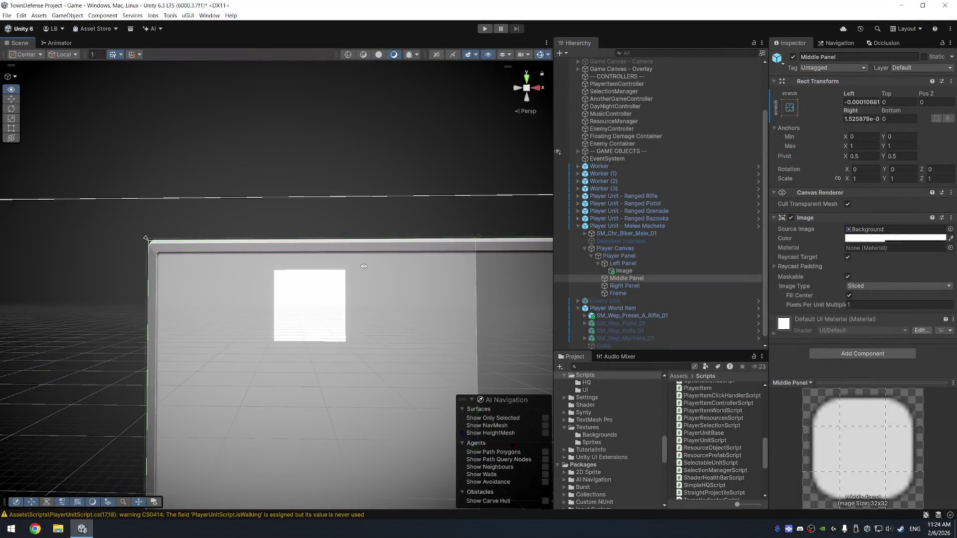
key(f)
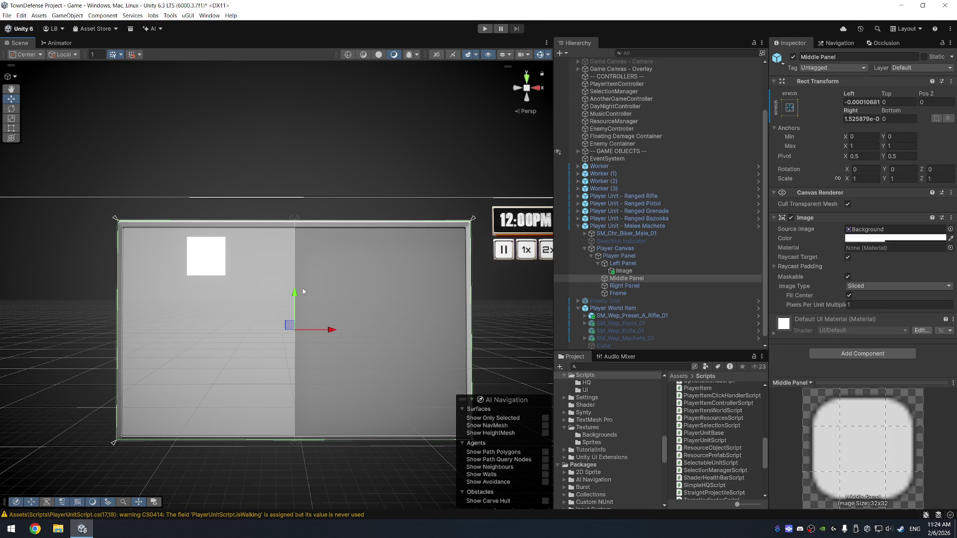
- Add a Scroll View inside Right Panel
click(624, 286)
right_click(624, 285)
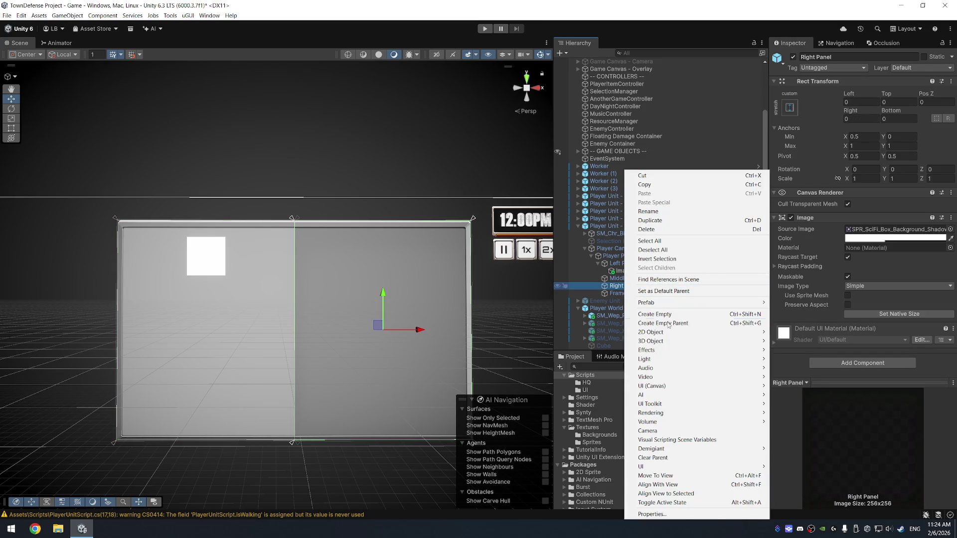
mouse_move(688, 386)
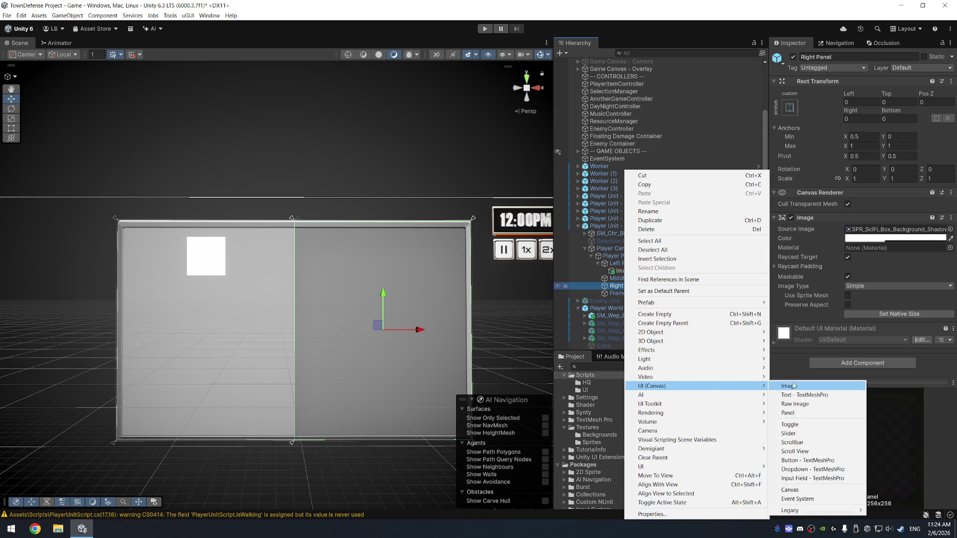
click(816, 452)
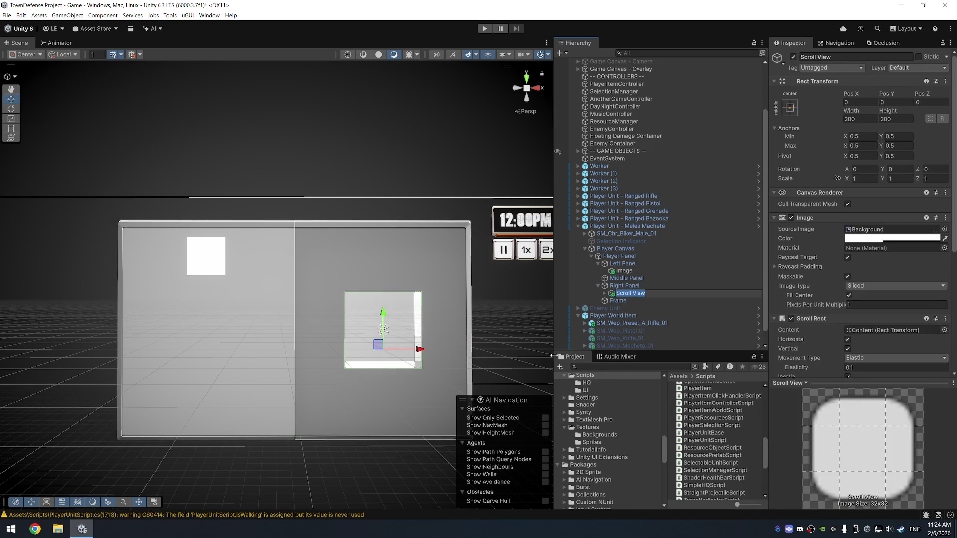
click(635, 301)
- Delete both scrollbars from the Scroll View and untick Vertical in its Scroll Rect
click(653, 294)
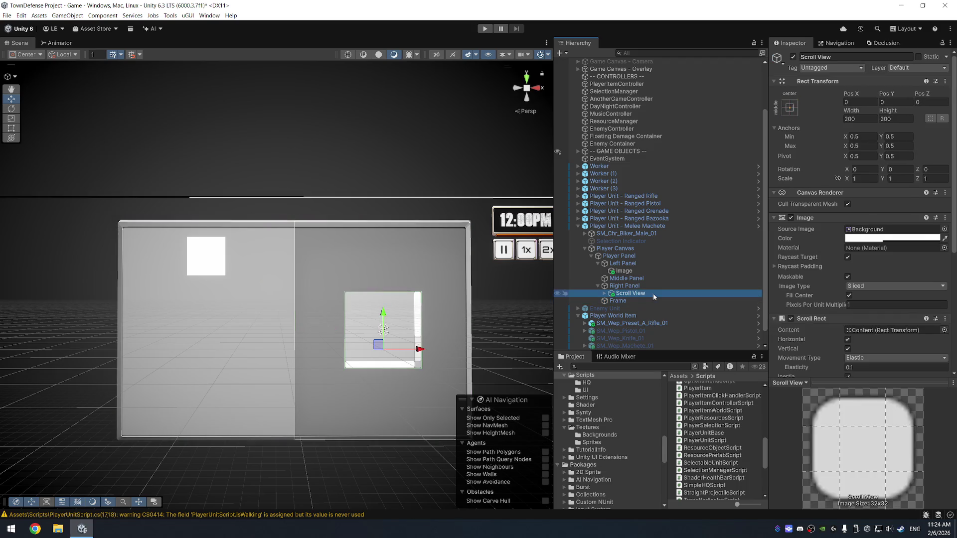
key(Right)
click(653, 307)
key(shift+Down)
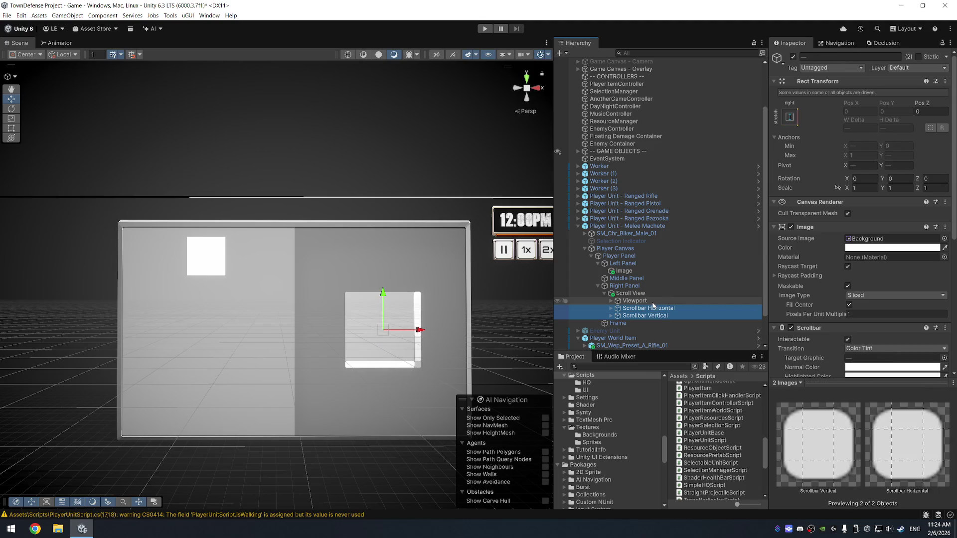
key(Delete)
click(663, 294)
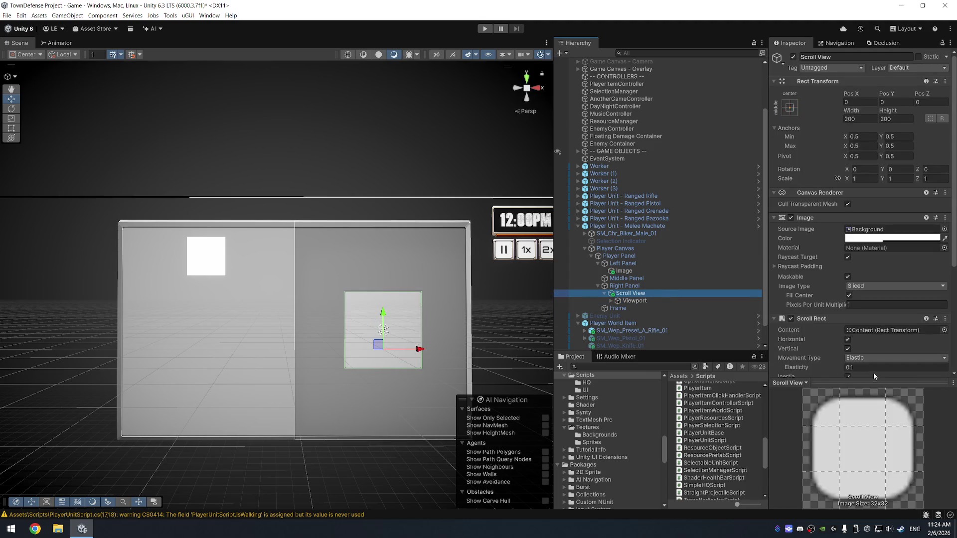
scroll(872, 372, down, 5)
click(891, 258)
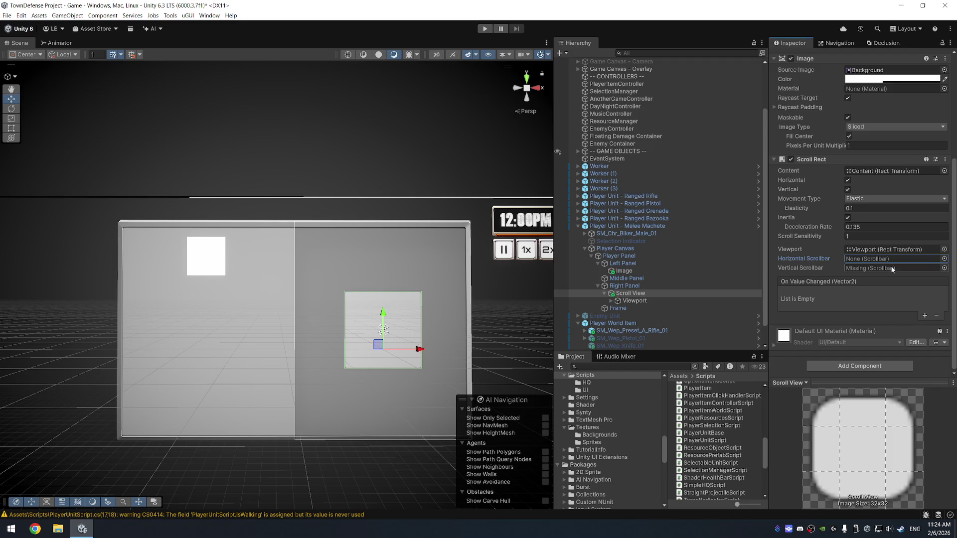
click(848, 189)
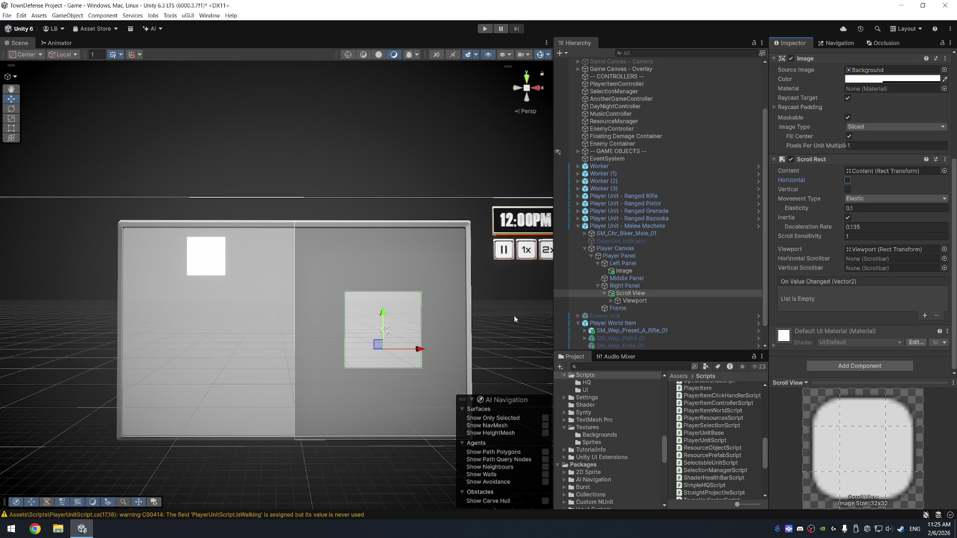
- Resize the Scroll View to 440×300 and raise it to Pos Y 116
click(634, 295)
key(r)
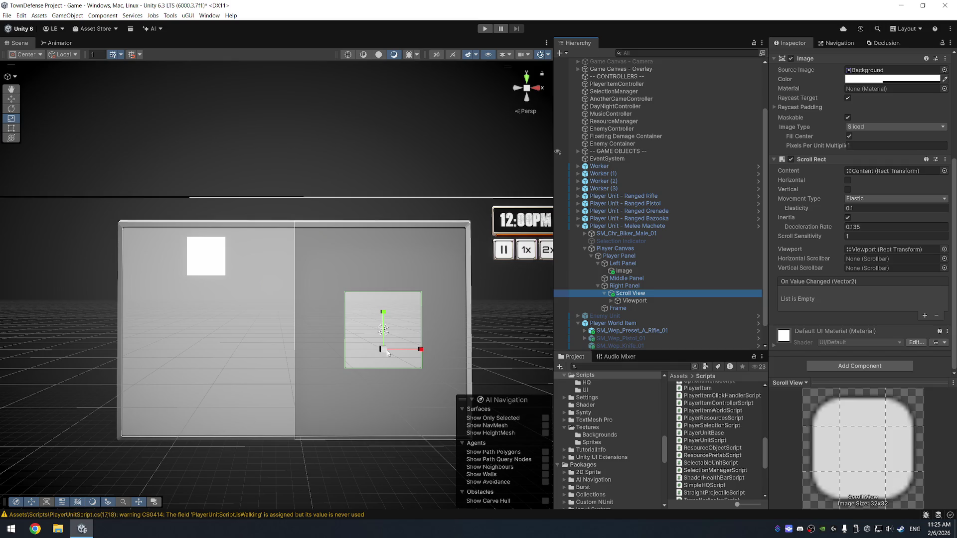
scroll(857, 225, up, 5)
mouse_move(851, 111)
mouse_down()
mouse_move(926, 109)
mouse_move(47, 105)
mouse_move(103, 174)
mouse_up()
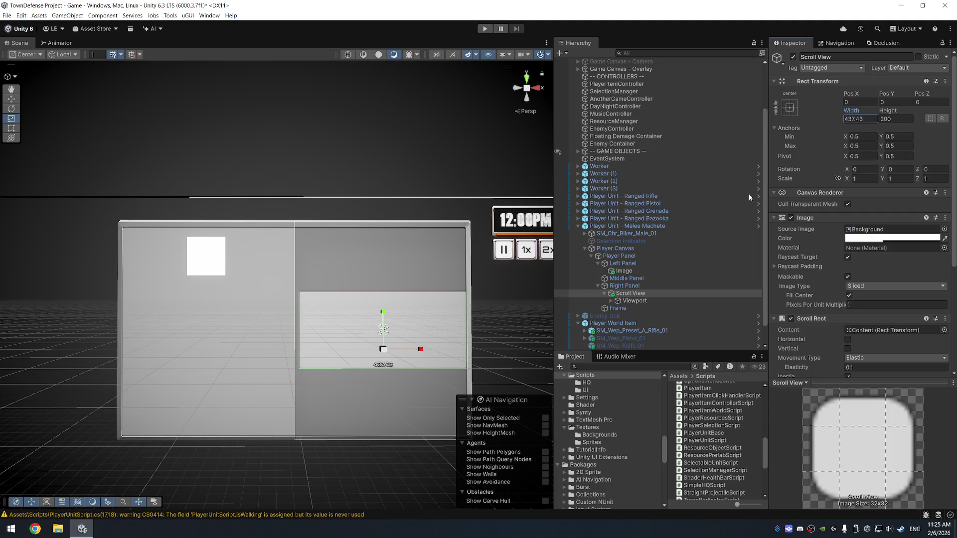
click(863, 118)
text(450)
text(w)
drag(416, 348, 413, 349)
click(859, 118)
text(440)
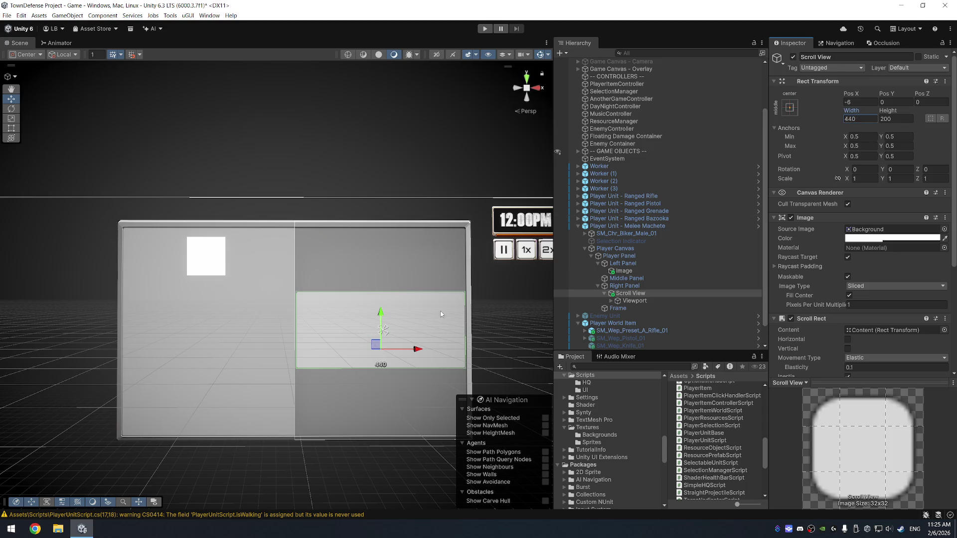
click(898, 119)
text(300)
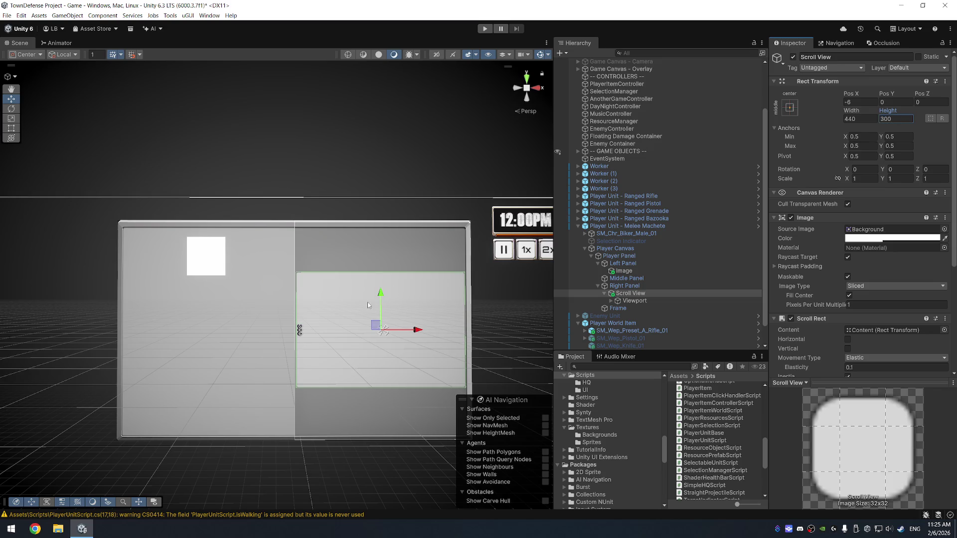
drag(384, 294, 383, 249)
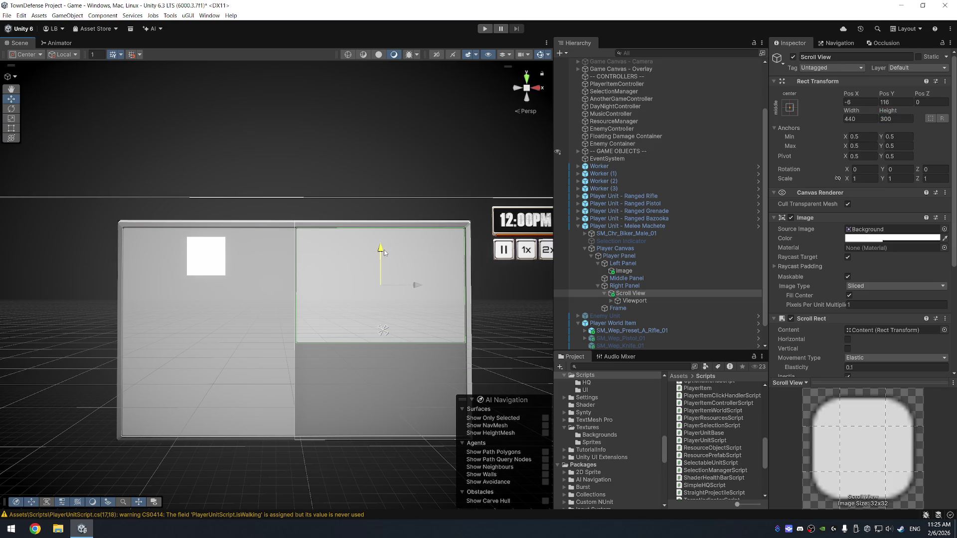
- Select the Content object under Viewport and open its Add Component search
click(648, 301)
key(Right)
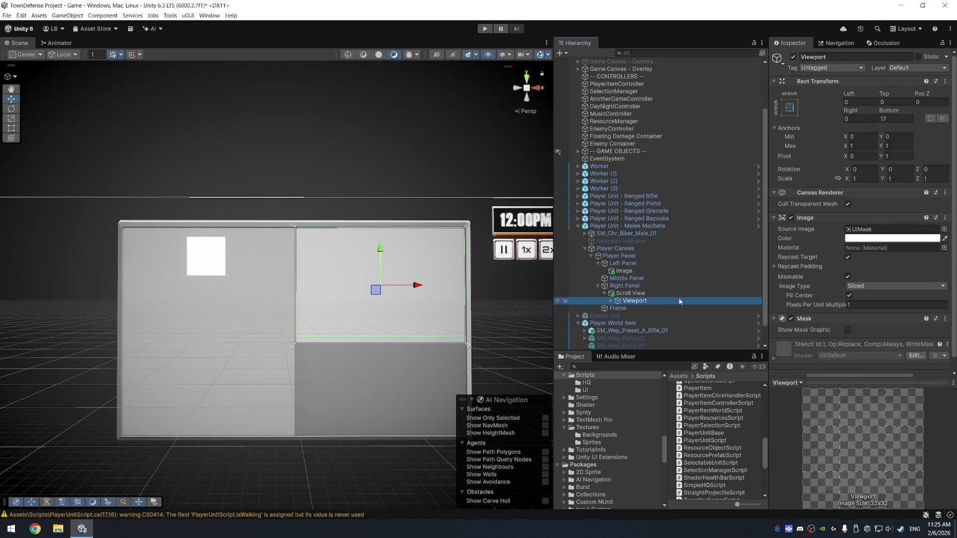
click(666, 308)
right_click(641, 293)
key(Escape)
right_click(647, 309)
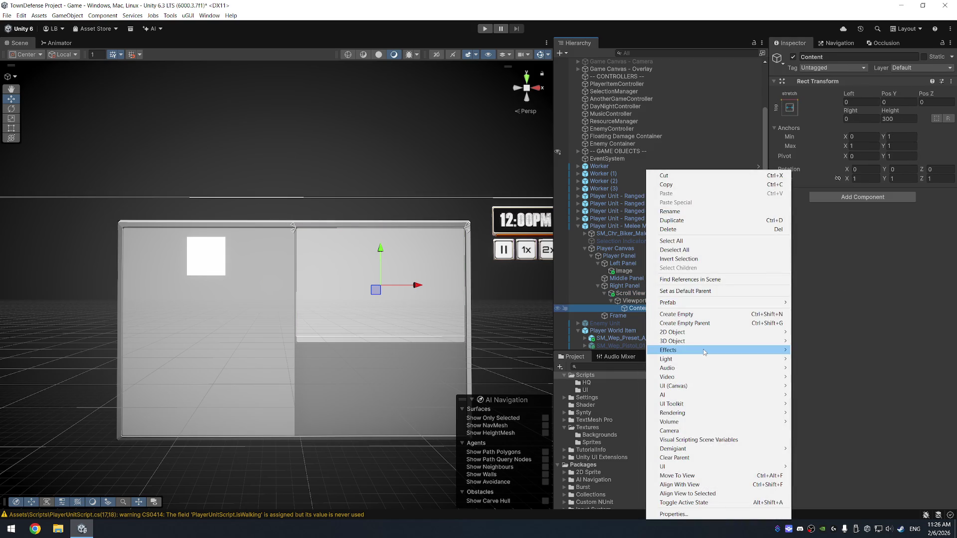
key(Escape)
click(871, 197)
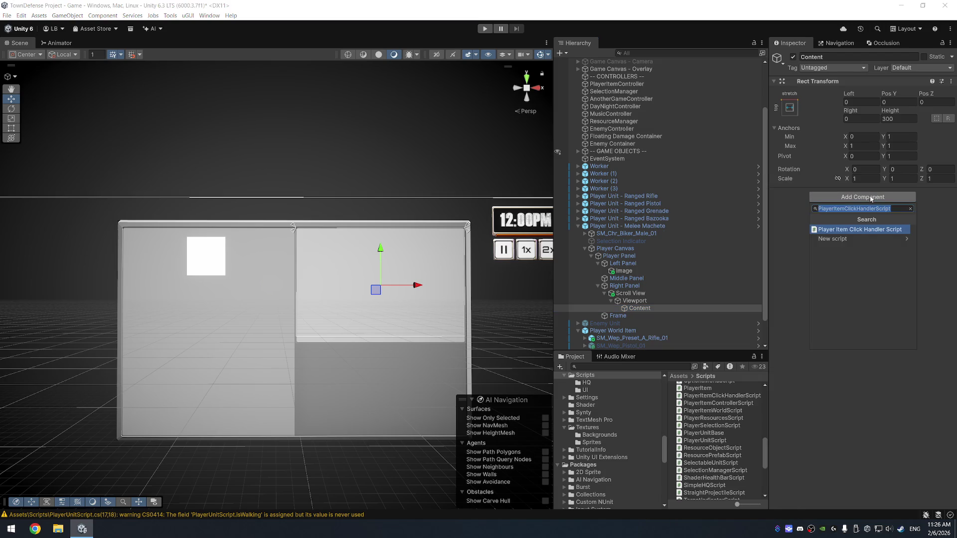
- Add a Grid Layout Group to Content with a 48 cell width
text(grou)
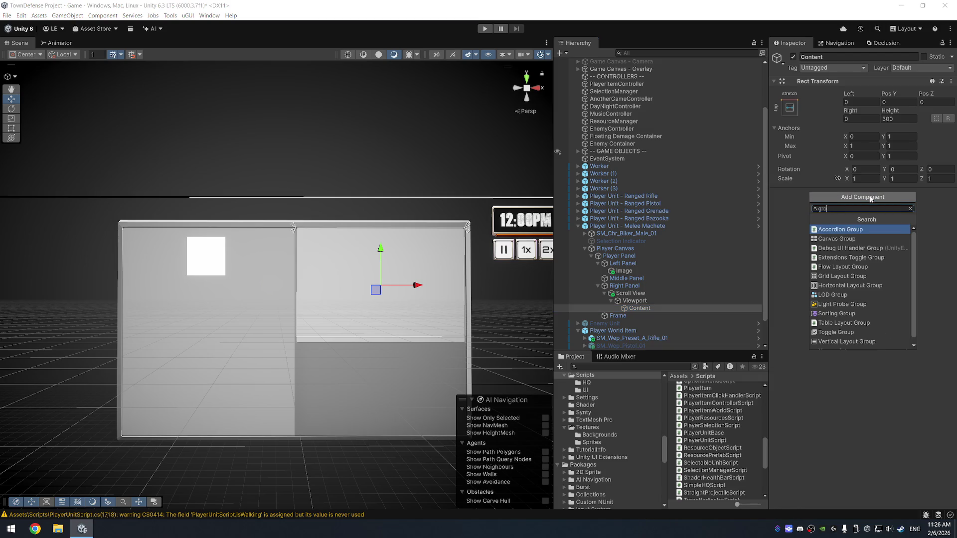
key(Down)
key(Down)
key(Down)
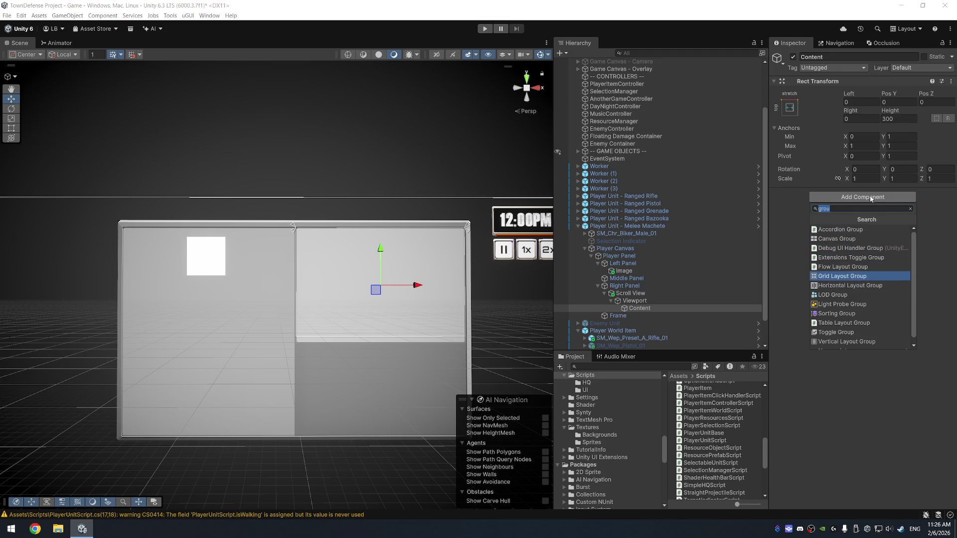
key(Return)
click(873, 214)
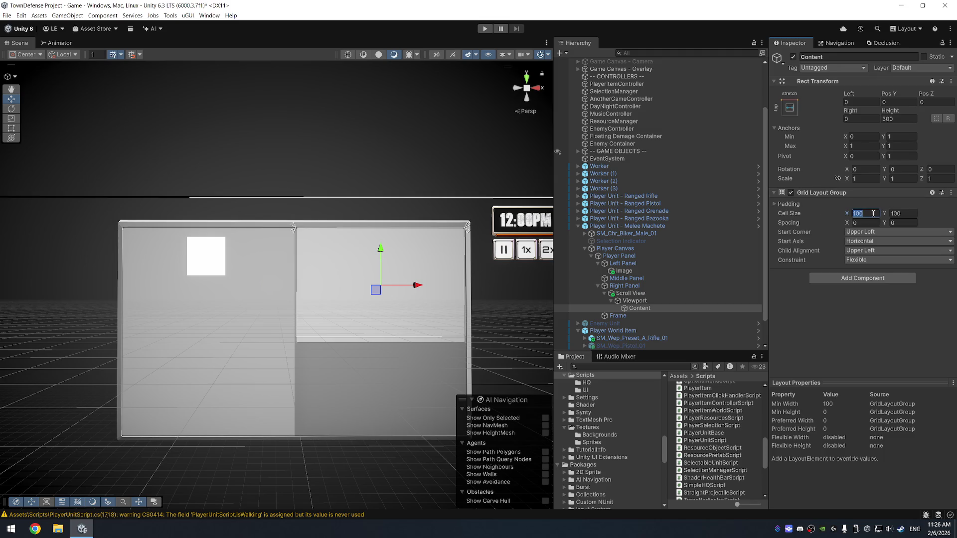
text(48)
key(Tab)
text(48)
- Add a Content Size Fitter to Content
click(864, 279)
text(conte)
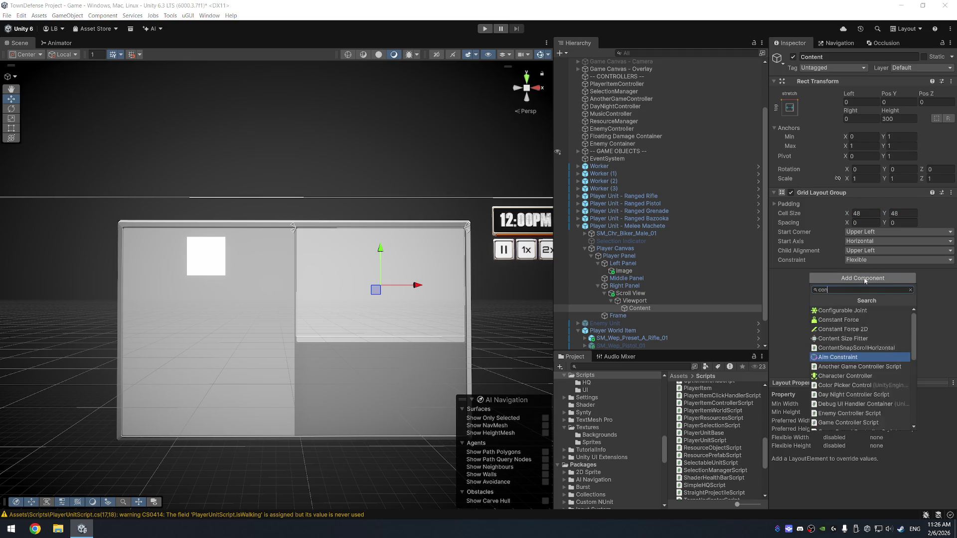
key(Down)
key(Return)
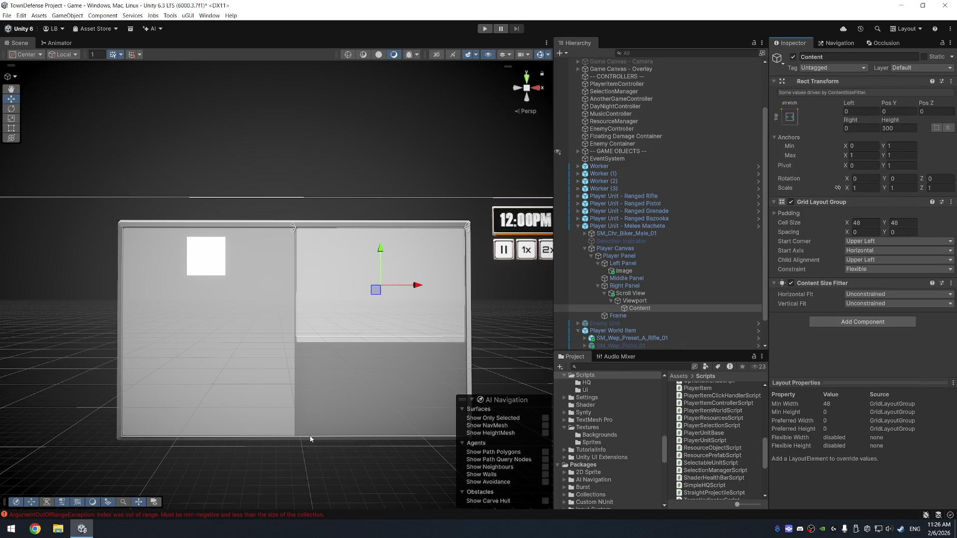
right_click(641, 308)
- Create a top-left-anchored Image inside Content and duplicate it to fill the grid
mouse_move(766, 386)
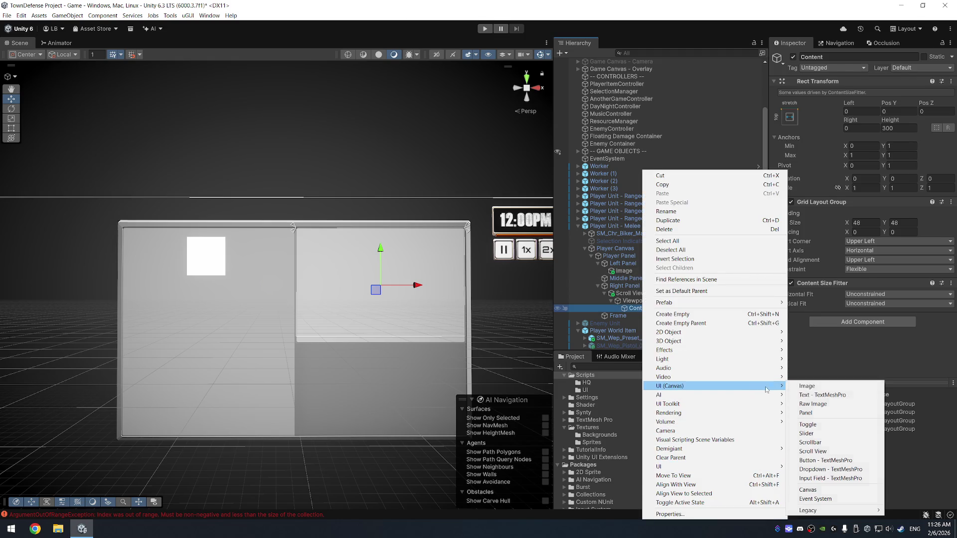
click(847, 387)
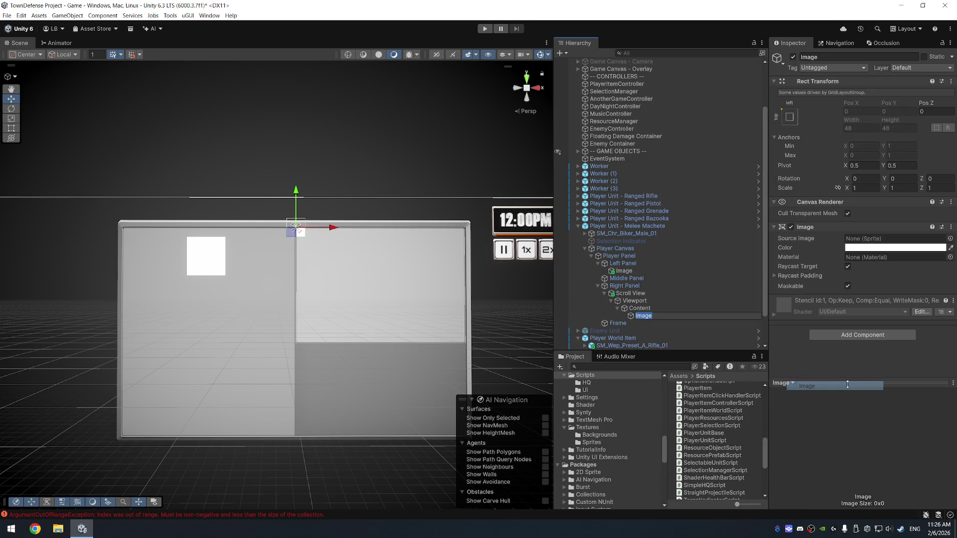
key(Return)
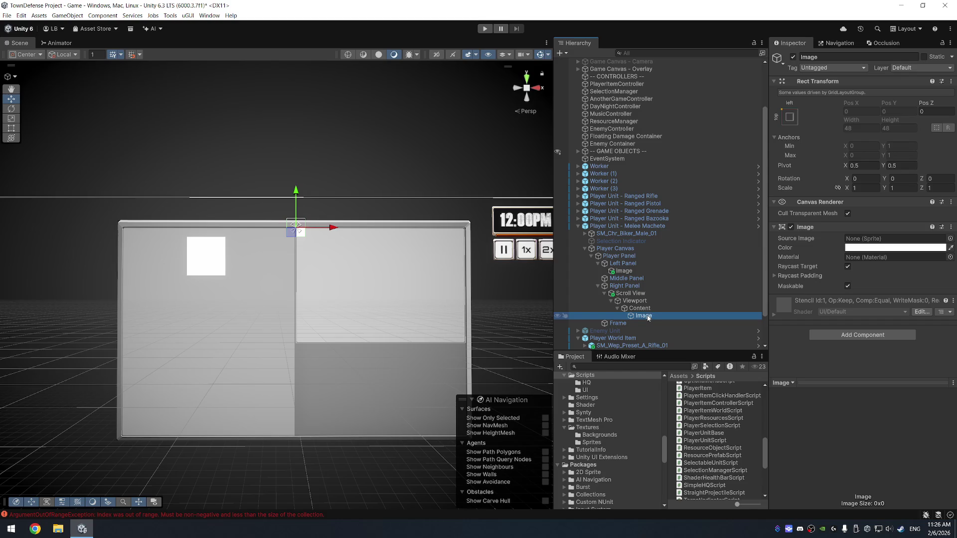
click(790, 118)
alt+click(822, 190)
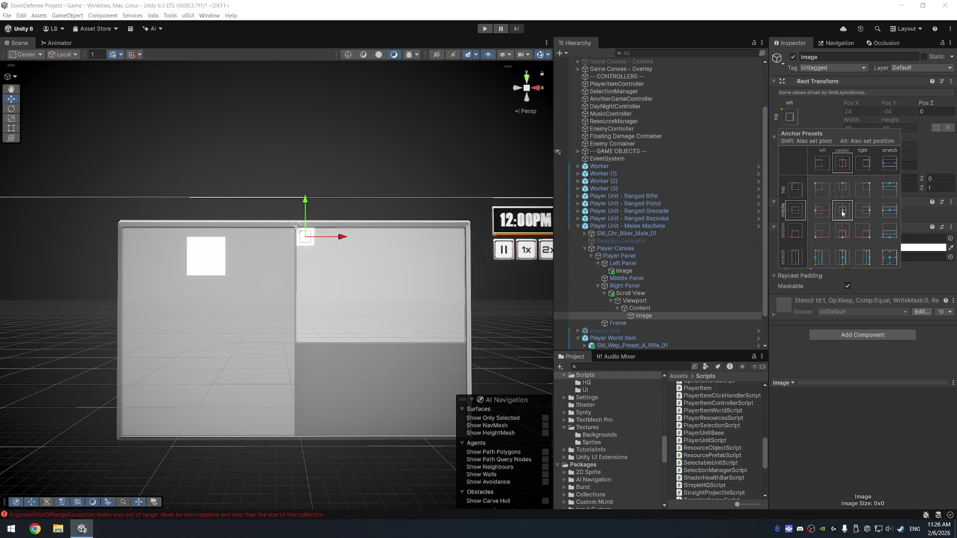
click(655, 316)
key(ctrl+d)
key(ctrl+d)
key(ctrl+d)
key(ctrl+d)
key(ctrl+d)
key(ctrl+d)
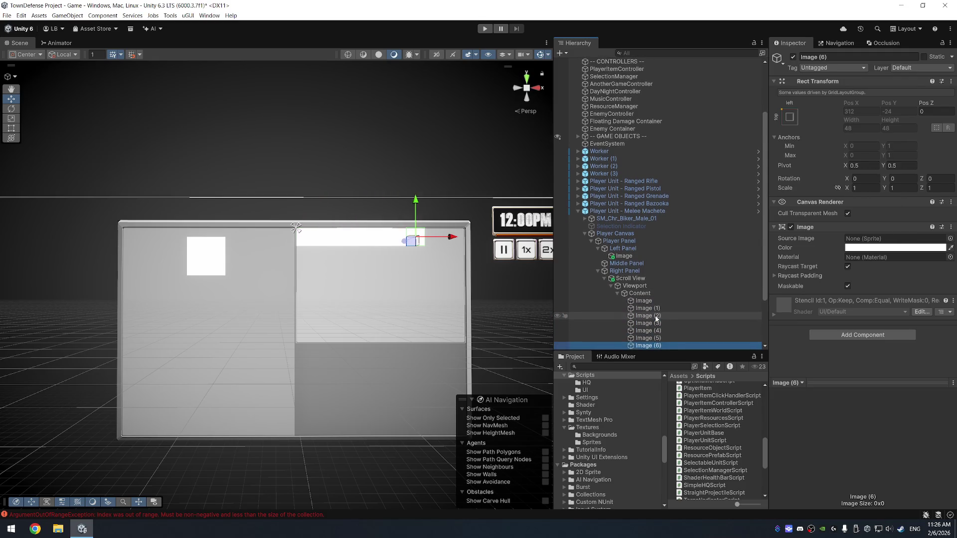
key(ctrl+d)
key(ctrl+d)
key(ctrl+d)
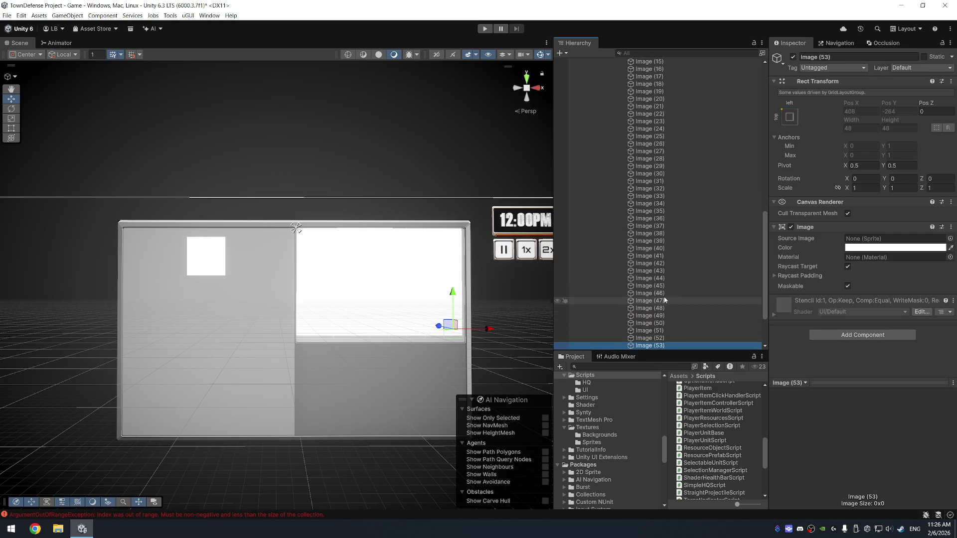
- Set the Grid Layout Group spacing to 1 by 1
scroll(664, 299, up, 15)
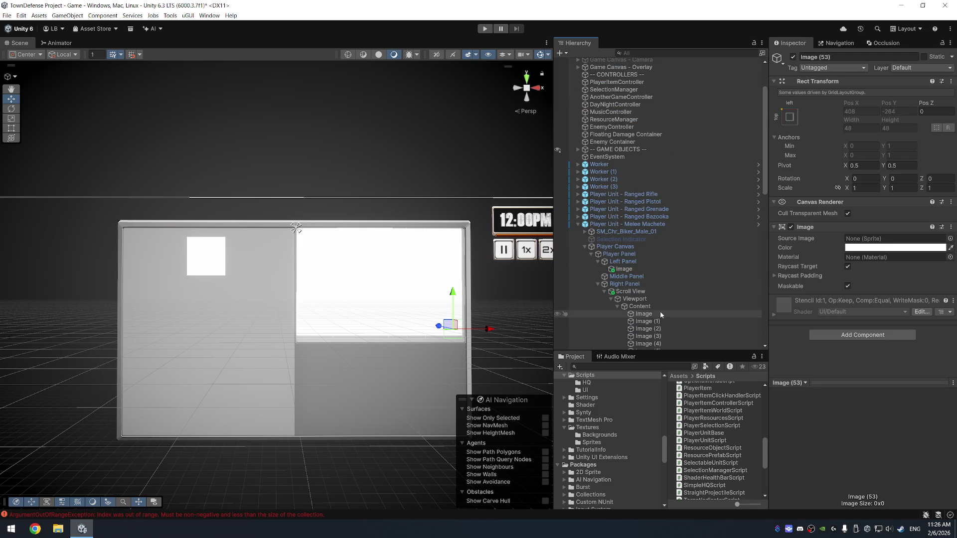
click(657, 306)
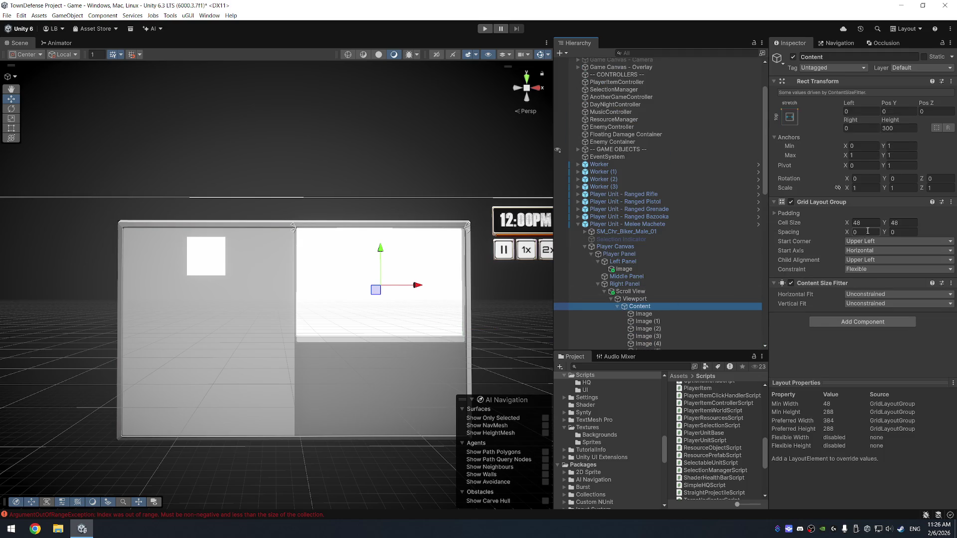
click(796, 213)
click(861, 269)
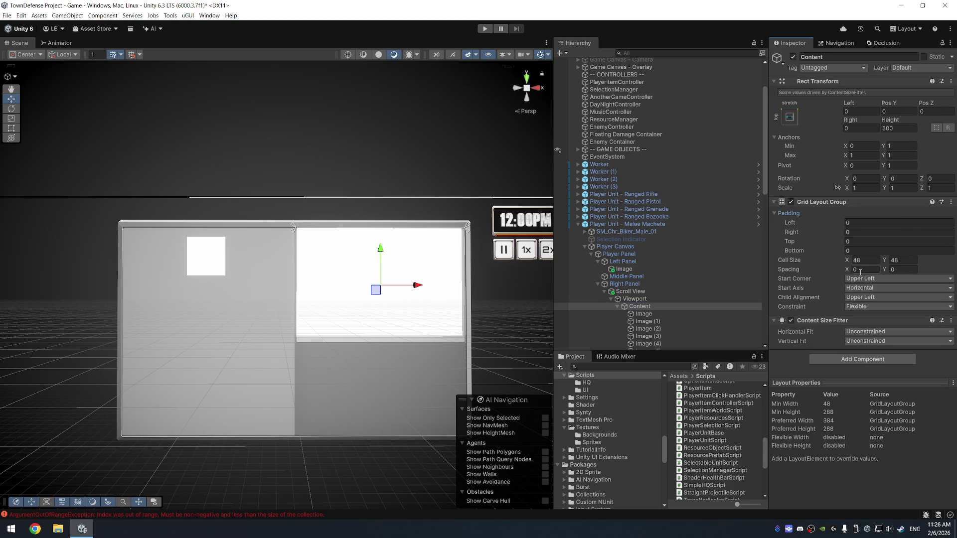
text(1)
key(Tab)
text(1)
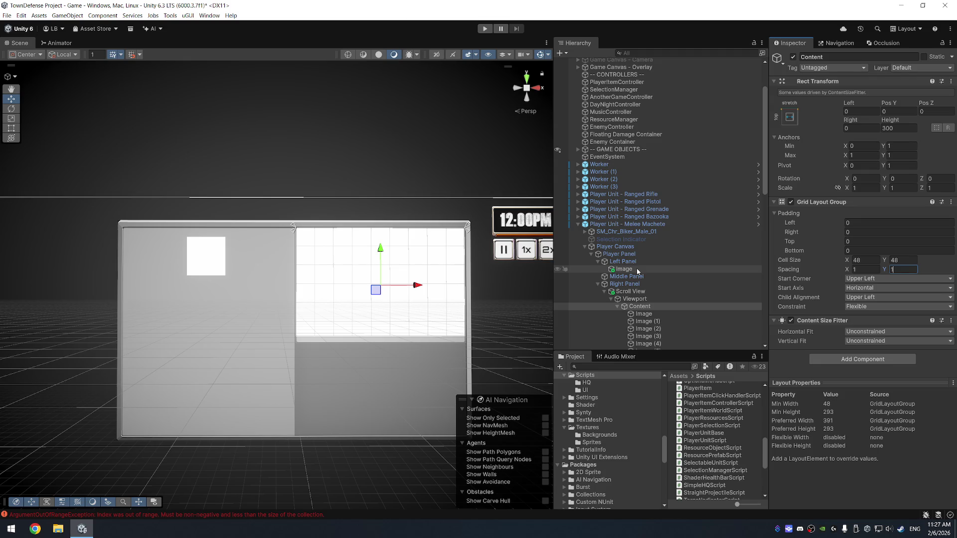
right_click(636, 268)
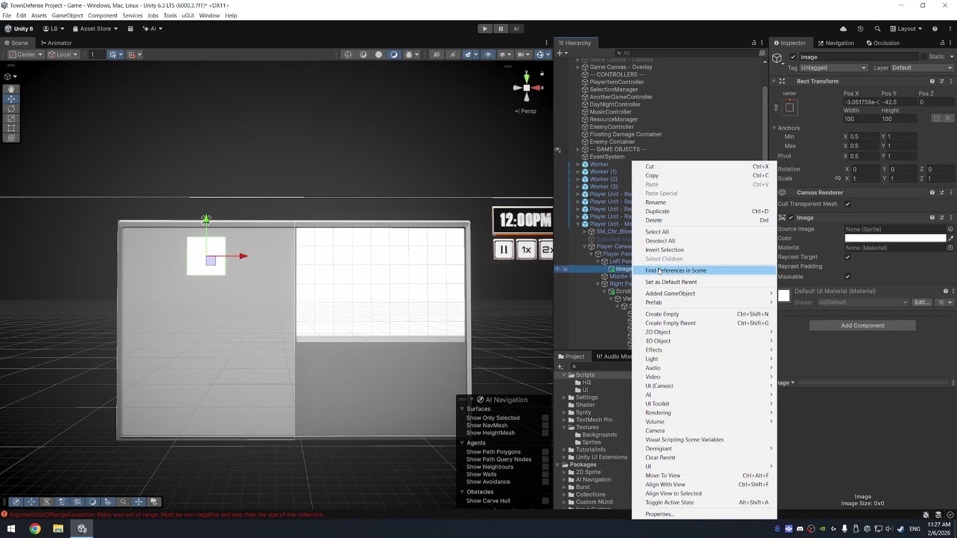
- Rename the left panel's image to Portrait
click(655, 202)
text(Portrait)
key(Return)
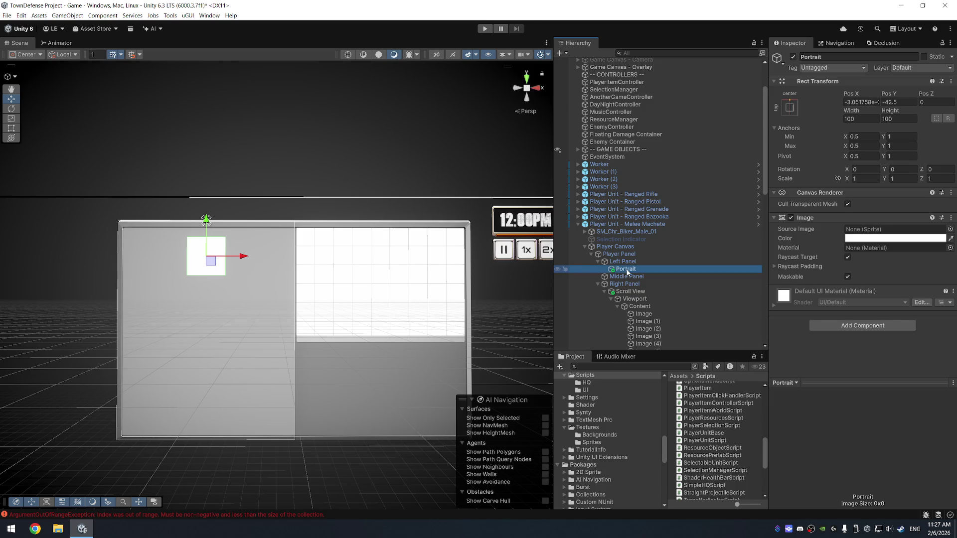
right_click(627, 271)
mouse_move(662, 293)
click(817, 292)
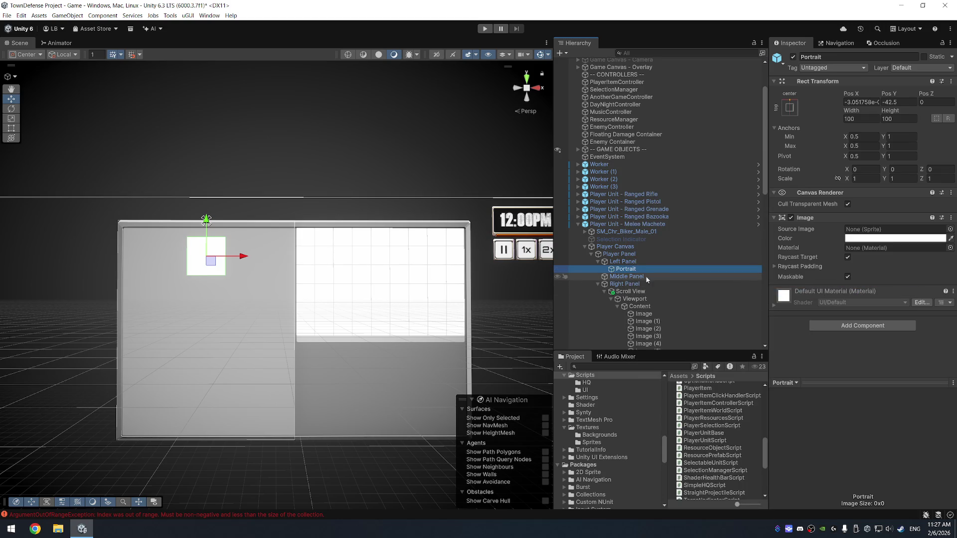
- Set Portrait's Source Image to SPR_HUD_MilitaryCombat_Example_CharacterPortrait_01
click(949, 228)
text(potr)
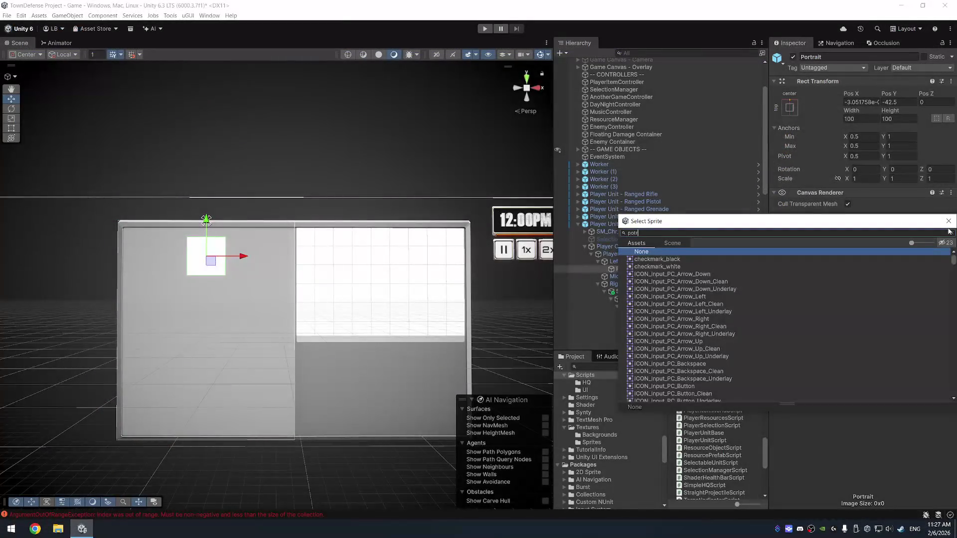
text(t)
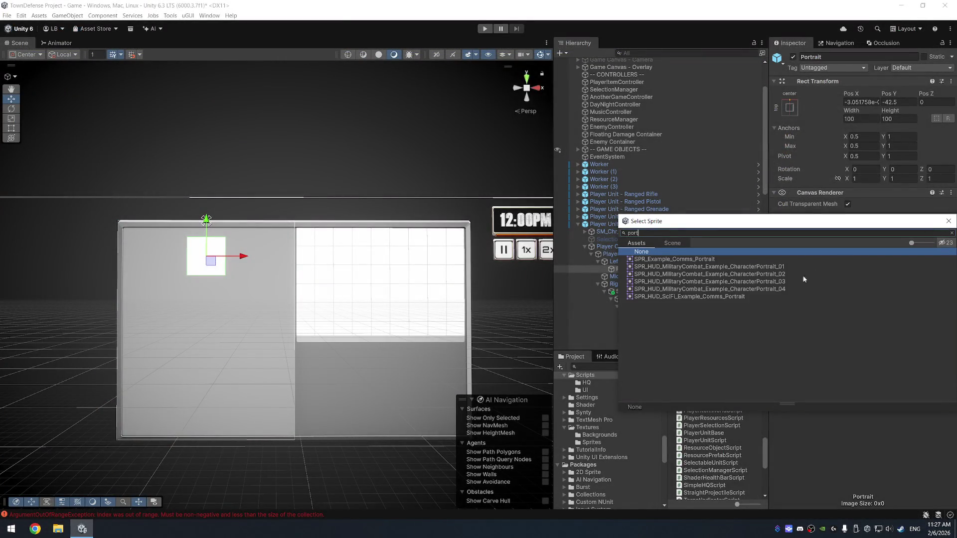
click(793, 267)
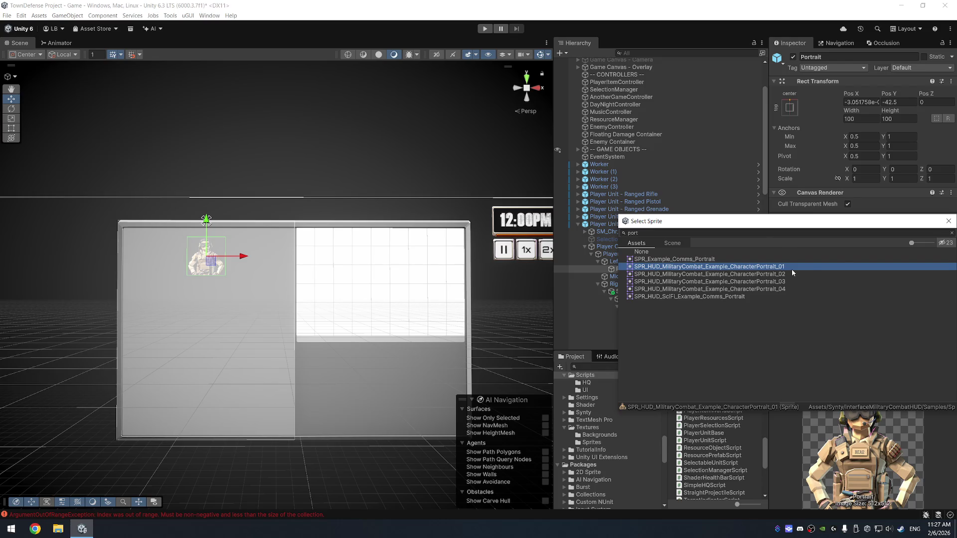
double_click(791, 269)
scroll(626, 259, down, 3)
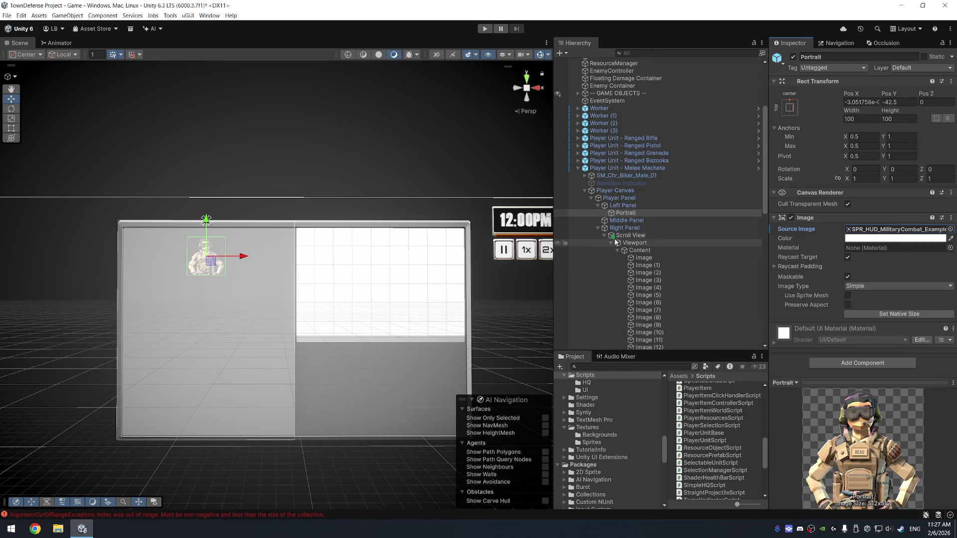
click(609, 221)
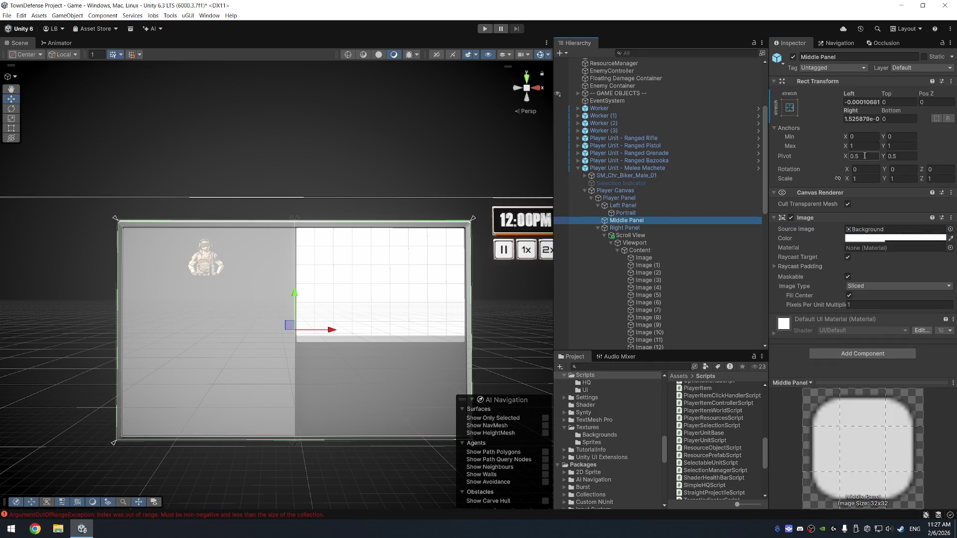
- Anchor the Middle Panel at X 0.5 with zero horizontal offsets
click(865, 136)
text(0.5)
key(Tab)
key(Tab)
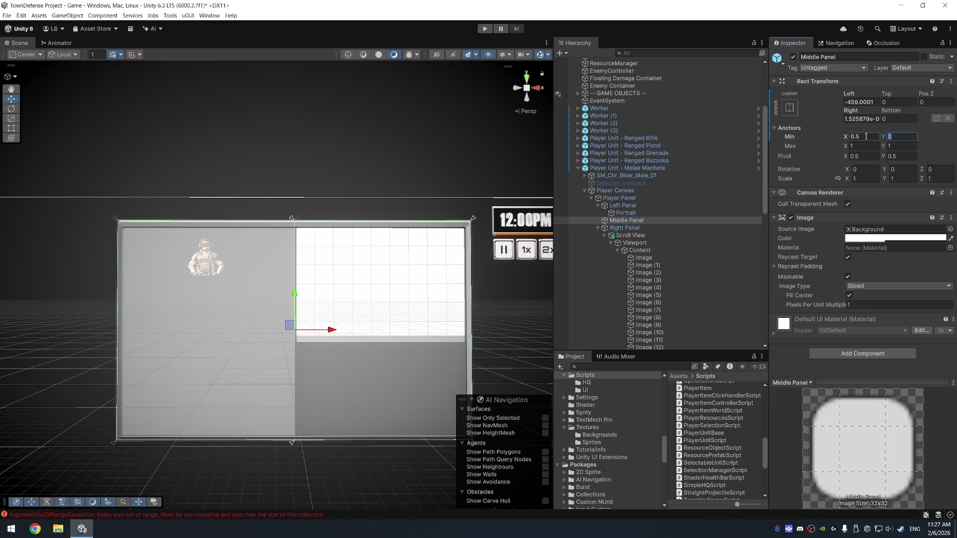
text(.5)
click(859, 101)
text(0)
key(Tab)
key(Tab)
text(0)
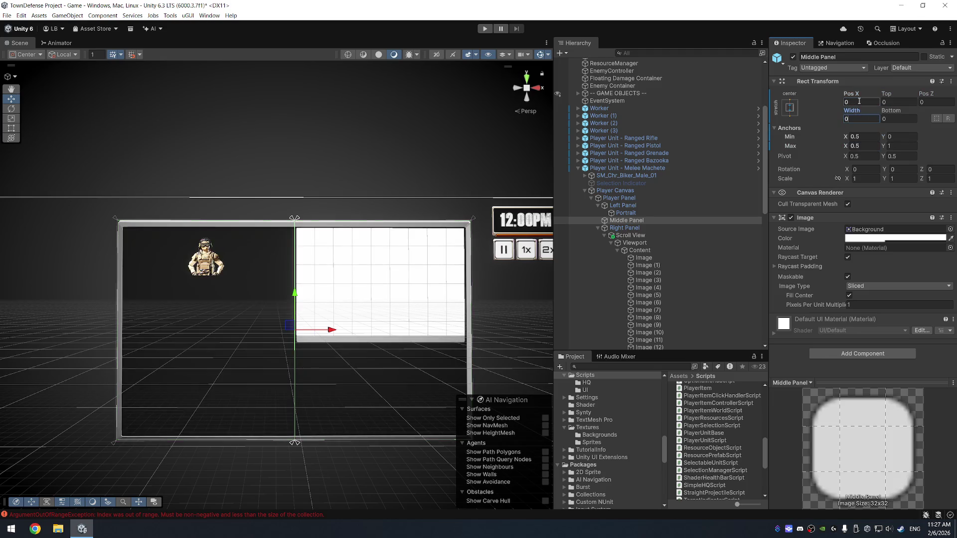
- Refine the Middle Panel anchors to X 0.499–0.501, with Left 0 and Right 1
click(874, 136)
text(0.4)
text(99)
key(Tab)
key(Tab)
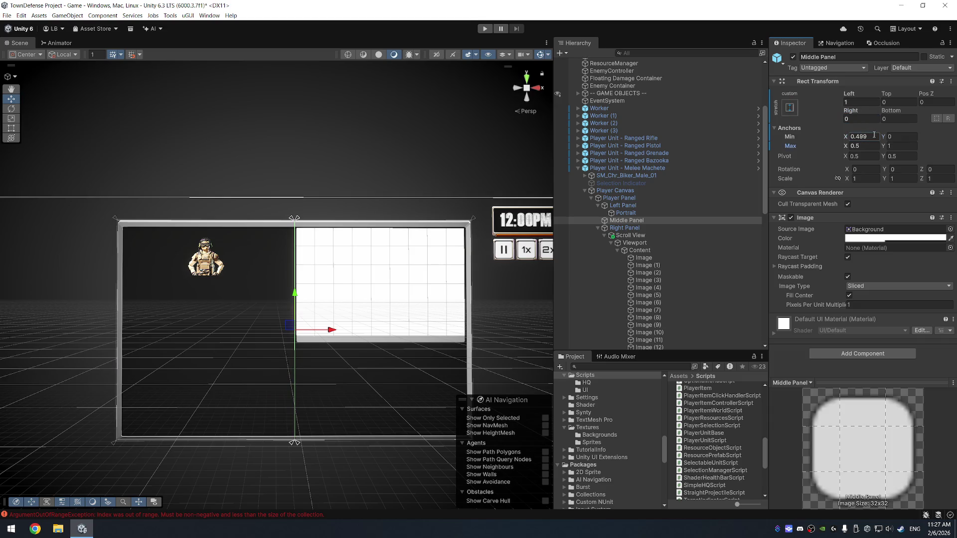
text(1)
click(865, 100)
text(0)
key(Tab)
key(Tab)
key(Tab)
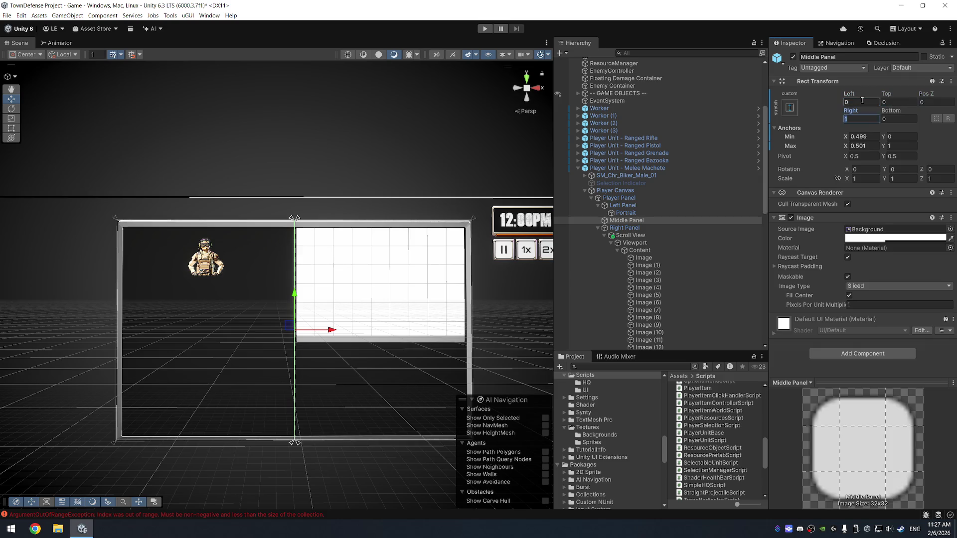
click(452, 168)
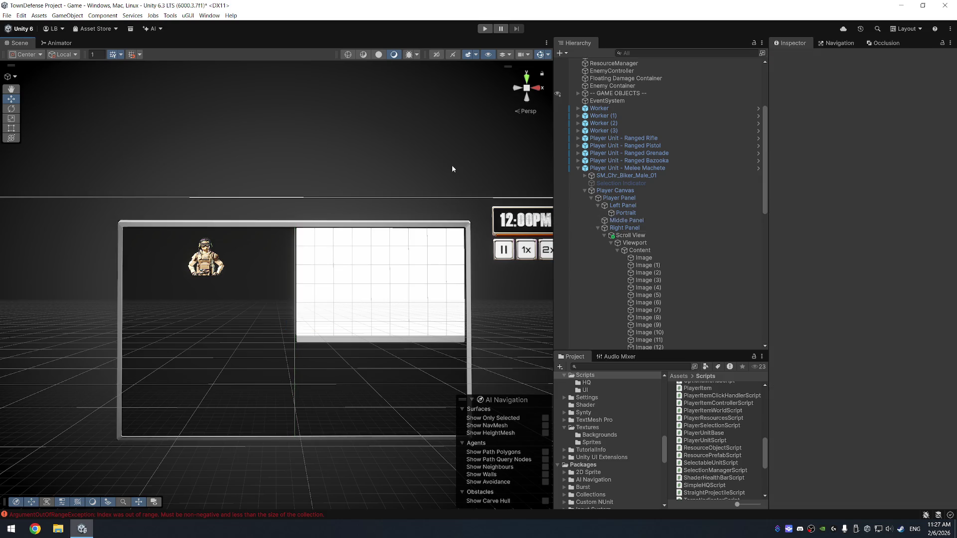
- Change the Viewport's Rect Transform Bottom offset from 17 to 0
mouse_move(375, 211)
mouse_down()
mouse_move(352, 147)
mouse_move(380, 154)
mouse_move(402, 182)
mouse_up()
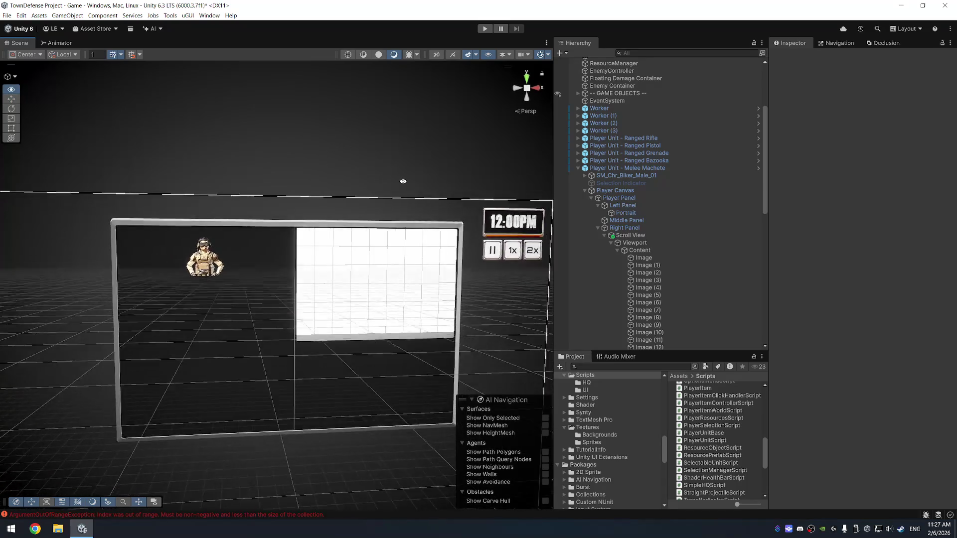
scroll(402, 181, up, 5)
scroll(461, 131, up, 3)
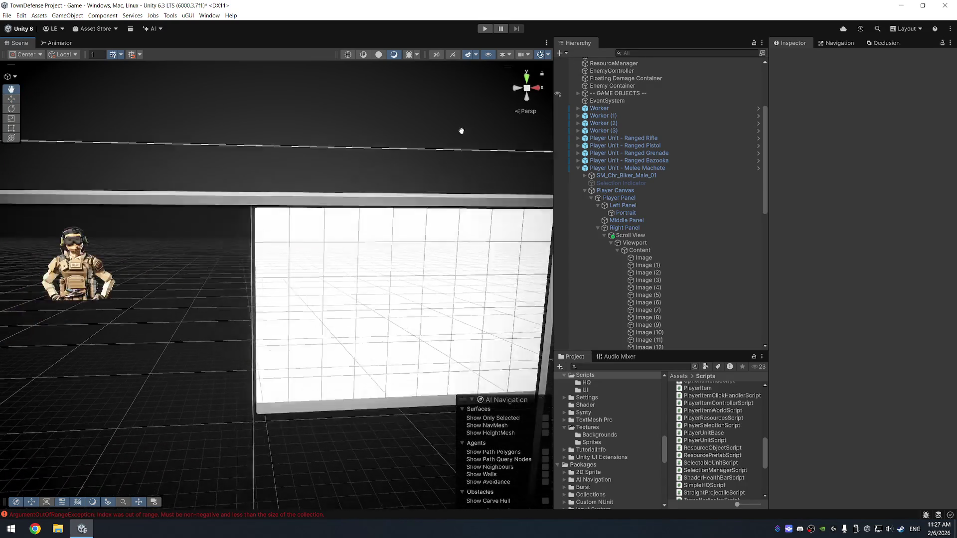
scroll(460, 131, down, 5)
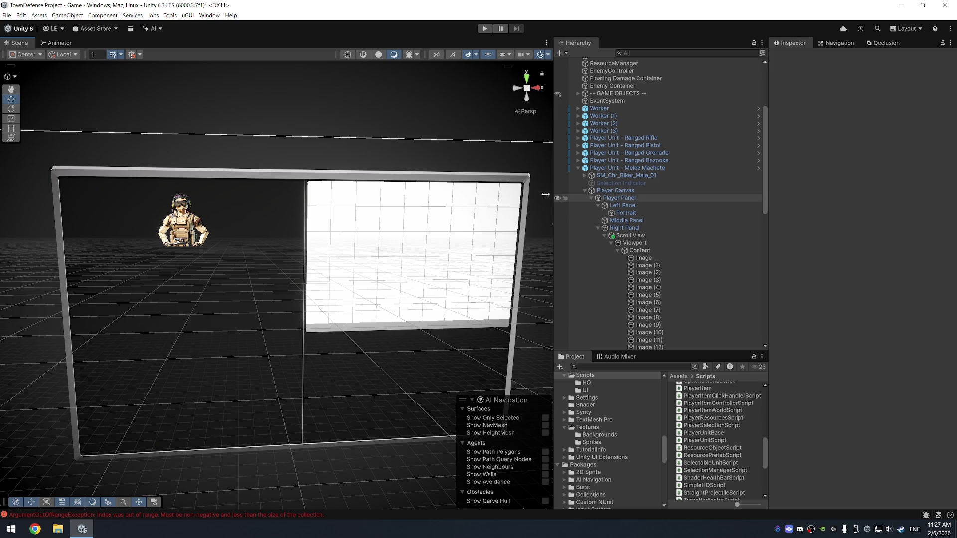
click(658, 258)
scroll(401, 168, up, 2)
scroll(401, 168, up, 2)
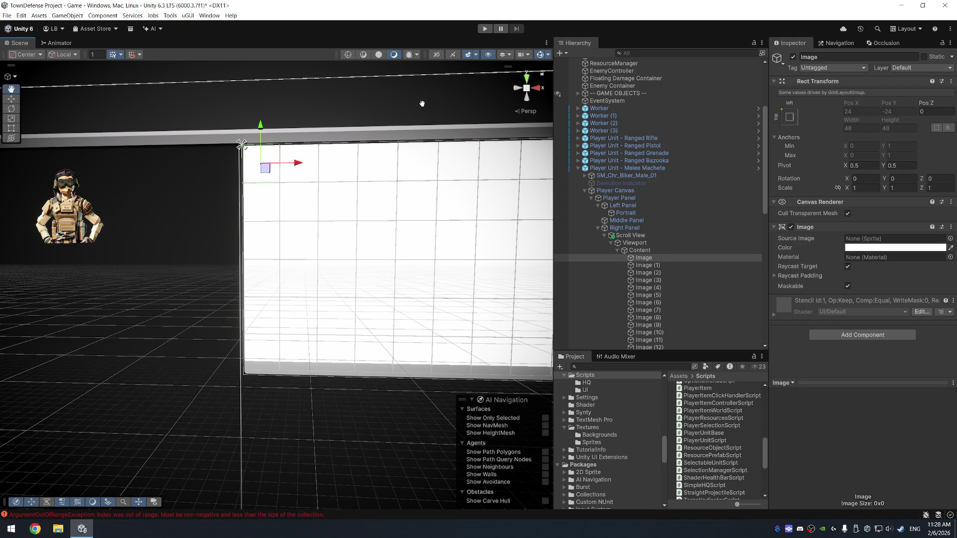
drag(422, 104, 342, 113)
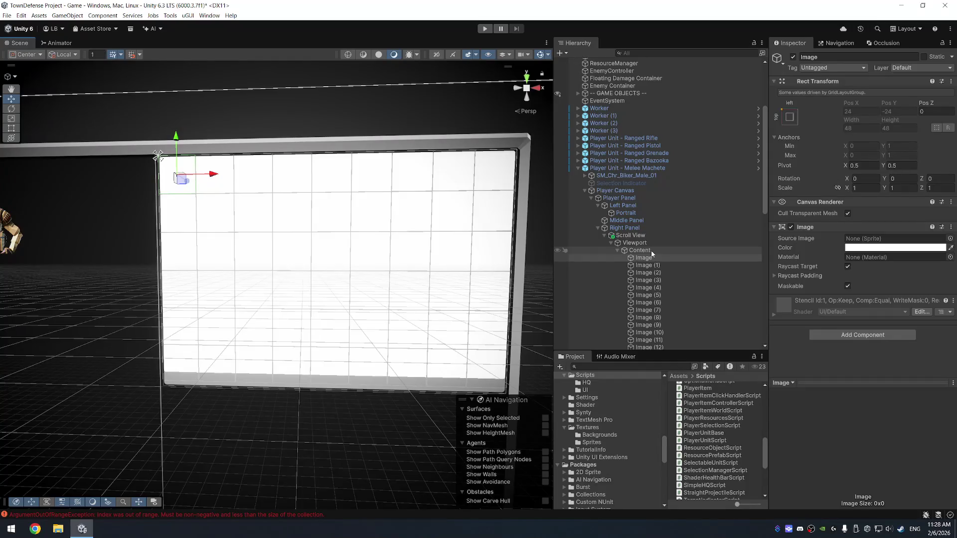
click(651, 250)
click(660, 244)
click(891, 119)
text(0)
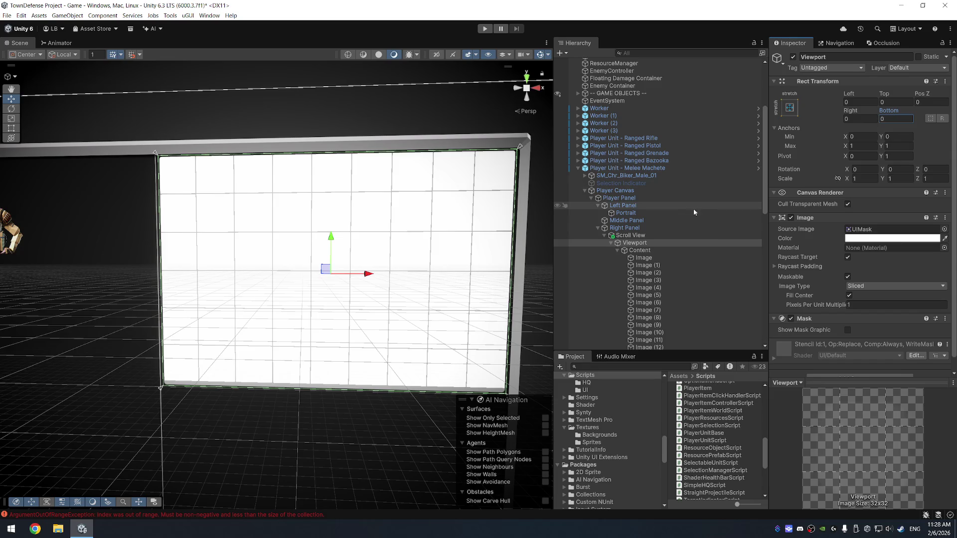
- Set the Content Grid Layout Group cell size to 45×45
click(647, 250)
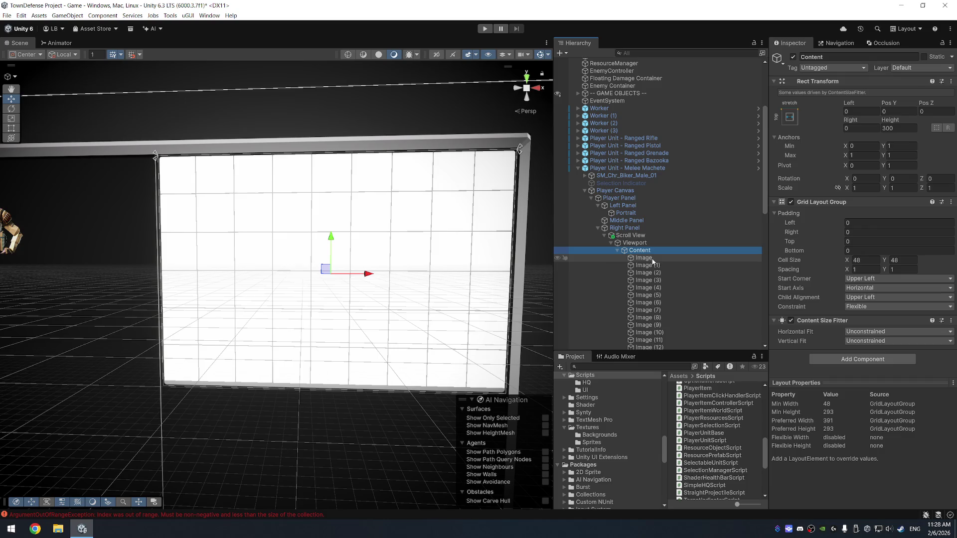
click(866, 261)
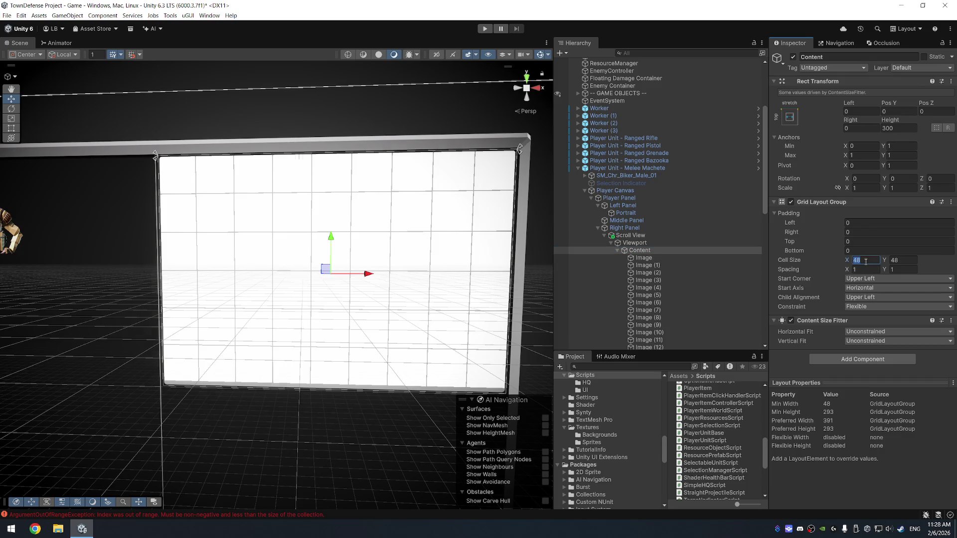
text(45)
key(Tab)
text(45)
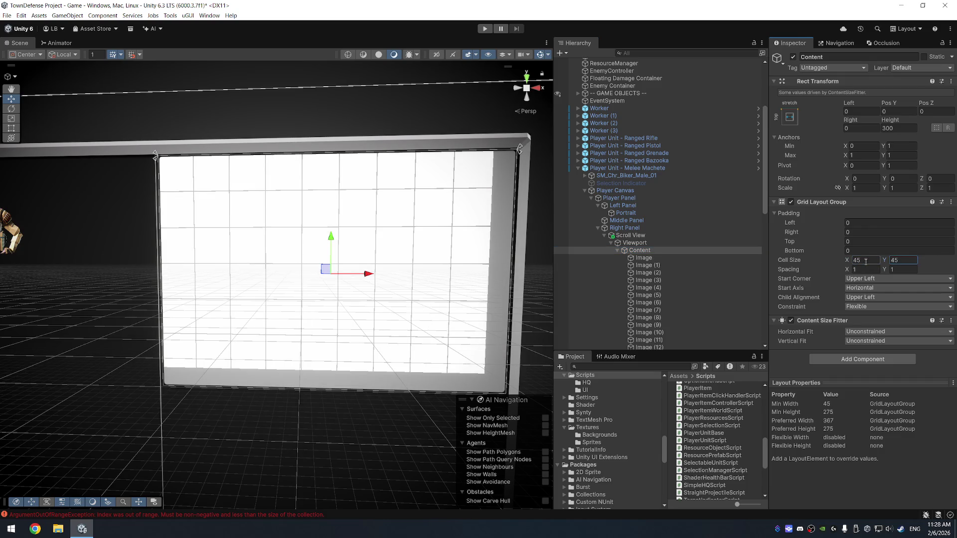
- Try out left and top padding values between 5 and 15 on the grid
click(869, 223)
text(5)
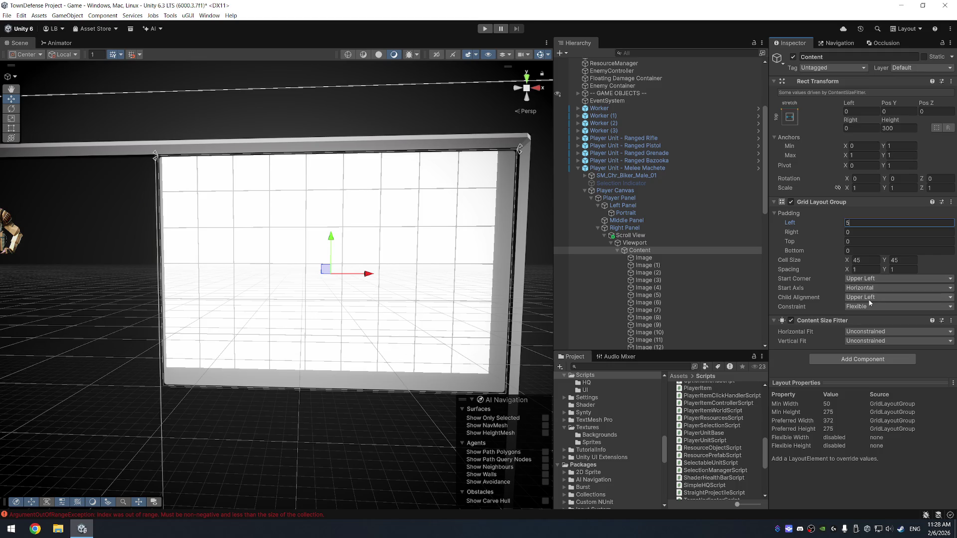
click(868, 241)
text(5)
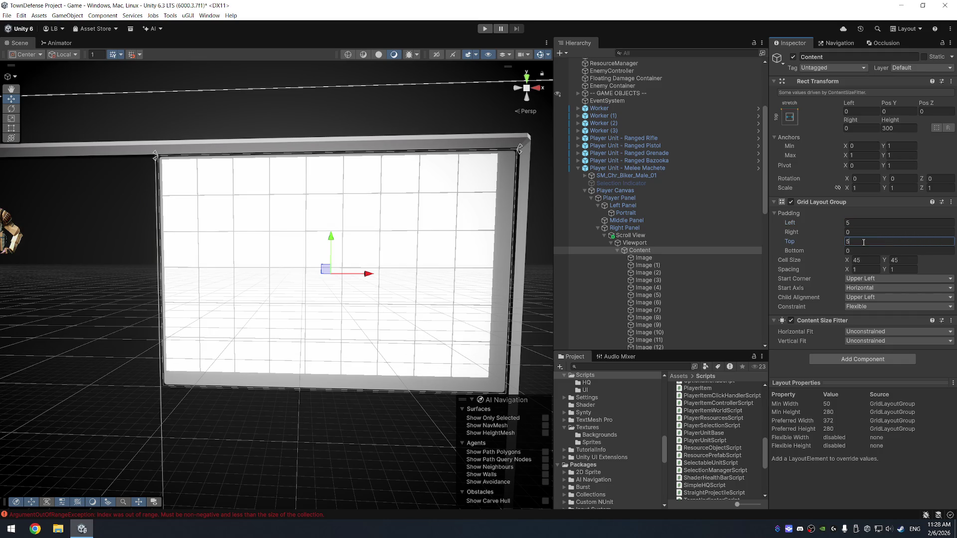
click(871, 226)
text(10)
key(BackSpace)
text(5)
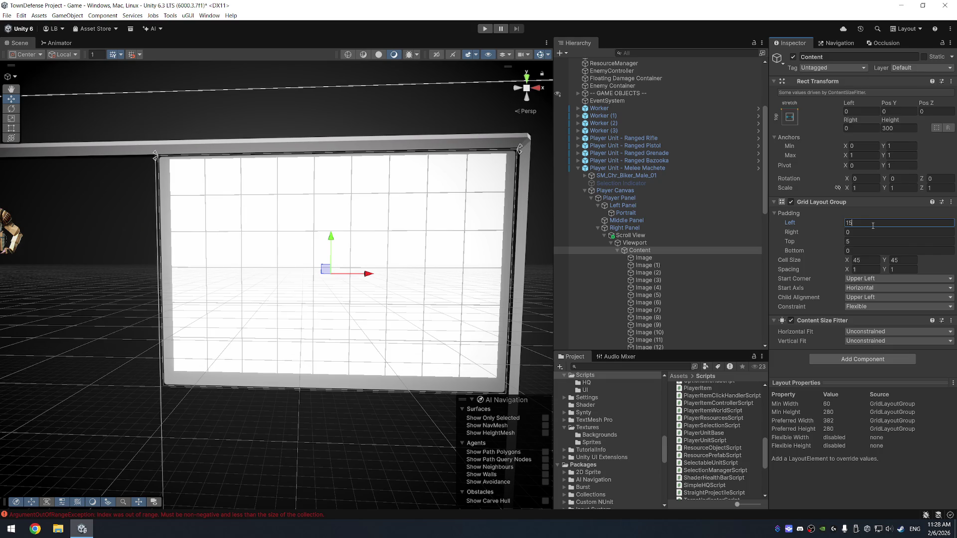
click(874, 244)
text(15)
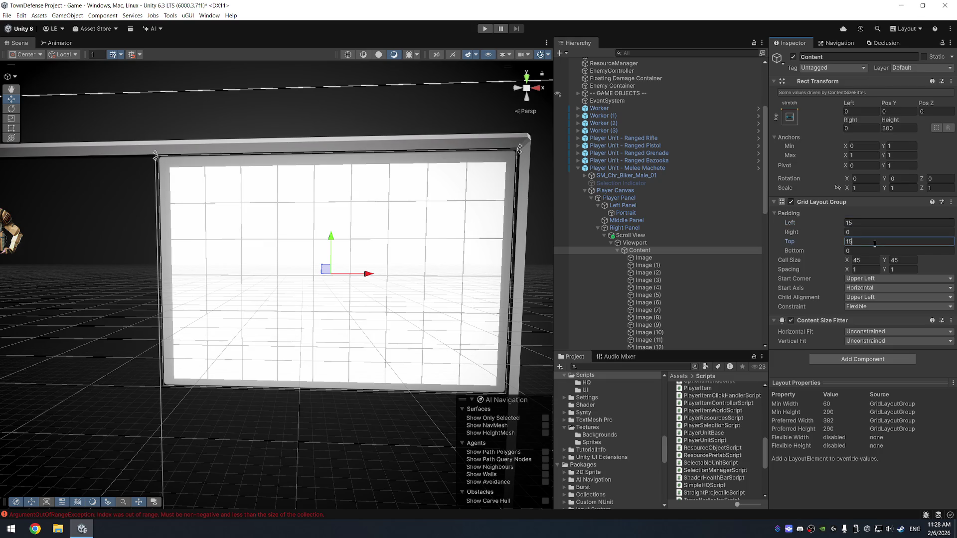
drag(838, 239, 833, 240)
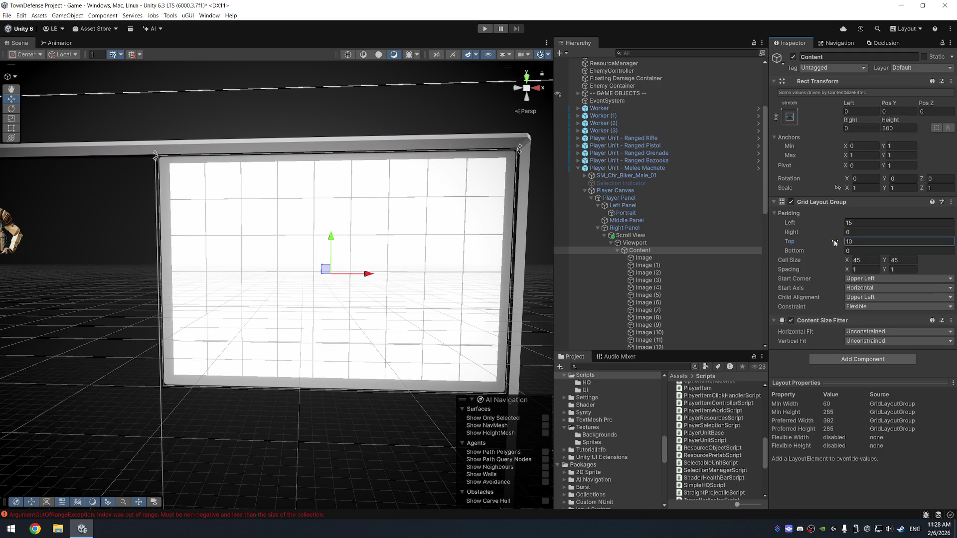
- Set the grid spacing to 2×2
click(867, 269)
text(2)
click(904, 268)
text(2)
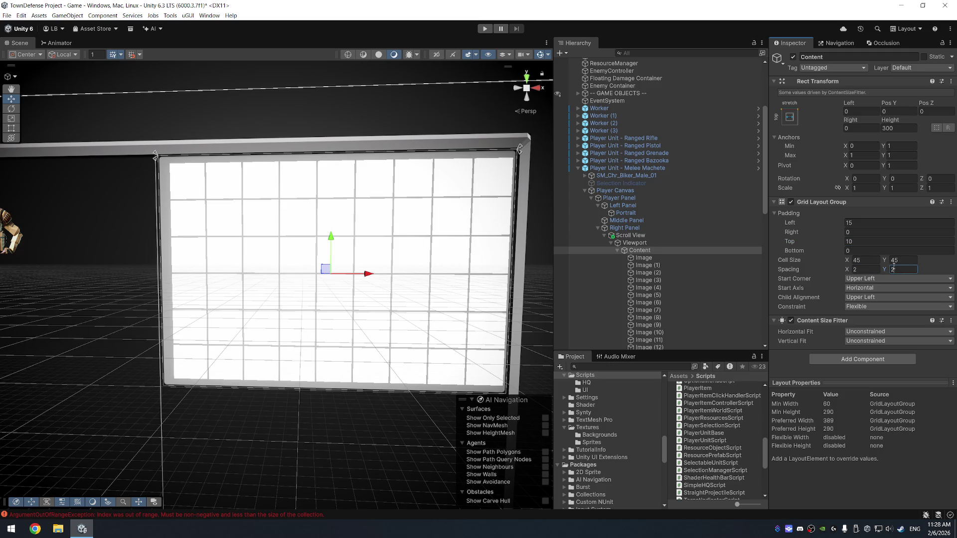
- Settle the grid's left and top padding at 10
click(841, 241)
drag(838, 241, 838, 242)
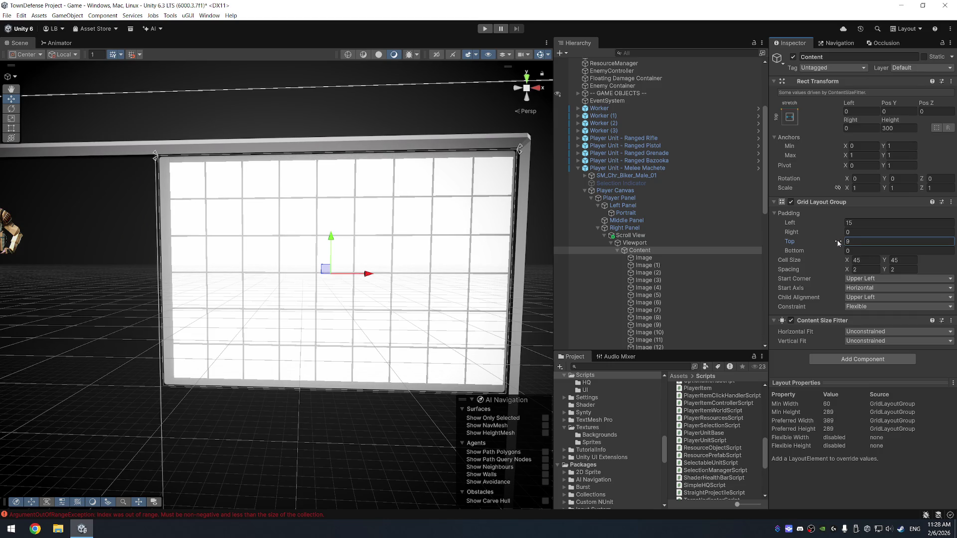
click(841, 223)
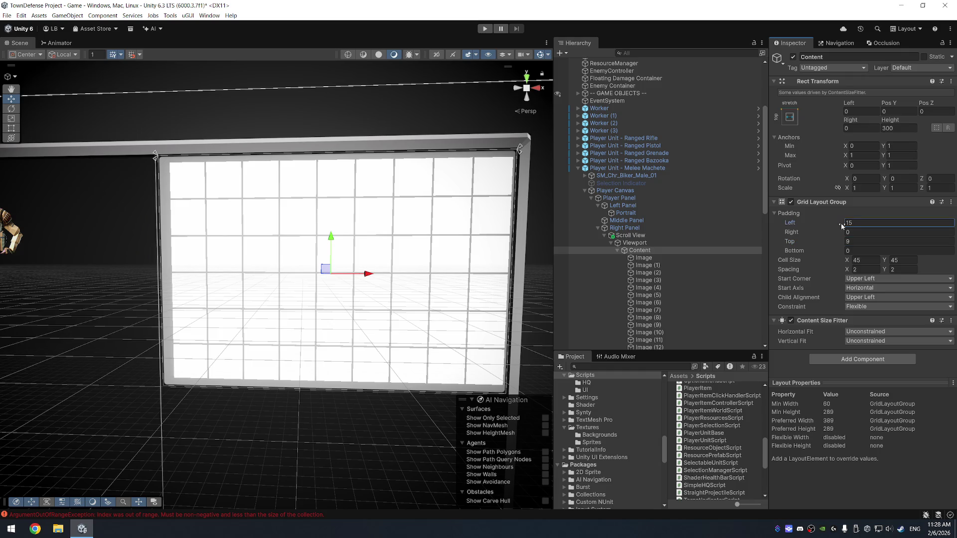
drag(838, 224, 837, 226)
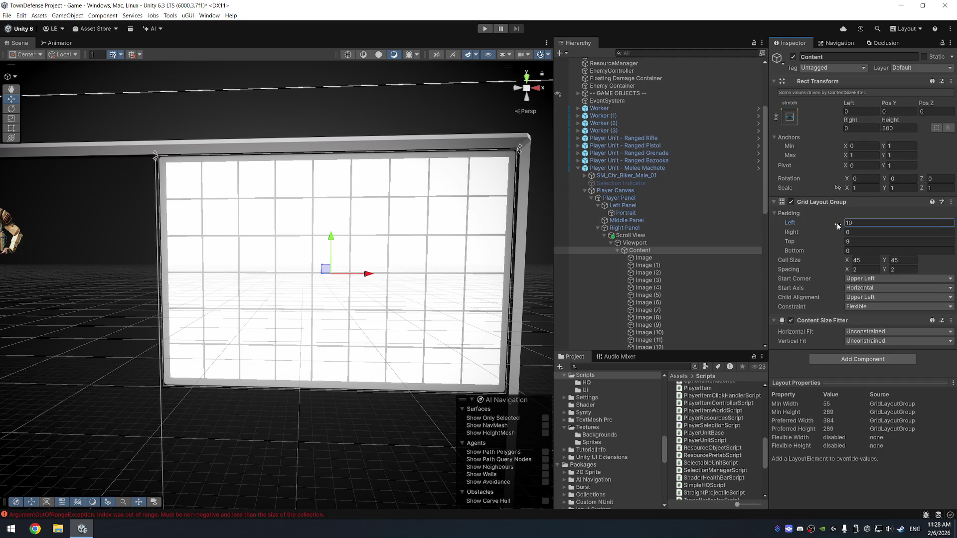
click(871, 244)
text(10)
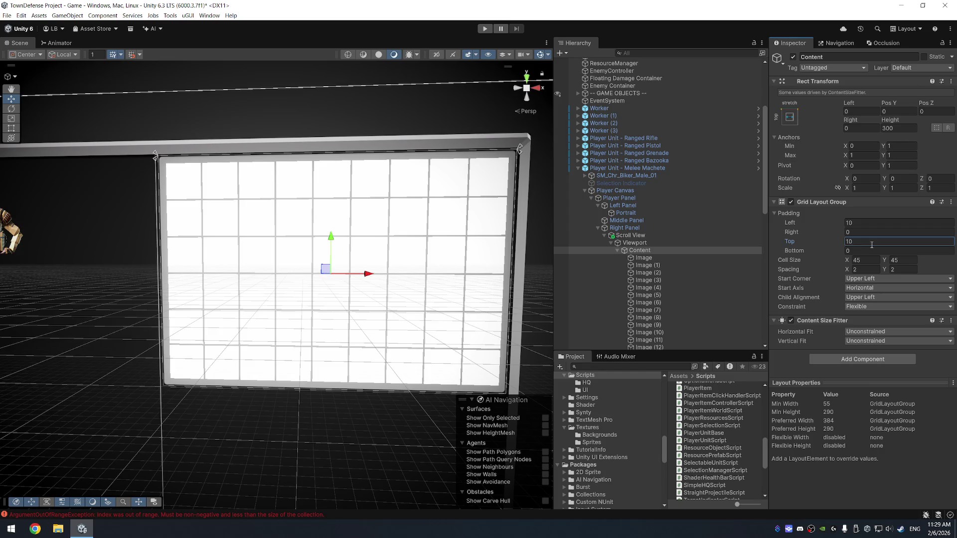
mouse_move(368, 338)
mouse_down()
mouse_move(369, 369)
mouse_move(299, 359)
mouse_move(375, 360)
mouse_move(394, 348)
mouse_move(404, 356)
mouse_up()
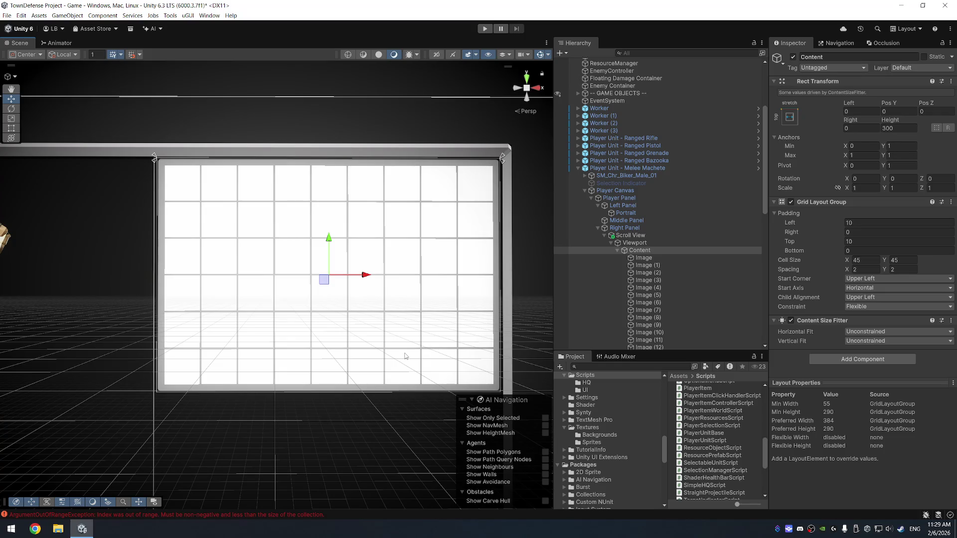
click(643, 235)
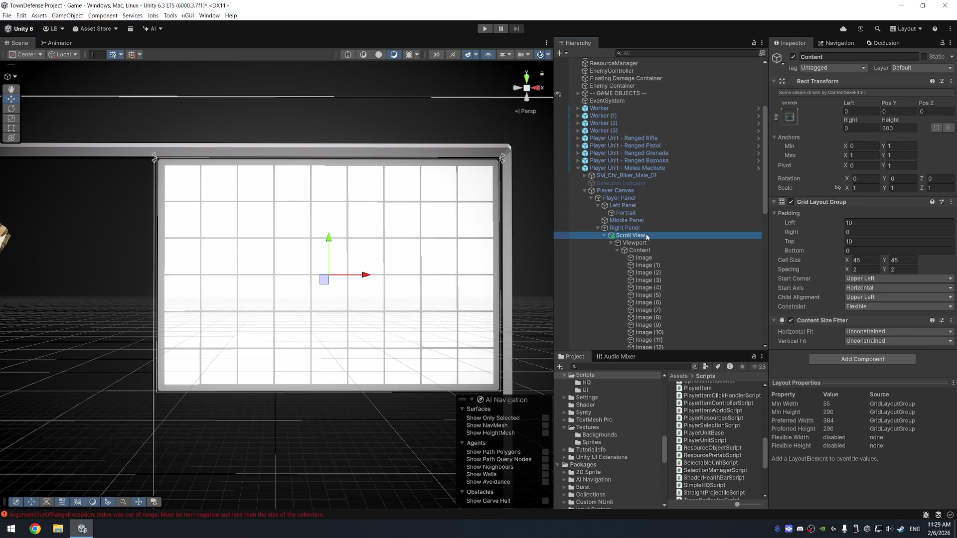
- Apply the Scroll View to the 'Player Unit - Melee Machete' prefab
right_click(645, 235)
mouse_move(705, 293)
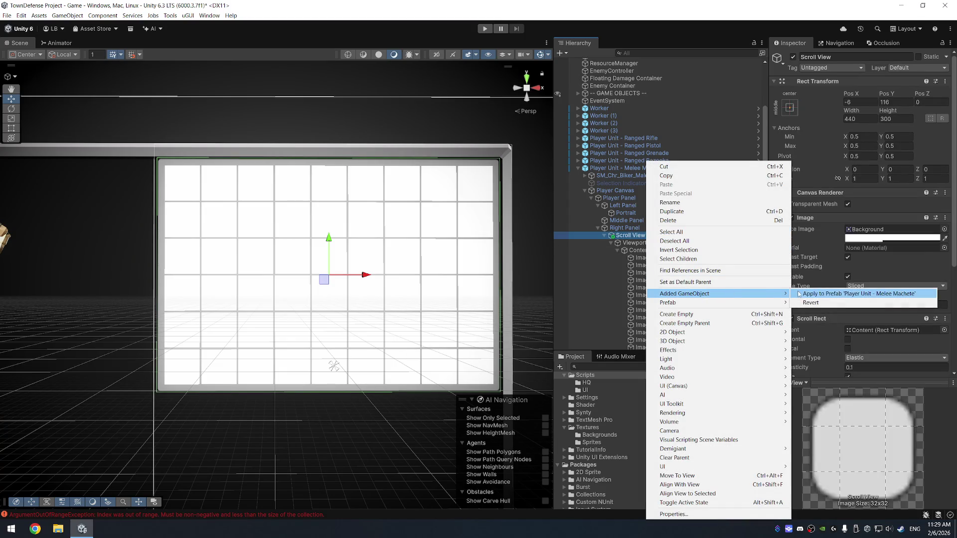
click(810, 294)
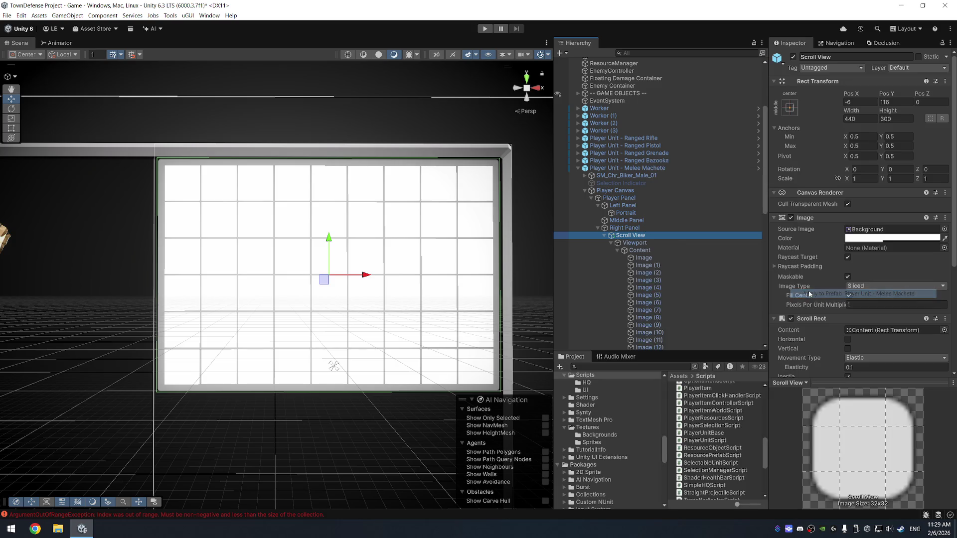
click(649, 258)
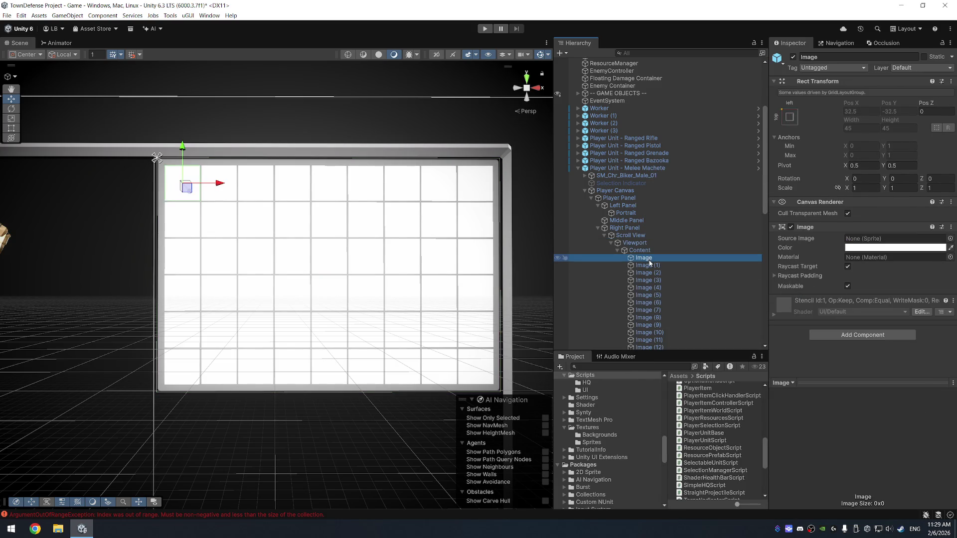
click(646, 258)
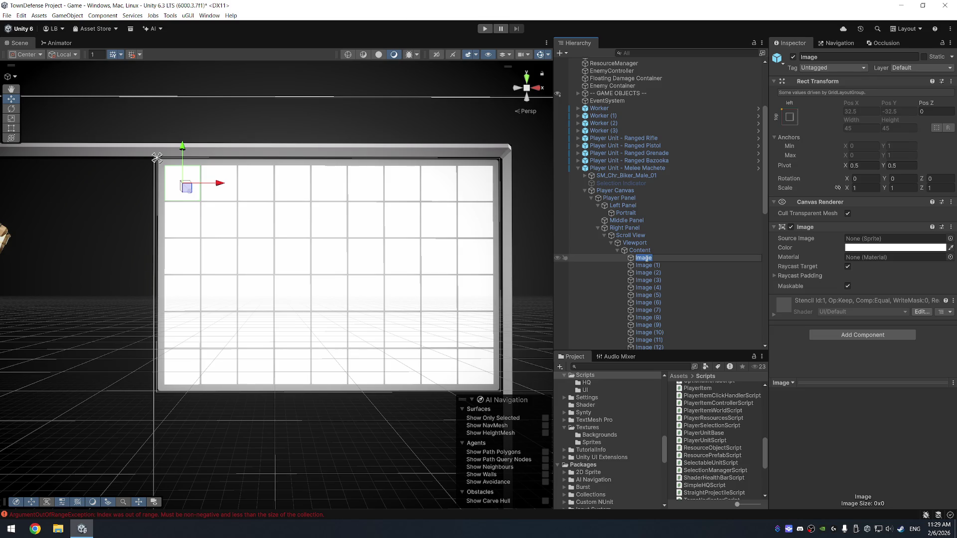
click(11, 530)
- Launch Steam and play Echoes of Mayhem from the Library
text(steam)
key(Return)
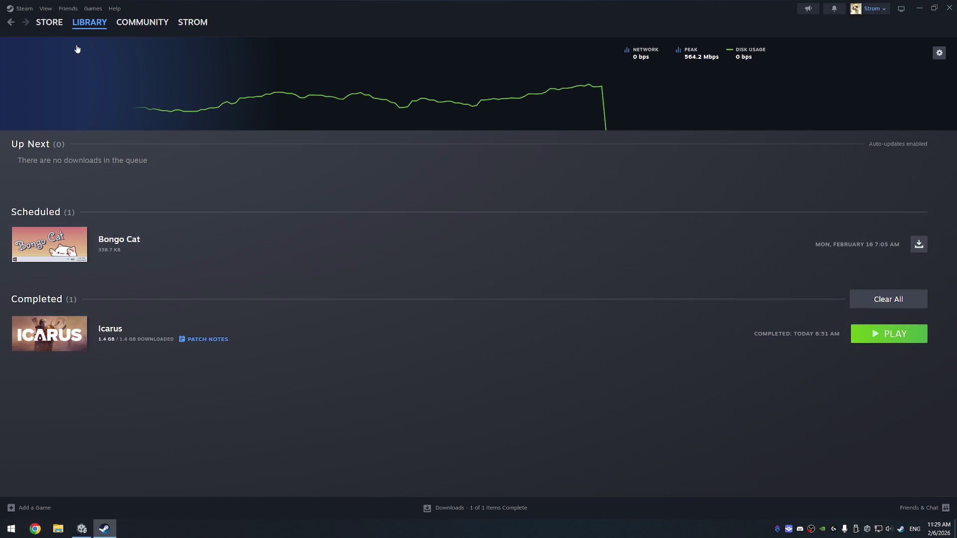
click(88, 22)
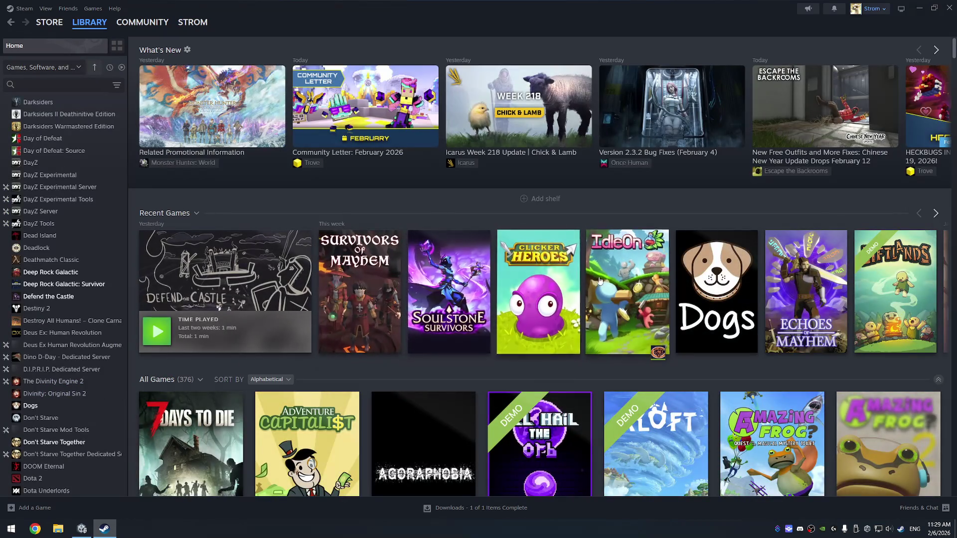
click(806, 294)
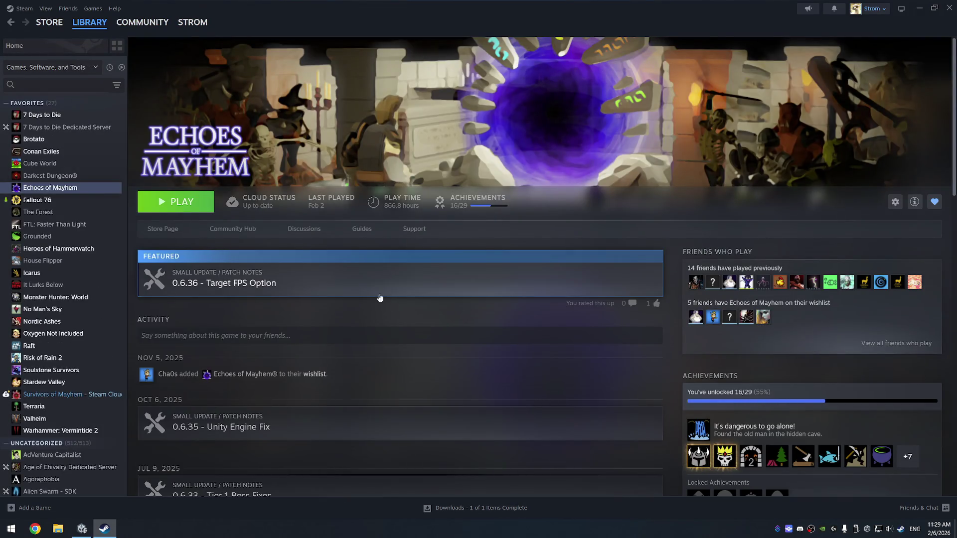
click(182, 203)
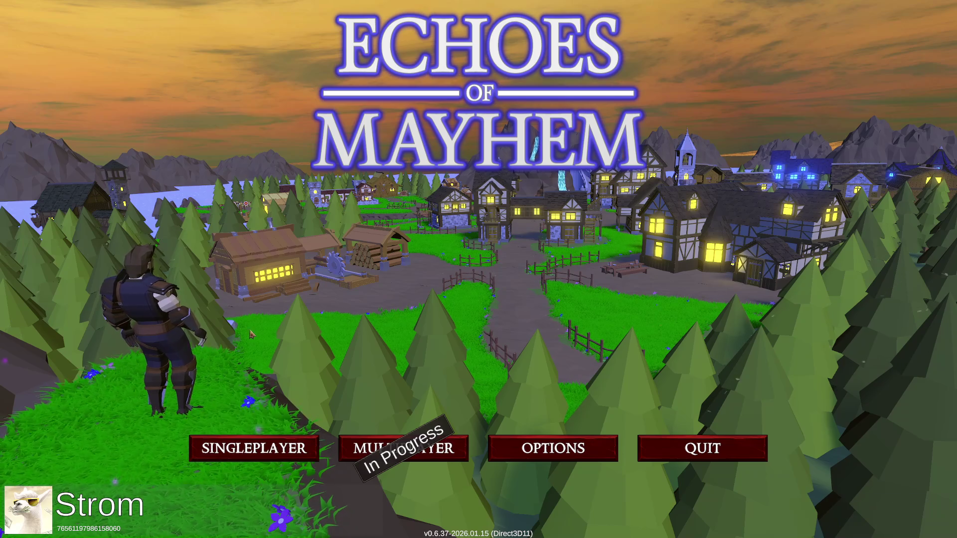
- Start a singleplayer game and open the Character and Inventory panel
click(258, 448)
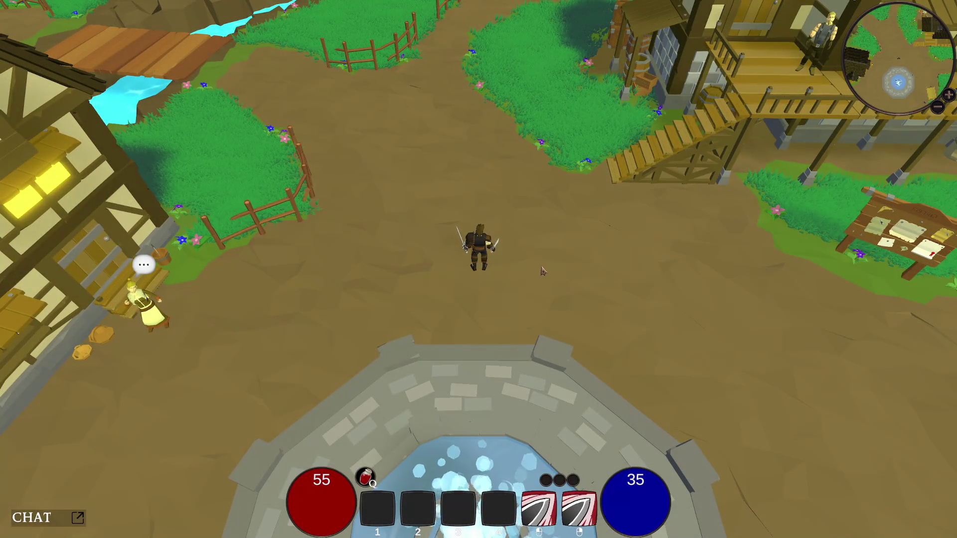
click(543, 271)
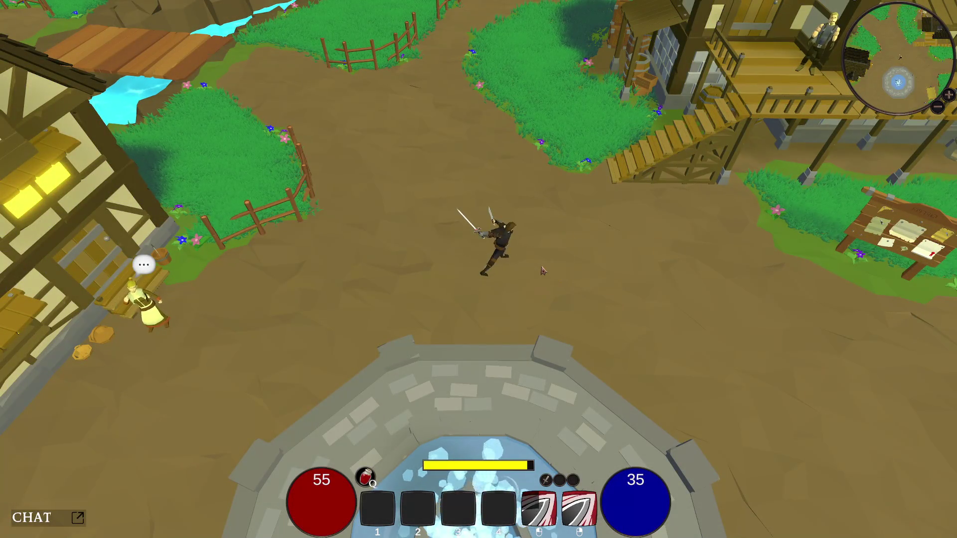
key(c)
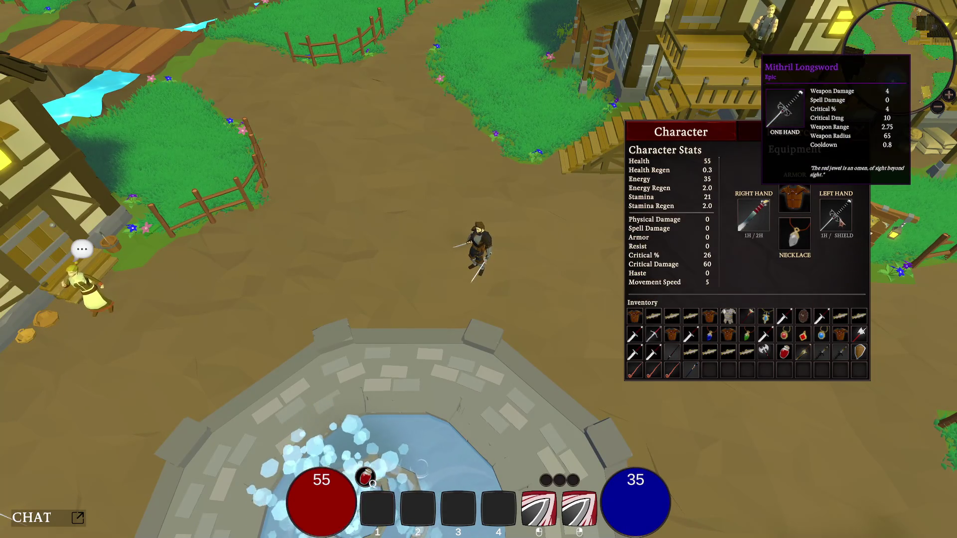
- Move the equipped Dragon Fang and necklace into the inventory
mouse_move(792, 200)
mouse_move(756, 222)
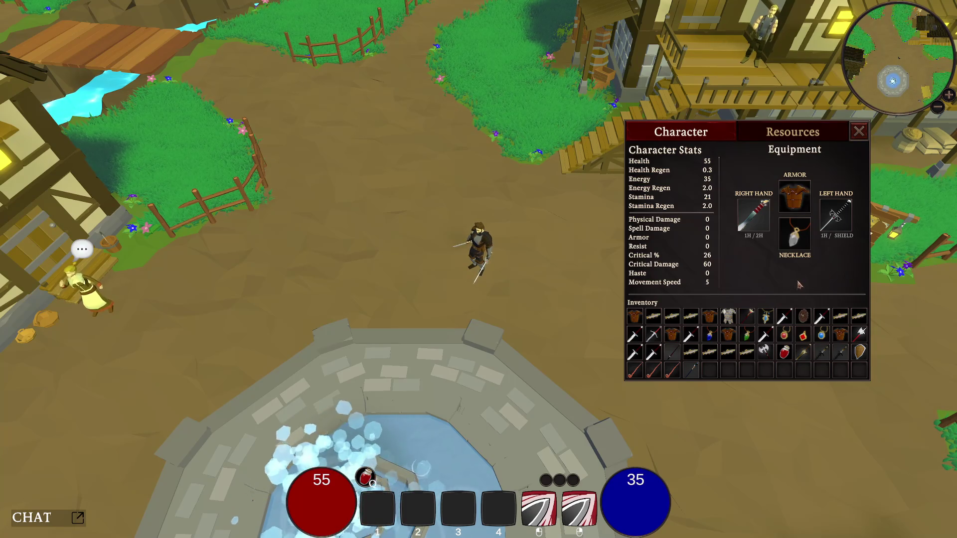
mouse_move(770, 241)
mouse_move(753, 214)
mouse_down()
mouse_move(757, 279)
mouse_move(788, 371)
mouse_move(776, 371)
mouse_up()
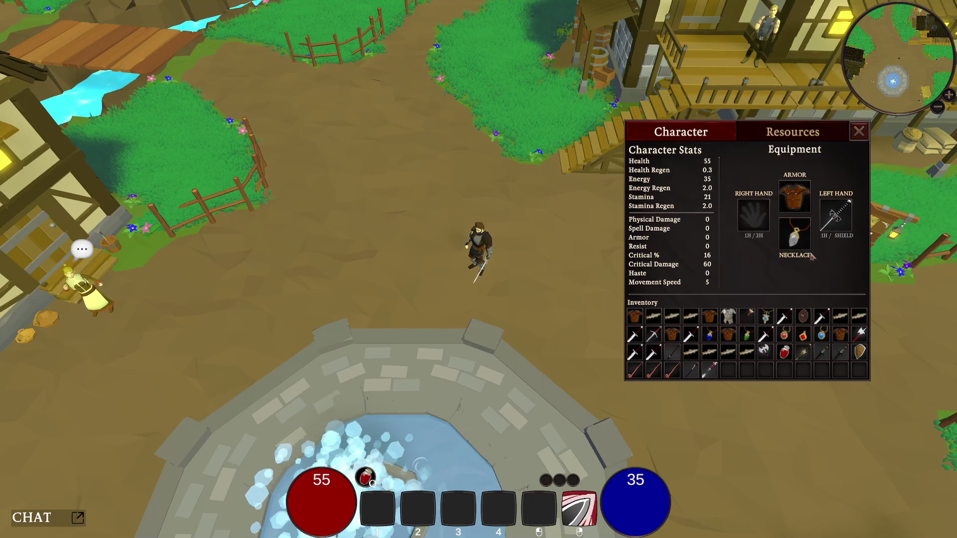
drag(797, 236, 728, 370)
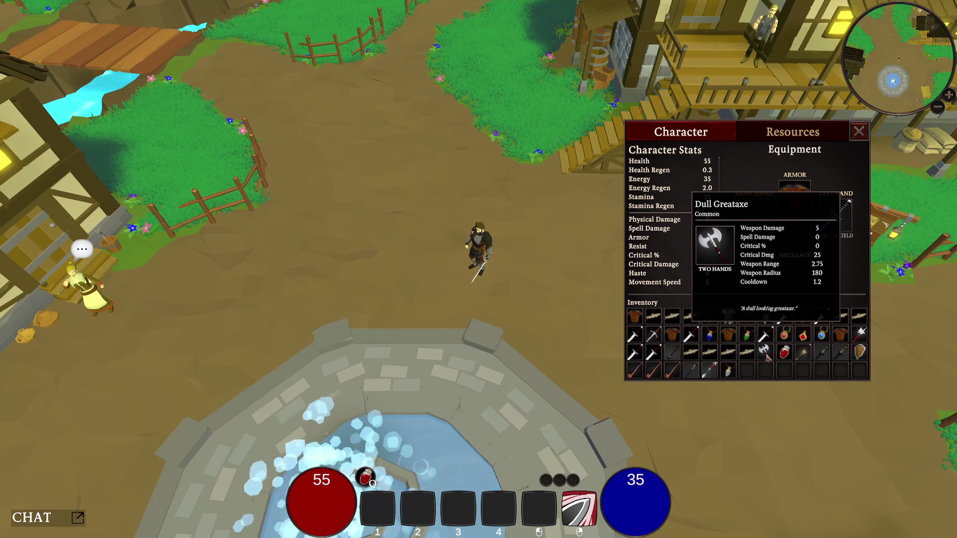
- Try the Dull Greataxe, longsword and shield, then swap the greataxe for a one-handed sword
right_click(765, 355)
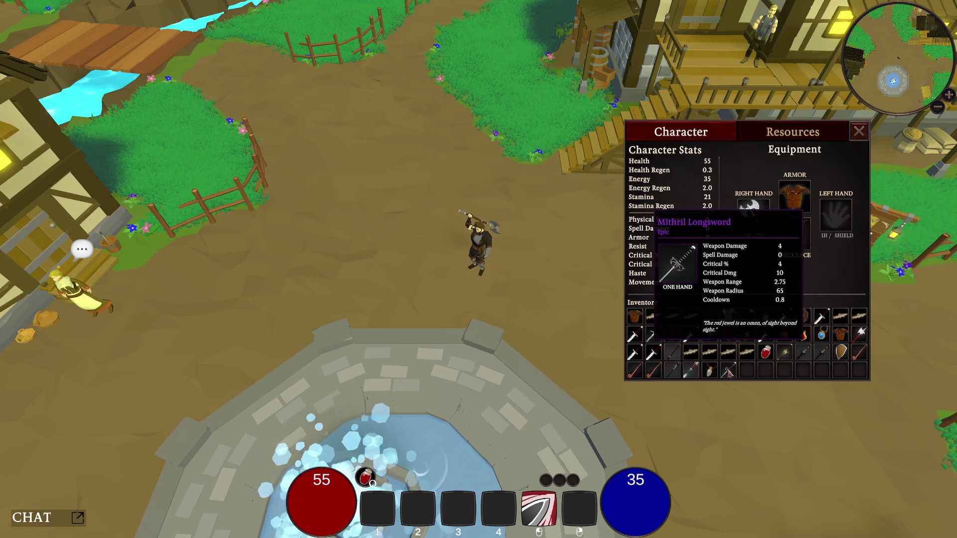
right_click(727, 369)
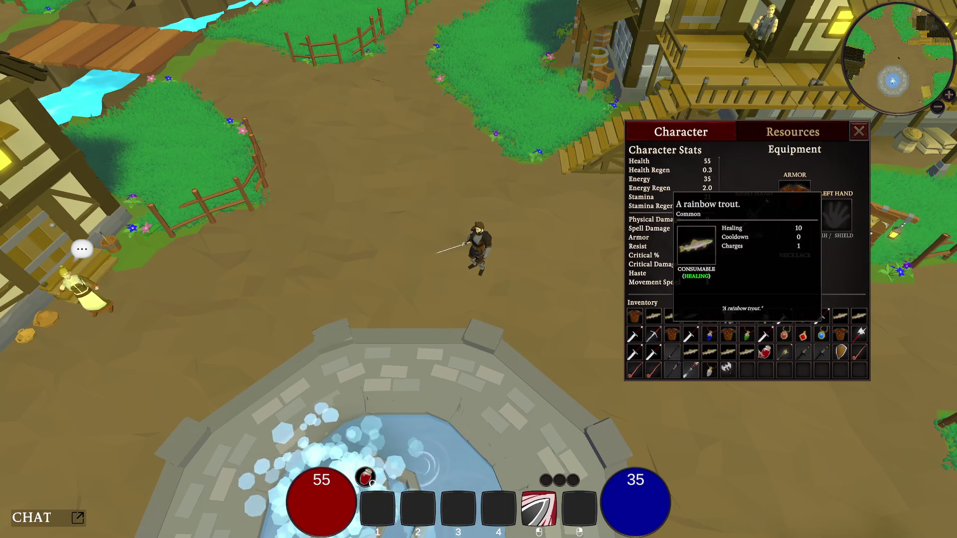
right_click(840, 352)
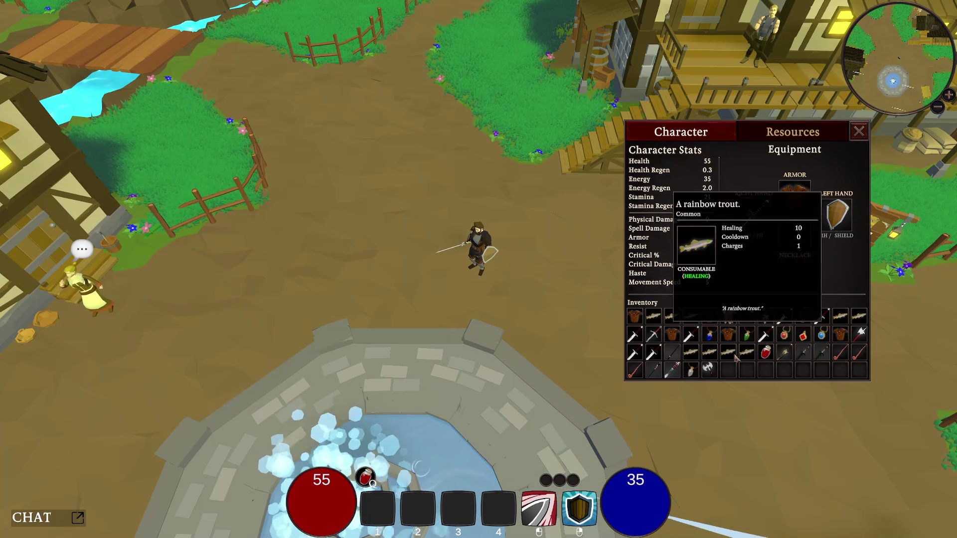
drag(709, 369, 759, 216)
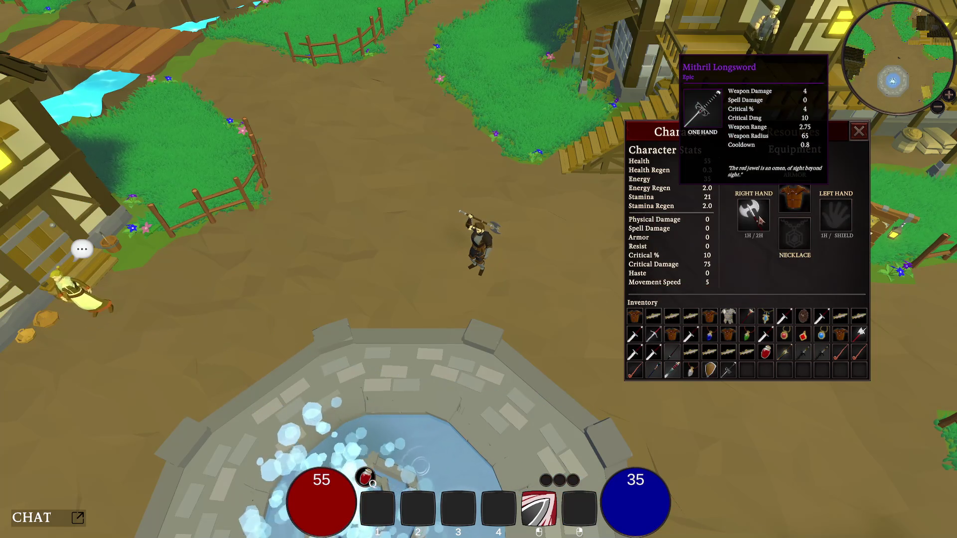
right_click(753, 215)
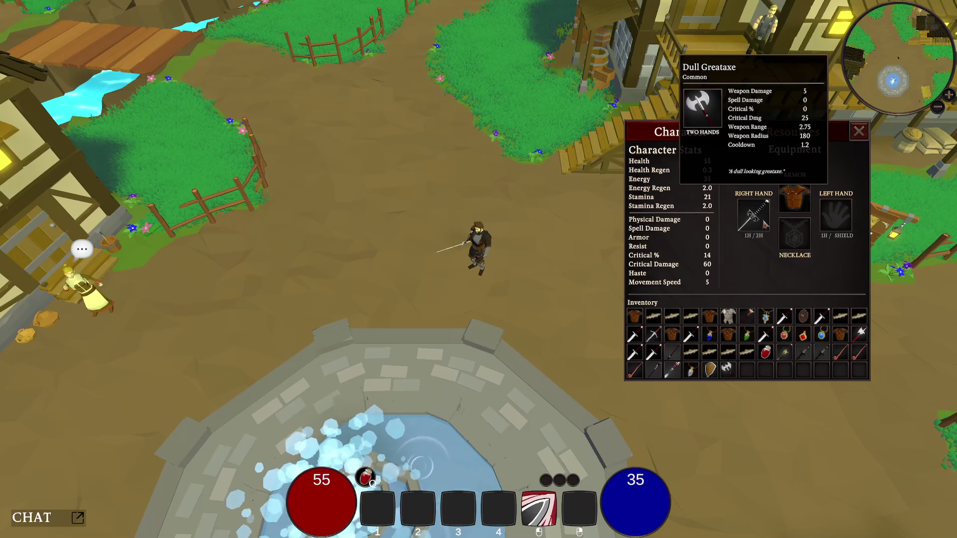
- Equip the Soldiers Falchion in the left hand and test attacking and running
mouse_move(771, 339)
mouse_down()
mouse_move(830, 219)
mouse_move(849, 227)
mouse_up()
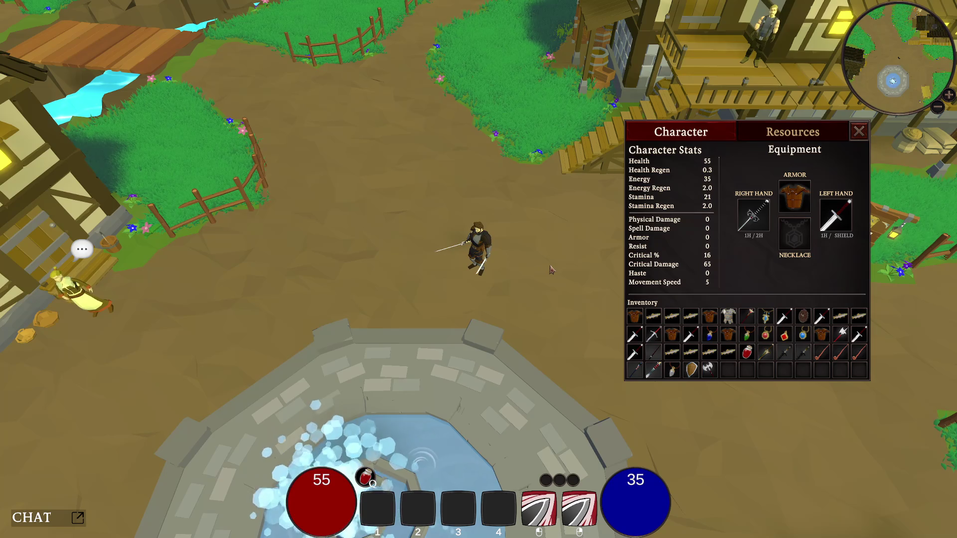
click(532, 278)
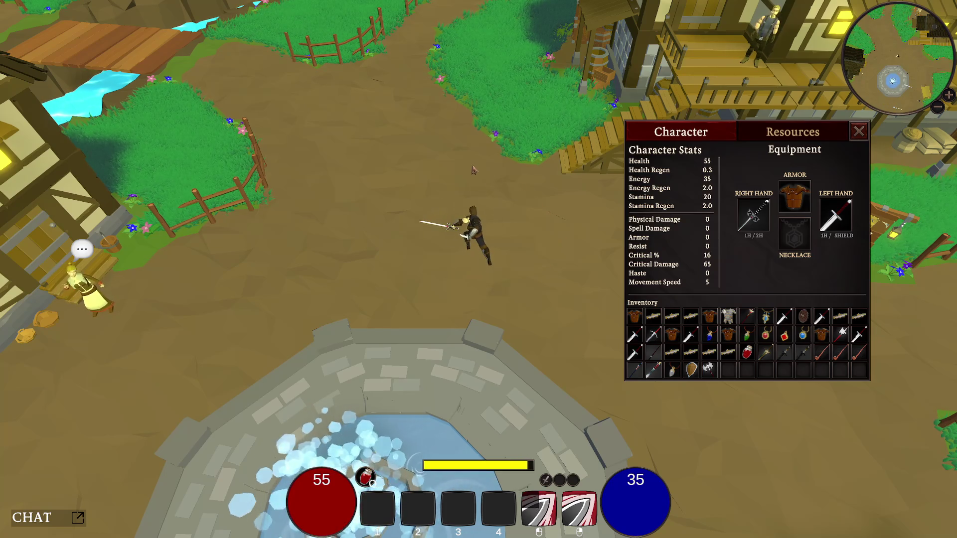
key(w)
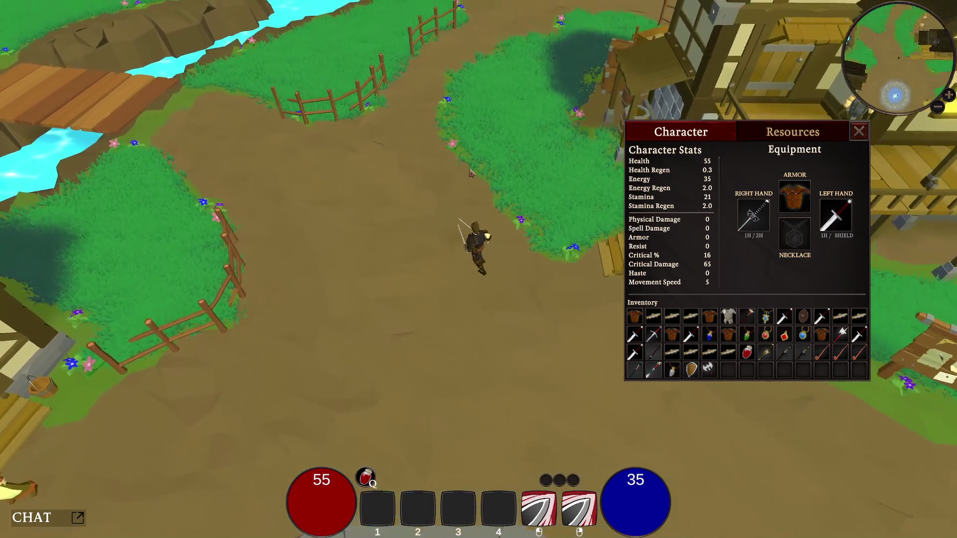
click(486, 271)
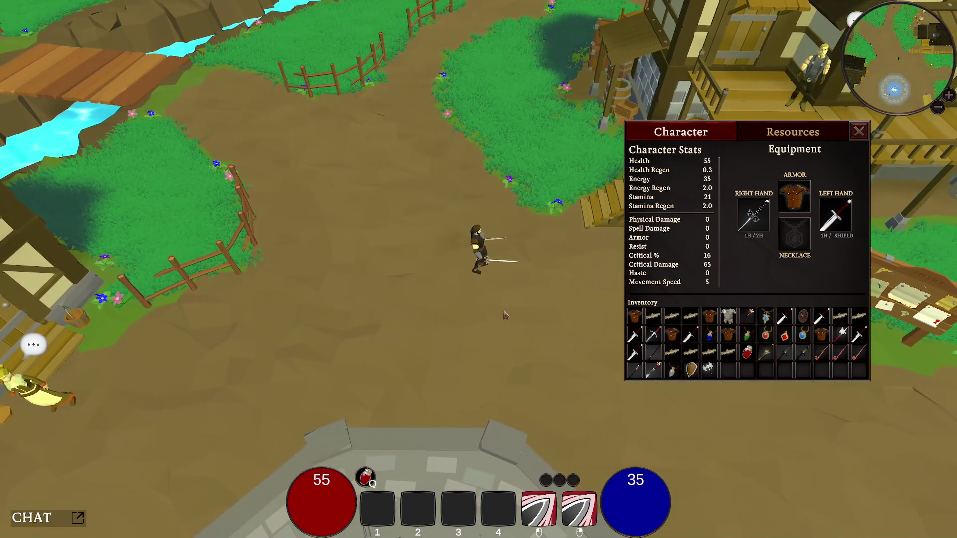
- Equip The Blackblade in the left hand and test a sword swing
key(s)
mouse_move(635, 370)
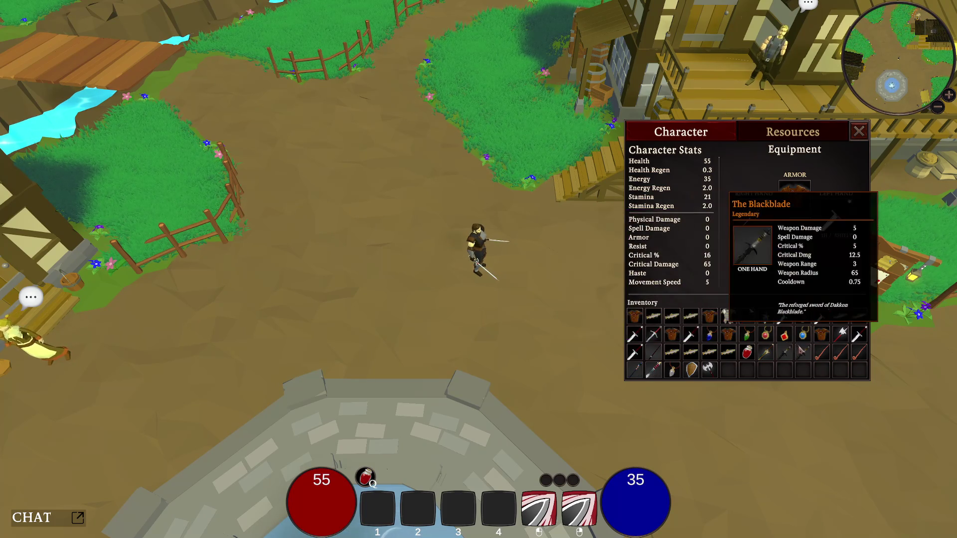
click(836, 219)
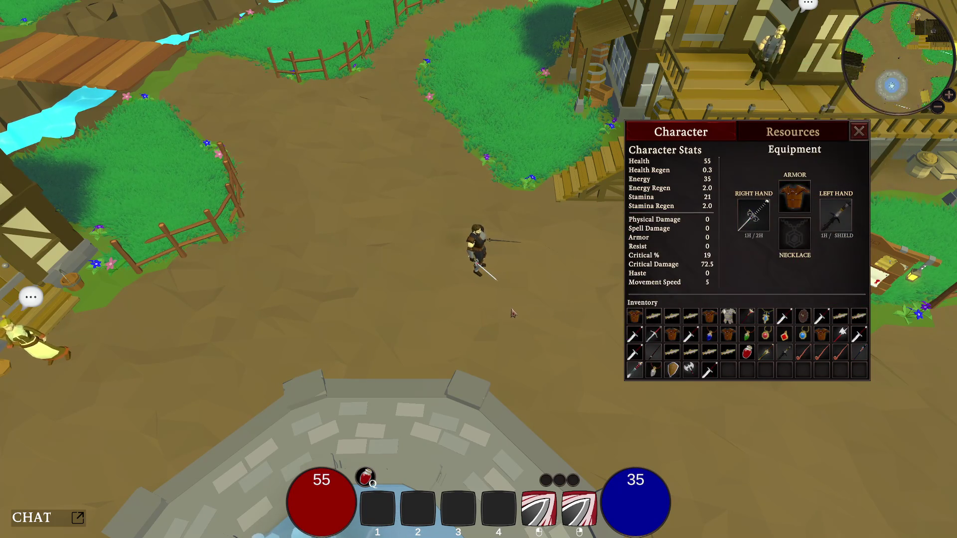
click(467, 287)
key(w)
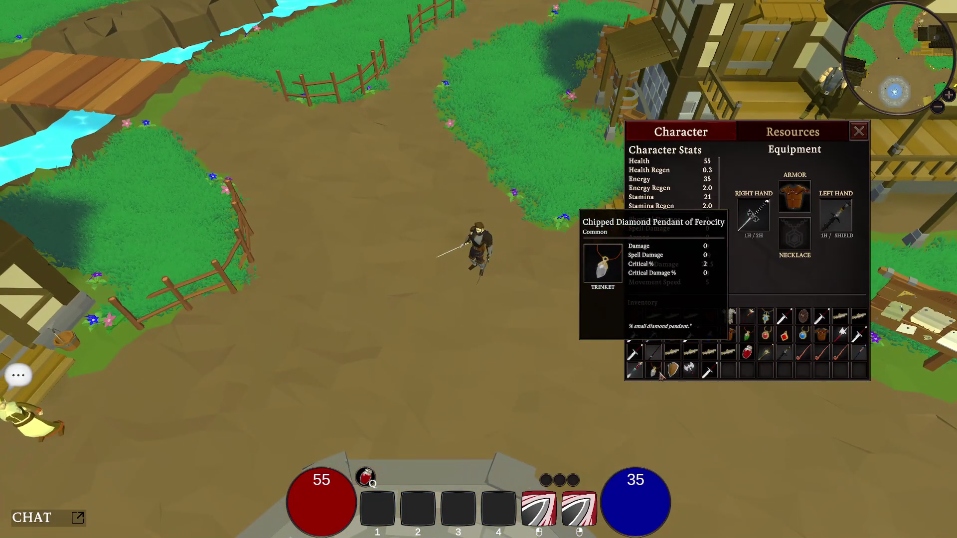
- Inspect the stat cards of inventory and equipped weapons
mouse_move(765, 316)
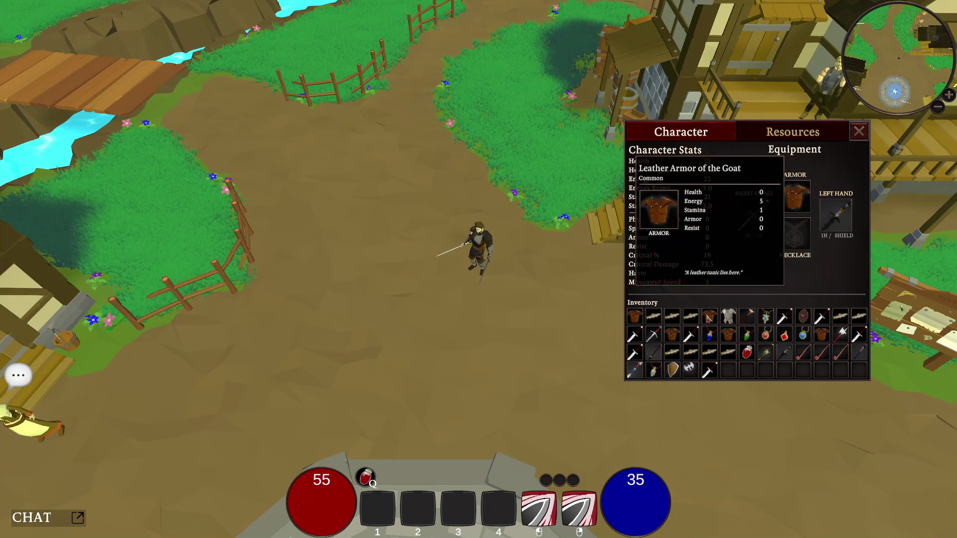
mouse_move(711, 335)
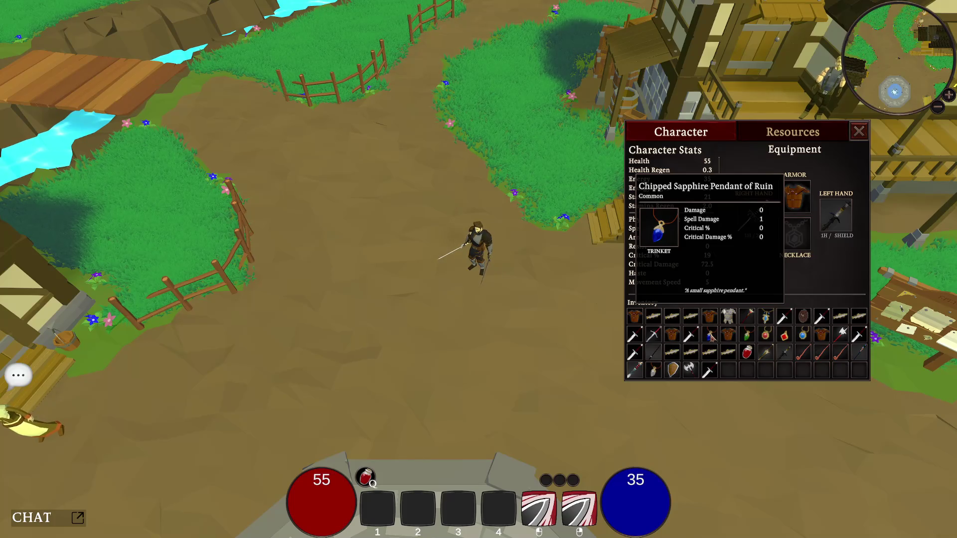
mouse_move(756, 218)
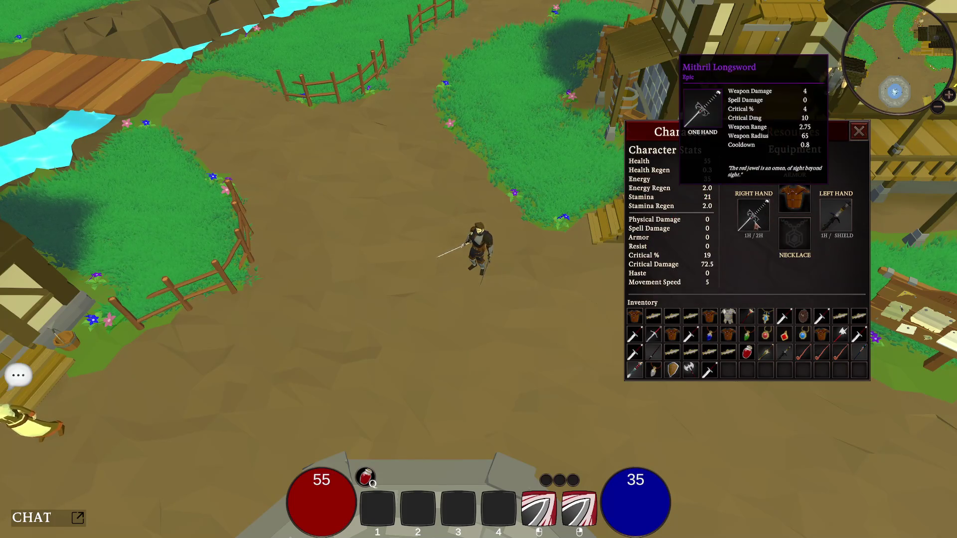
mouse_move(803, 197)
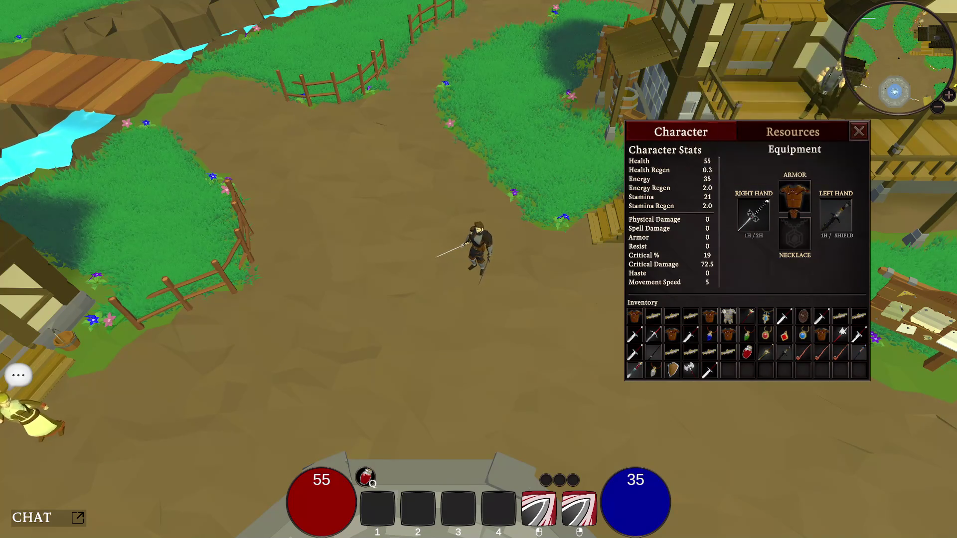
- Unequip the Shroud of Gloom armor into the inventory
mouse_move(797, 200)
mouse_down()
mouse_move(804, 287)
mouse_move(786, 372)
mouse_up()
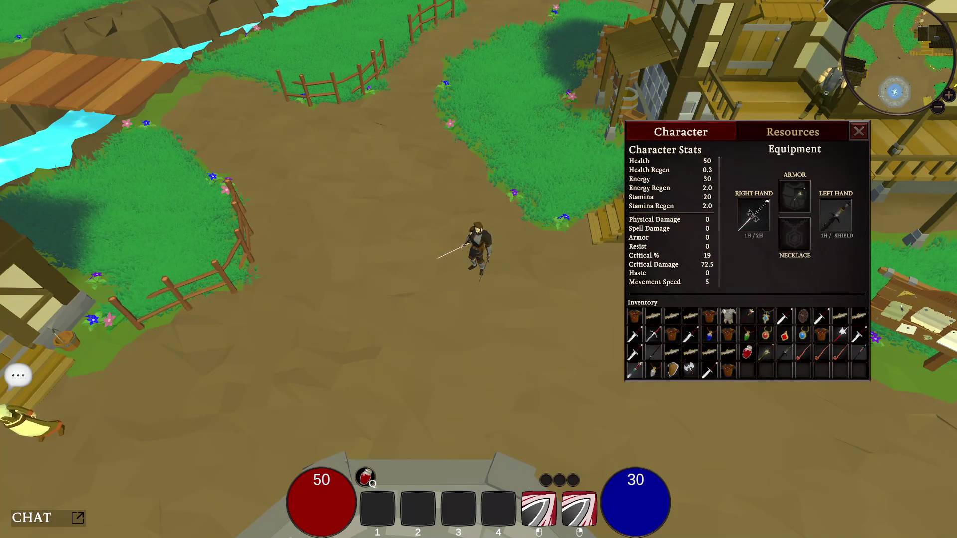
mouse_move(740, 364)
mouse_move(730, 371)
mouse_down()
mouse_move(794, 195)
mouse_move(727, 370)
mouse_up()
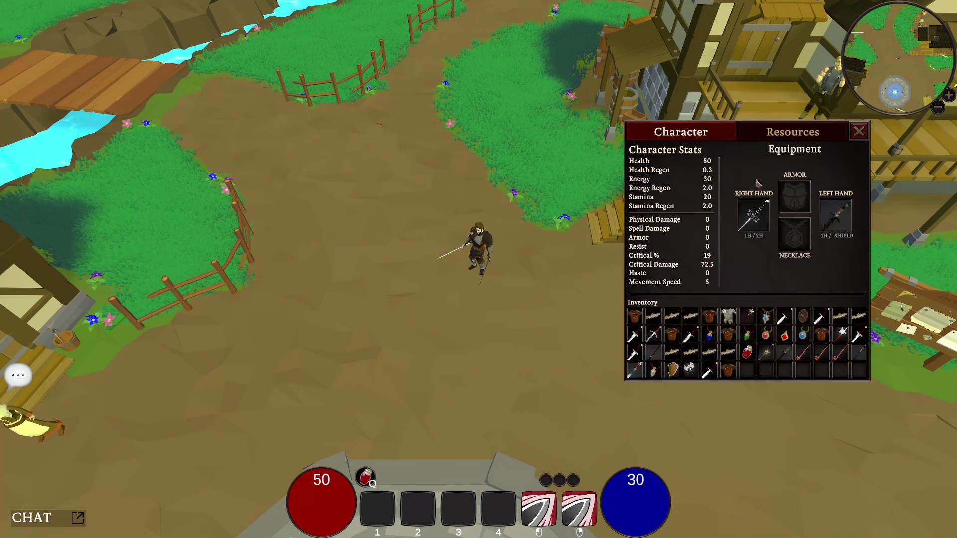
- Inspect several items and move the gold spear to the last inventory slot
mouse_move(827, 216)
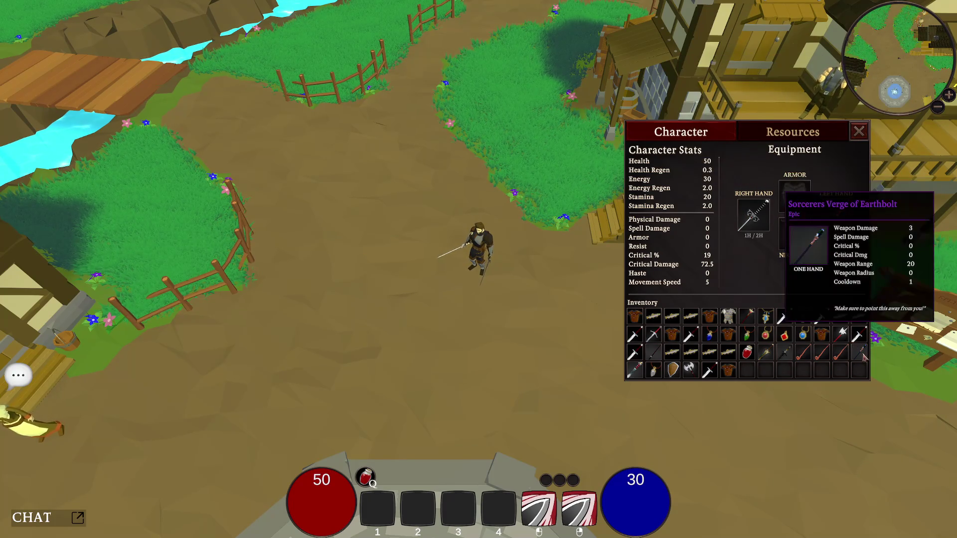
mouse_move(862, 338)
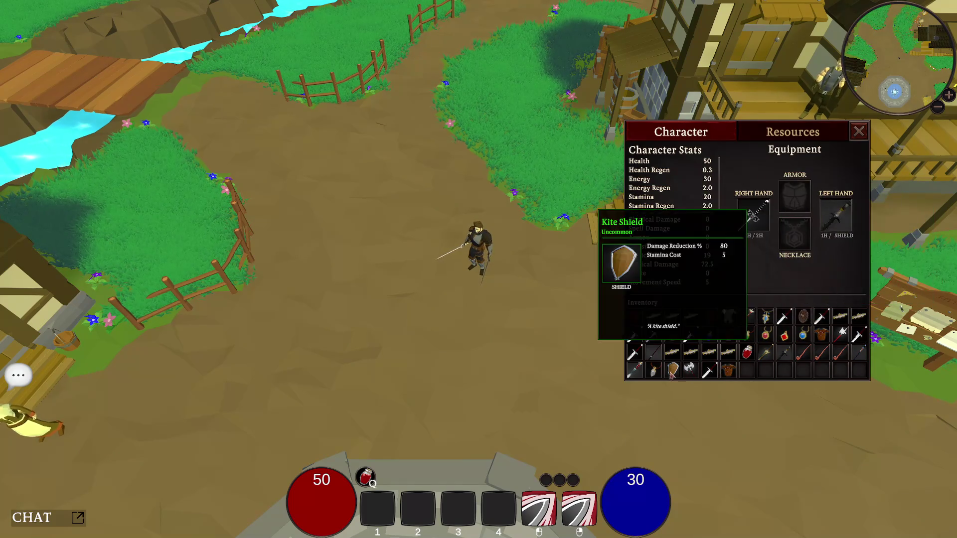
mouse_move(786, 353)
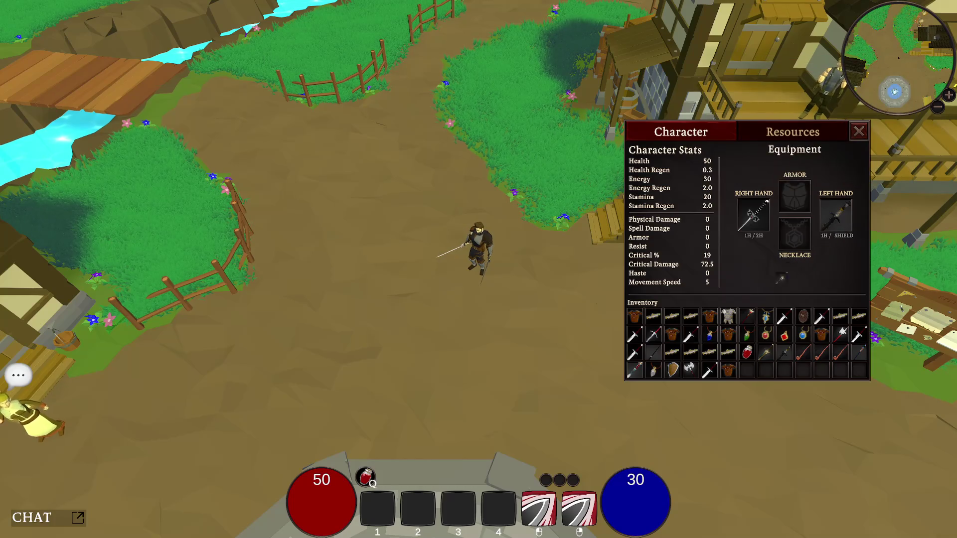
mouse_move(731, 350)
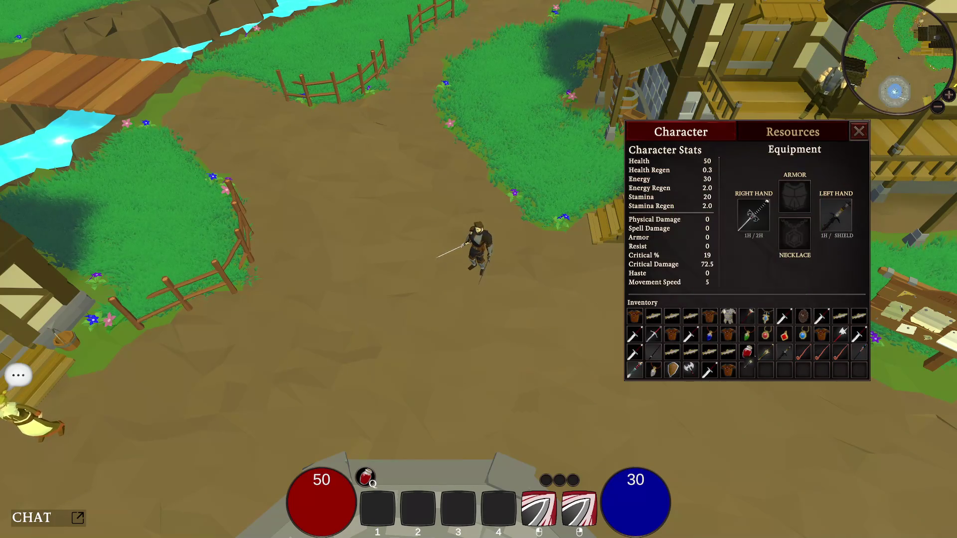
click(754, 376)
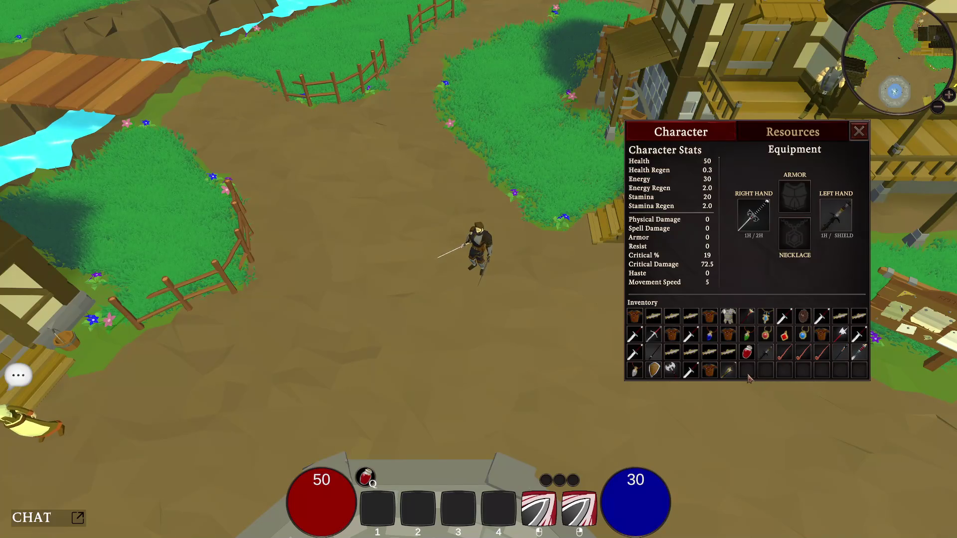
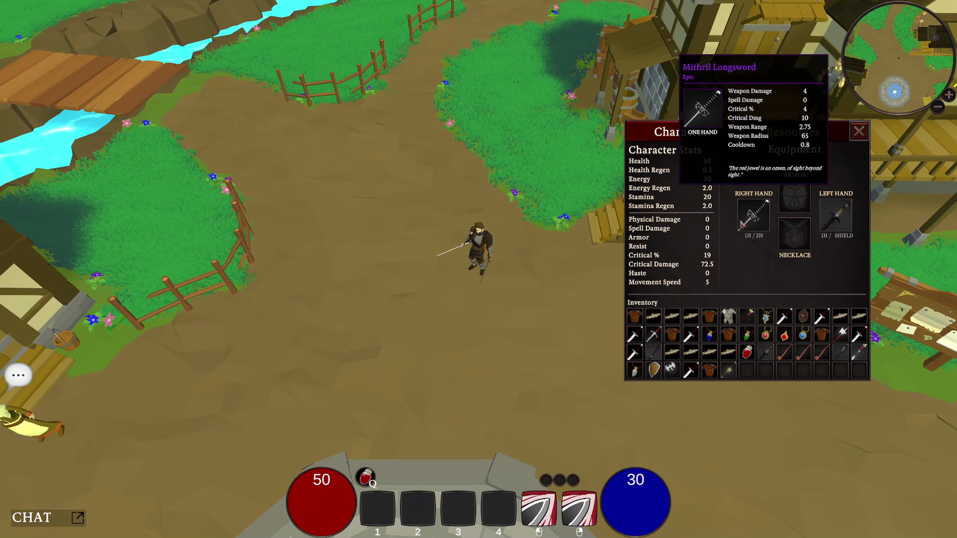
- Compare inventory item stats and equip the sapphire pendant in the Necklace slot
mouse_move(749, 340)
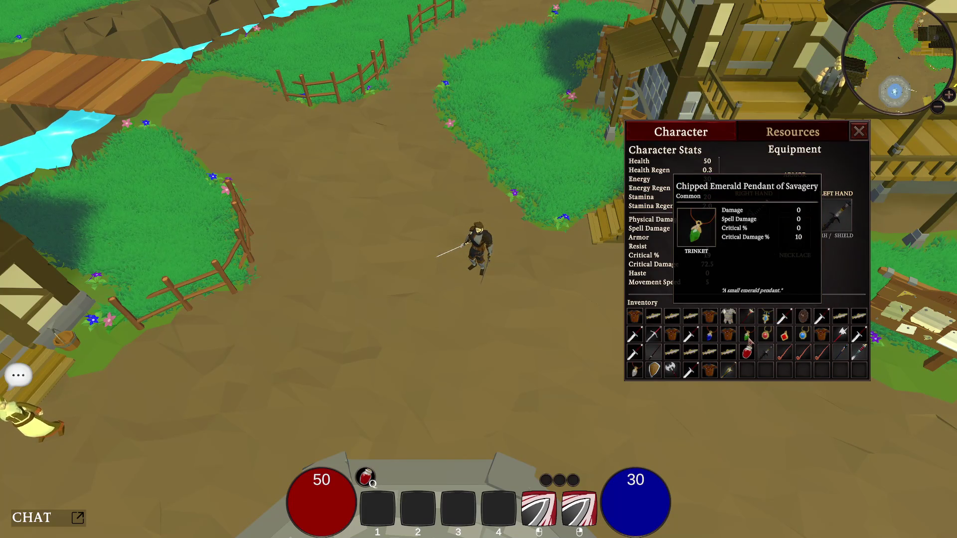
mouse_move(807, 337)
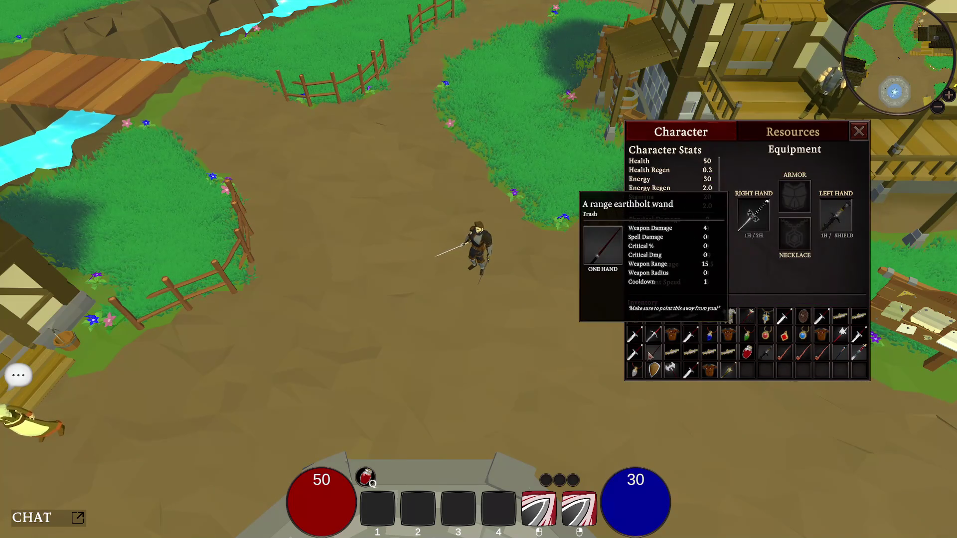
mouse_move(711, 337)
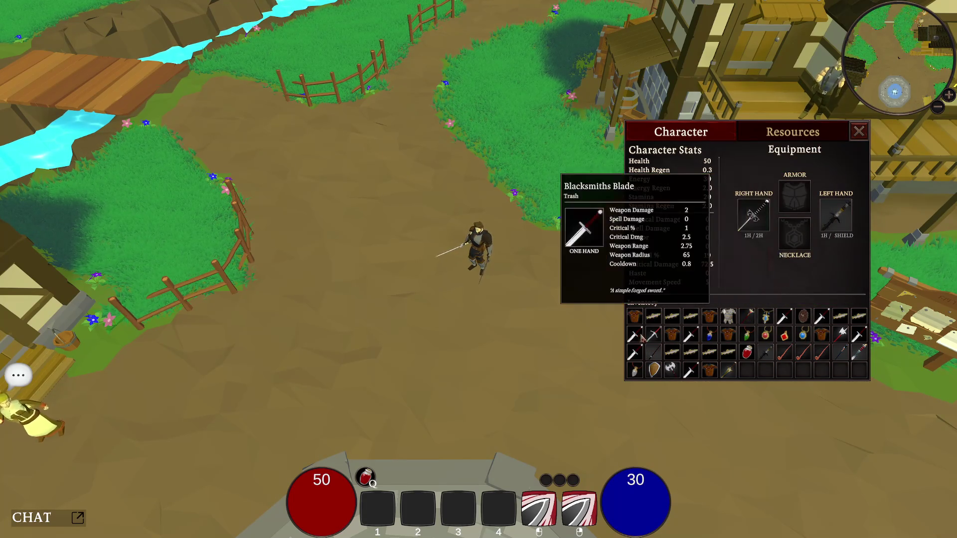
mouse_move(769, 324)
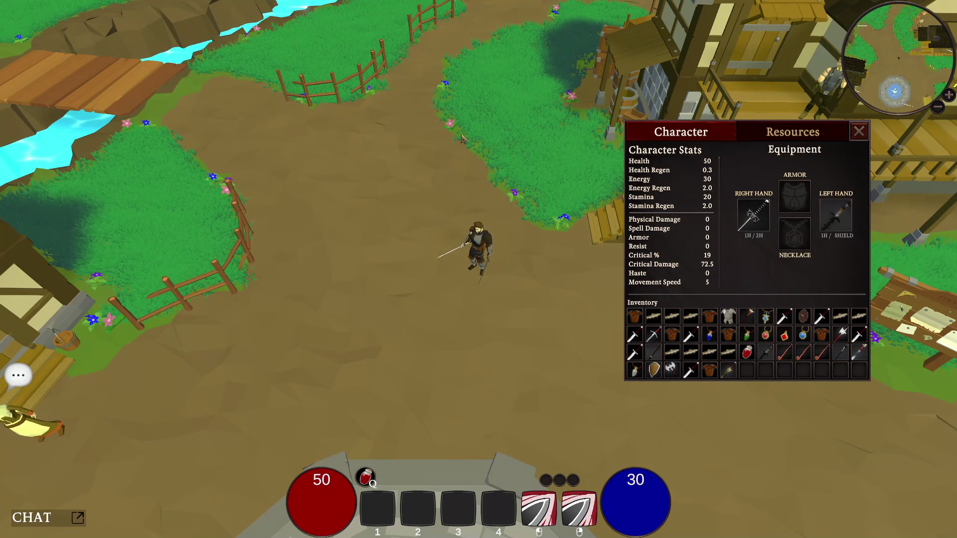
mouse_move(634, 370)
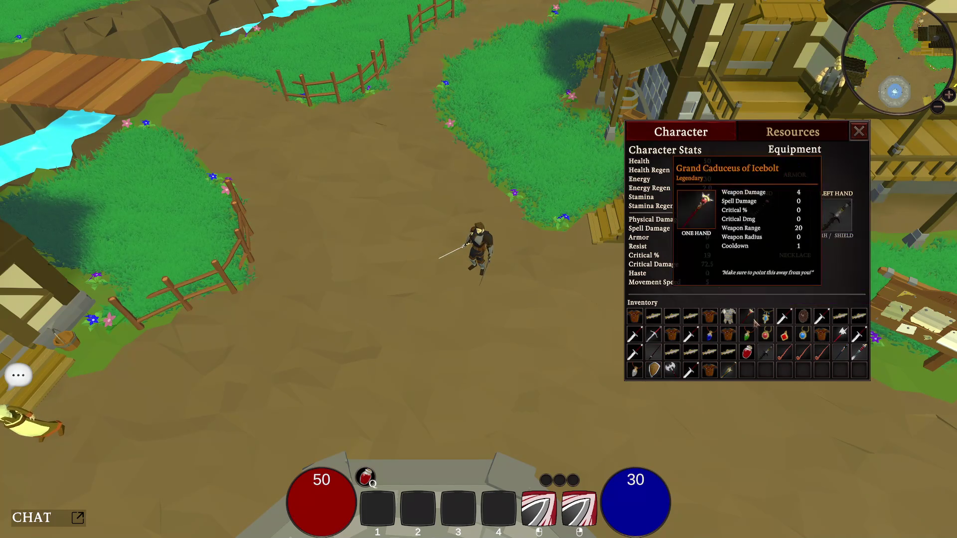
mouse_move(766, 317)
mouse_down()
mouse_move(787, 282)
mouse_move(801, 207)
mouse_move(797, 231)
mouse_up()
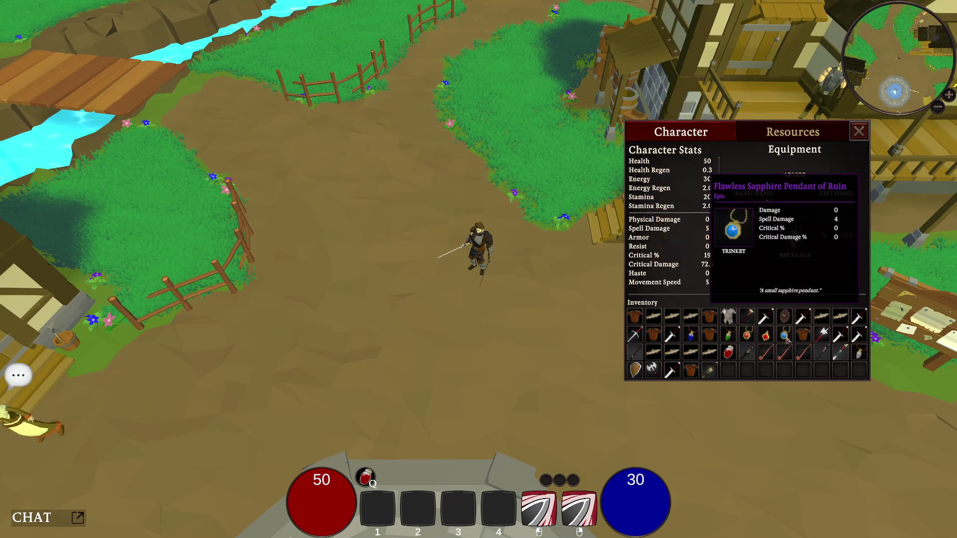
- Equip the Shroud of Gloom as armor, raising Health to 55, then close the character panel
drag(804, 338, 795, 199)
mouse_move(794, 198)
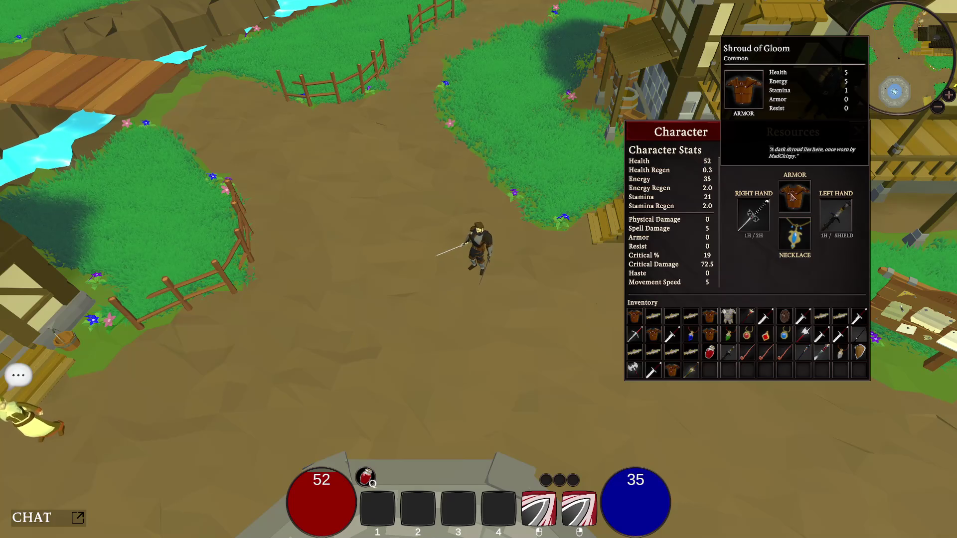
mouse_move(636, 318)
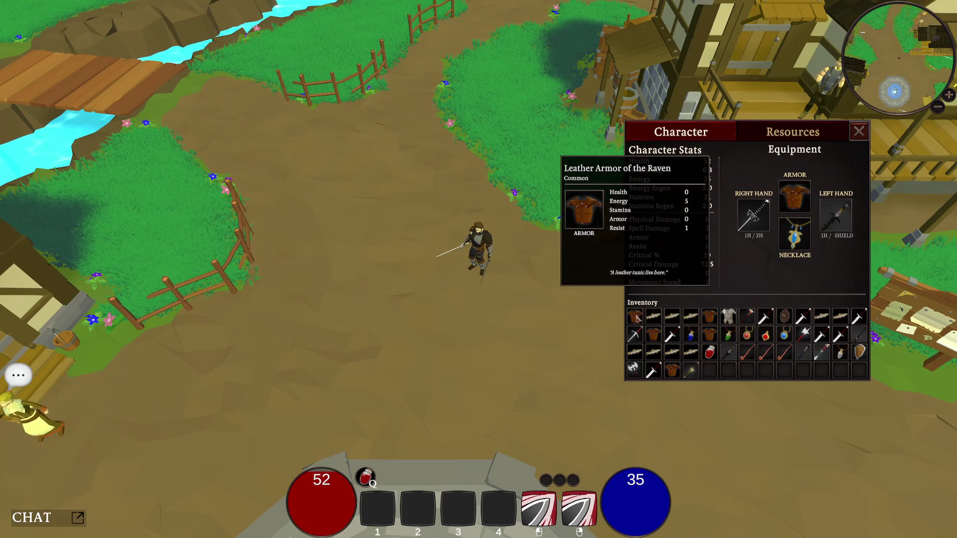
mouse_move(657, 338)
mouse_move(659, 357)
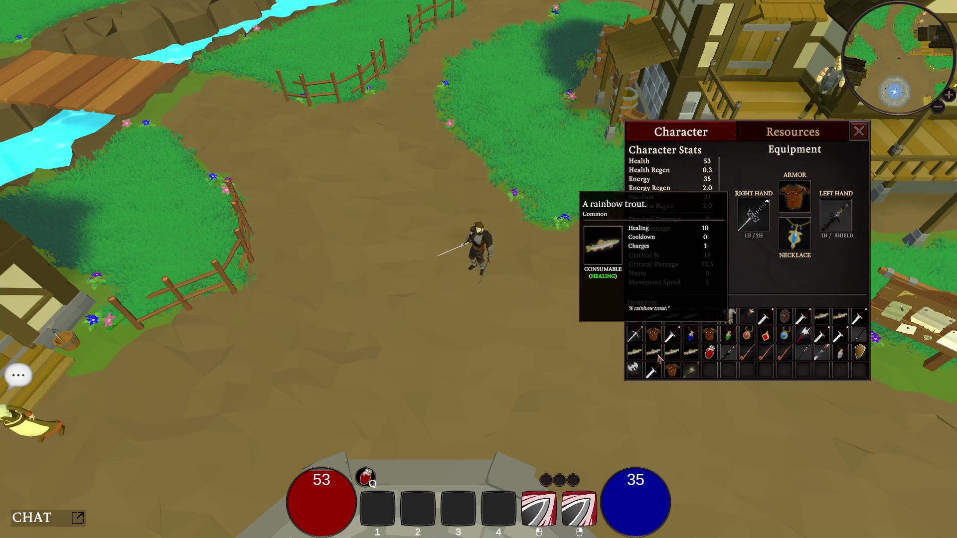
mouse_move(731, 338)
mouse_move(841, 358)
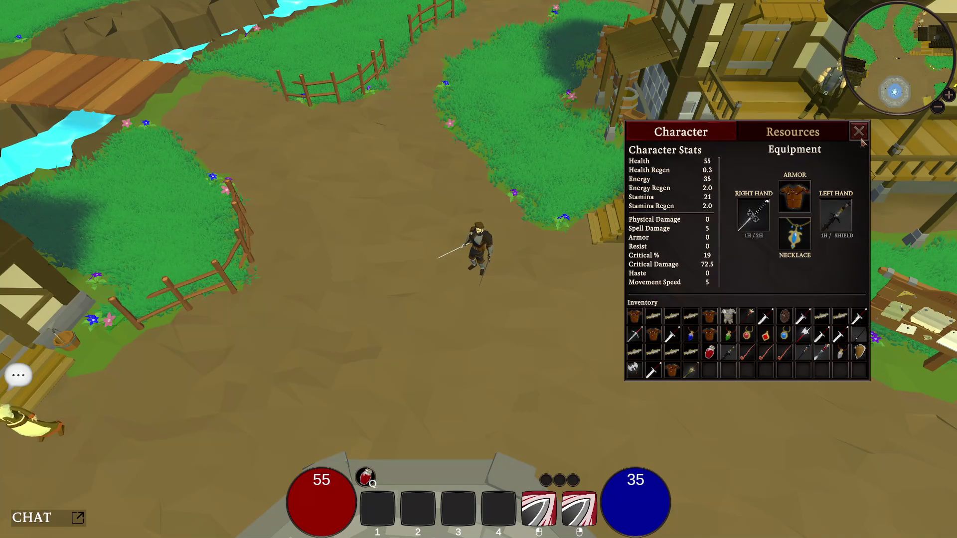
click(858, 131)
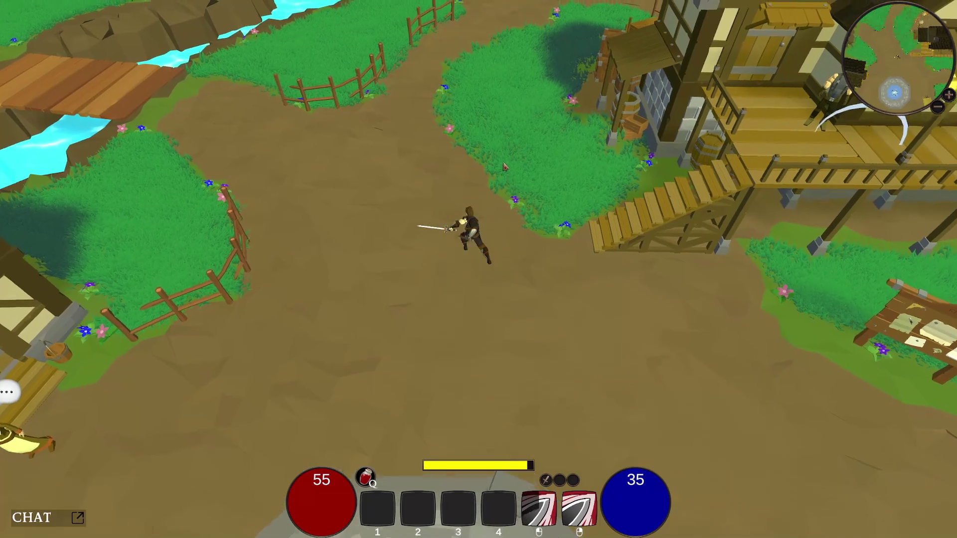
- Run across the stone bridge, up the curved staircase and through the waterfall to the old man
key(w)
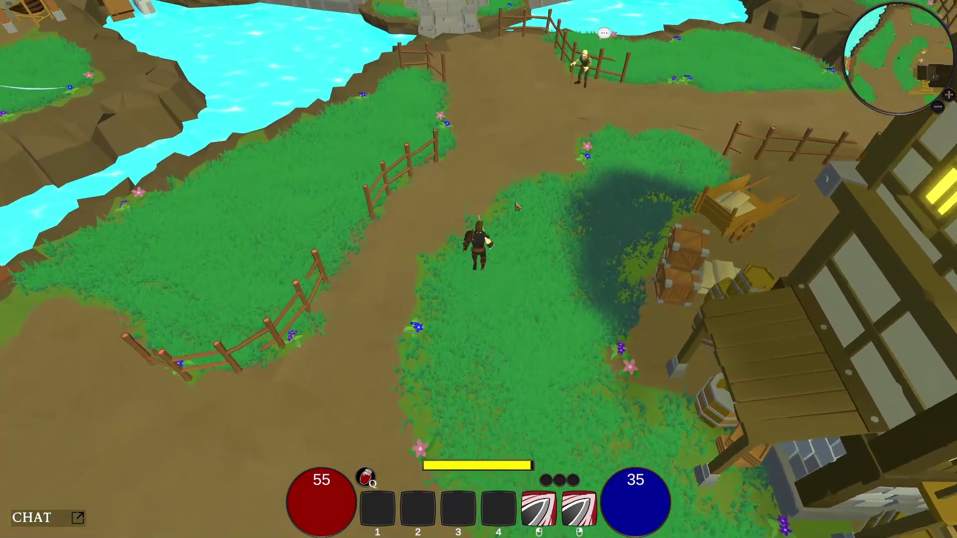
key(shift)
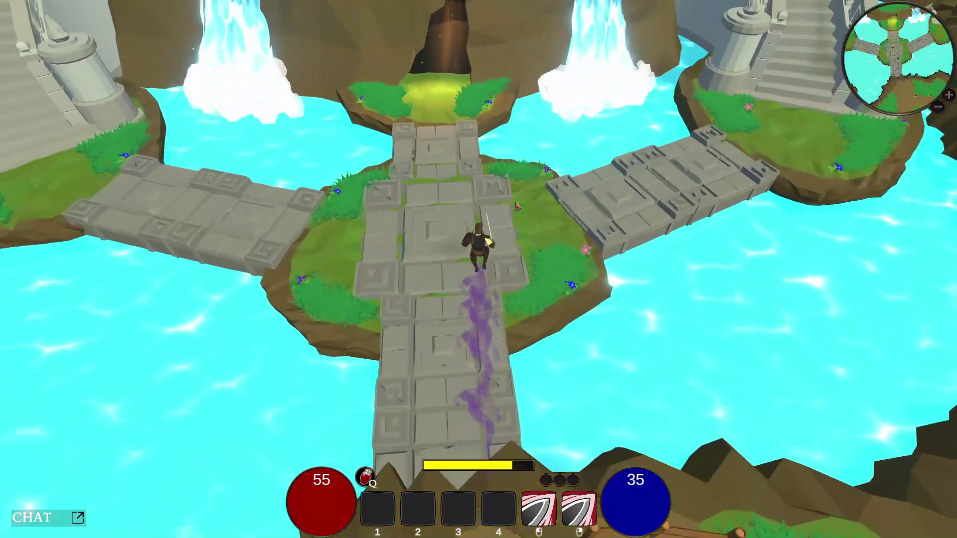
key(w)
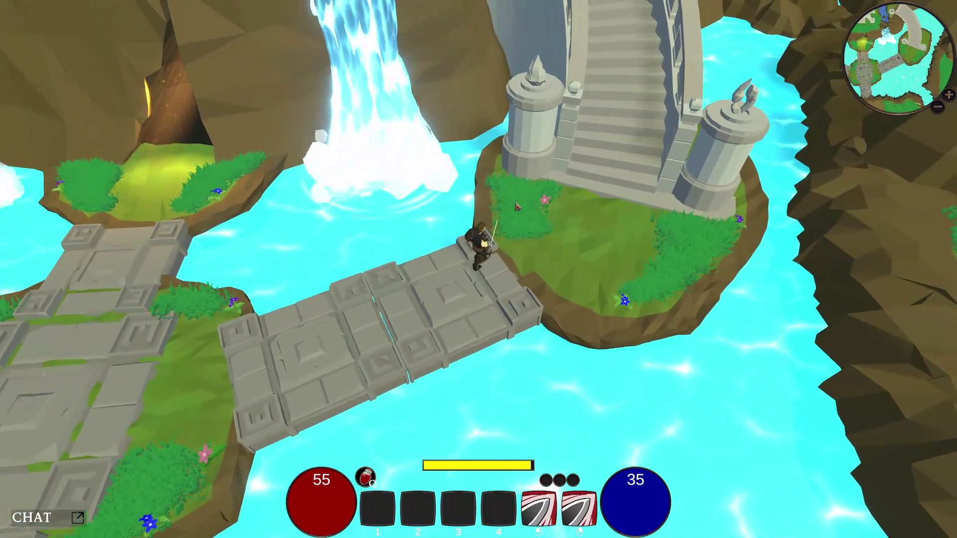
key(w)
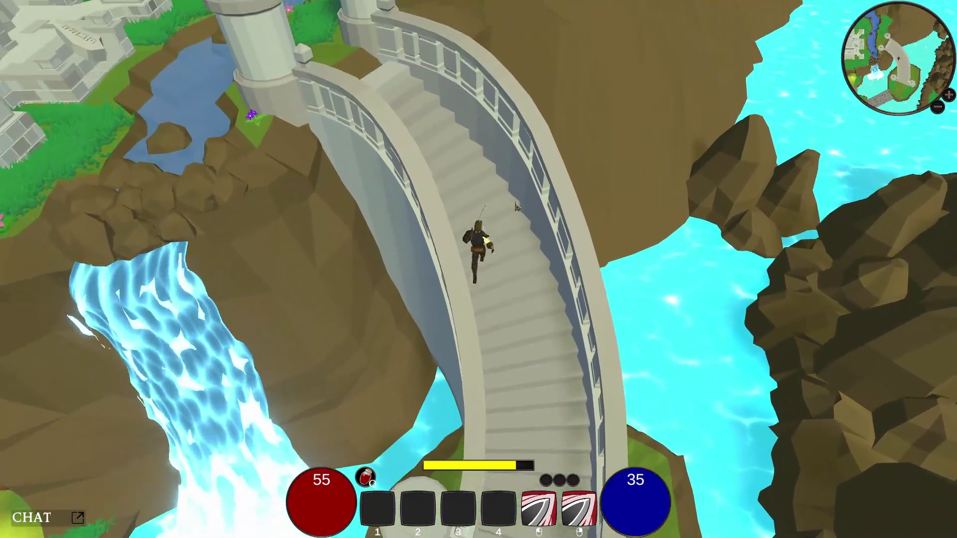
key(w)
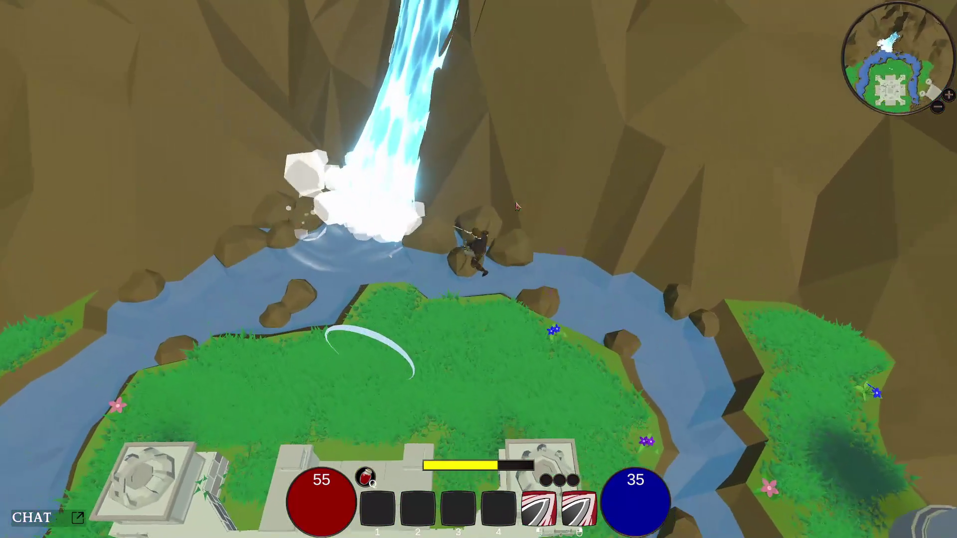
key(w)
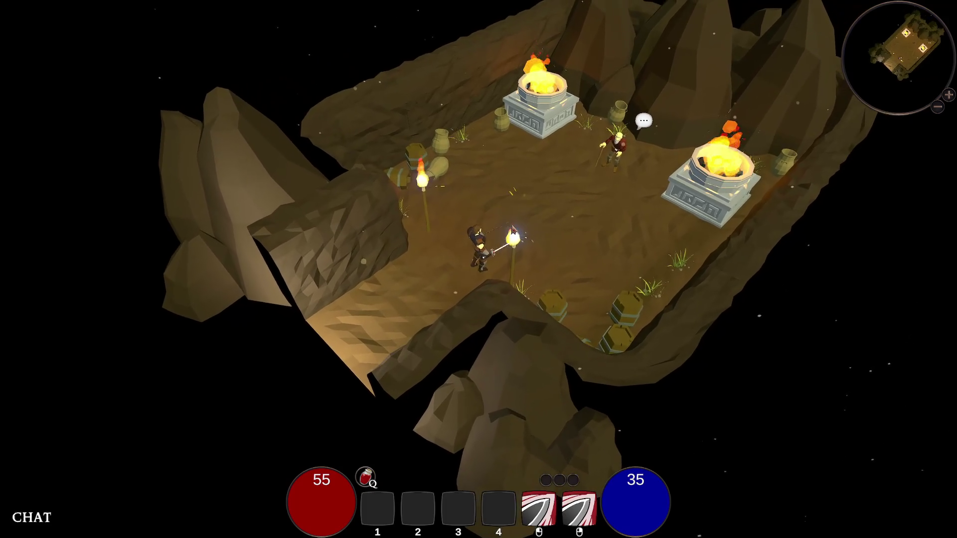
key(w)
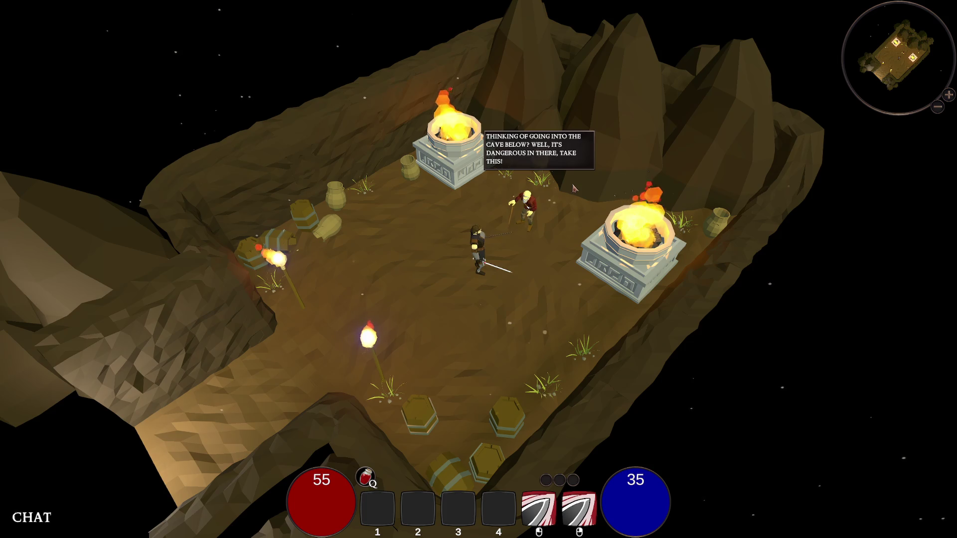
- Talk with the old man until his cave warning shows, and bring up the character panel
key(e)
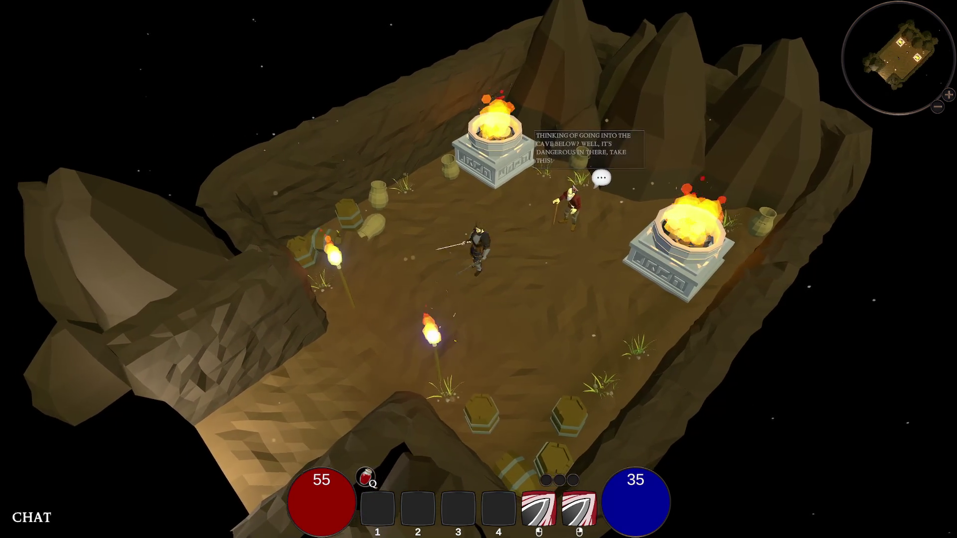
key(e)
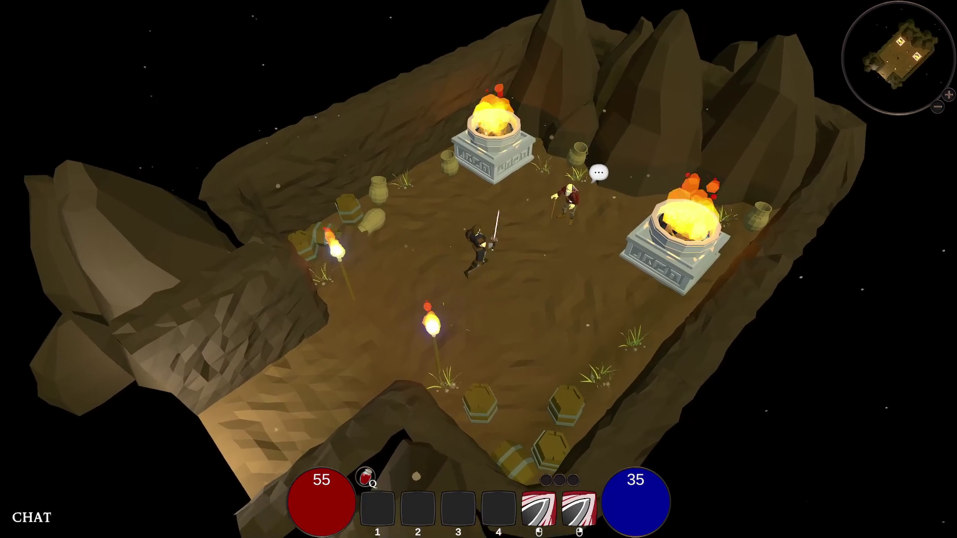
key(e)
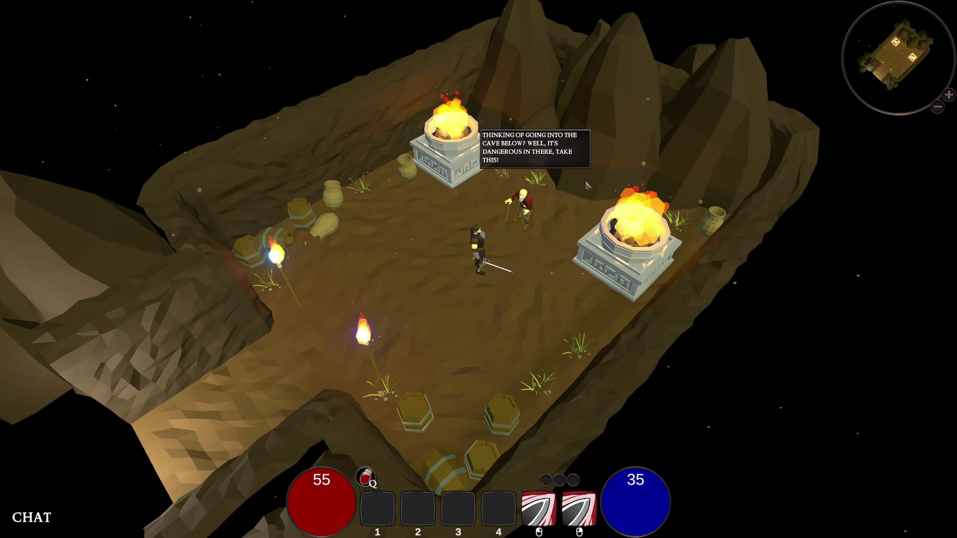
key(c)
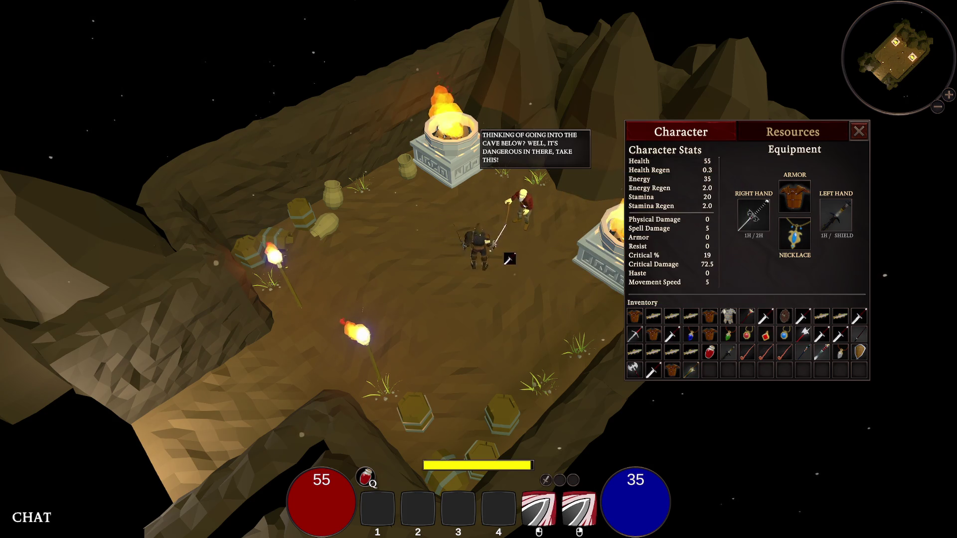
- Drop a Soldiers Falchion on the cave floor and pick it back up
drag(509, 259, 546, 253)
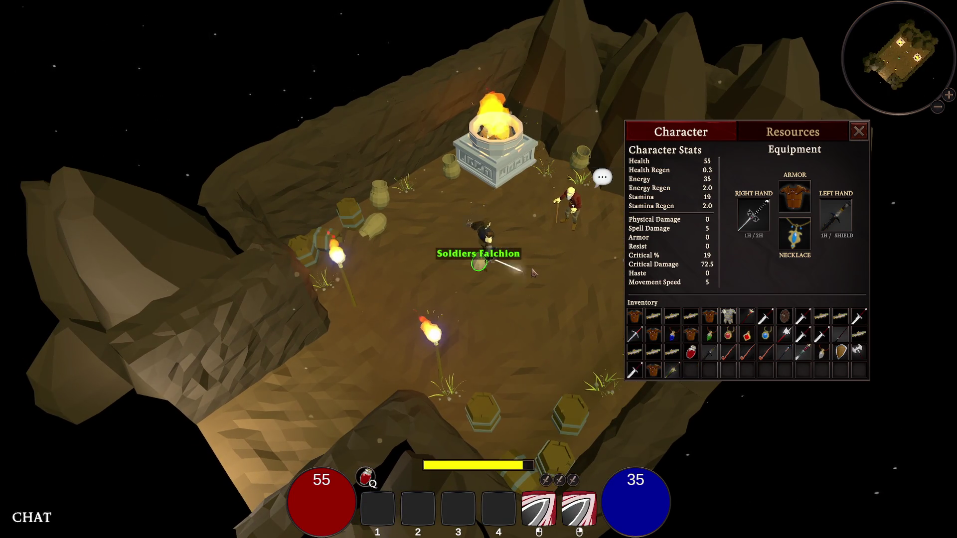
key(e)
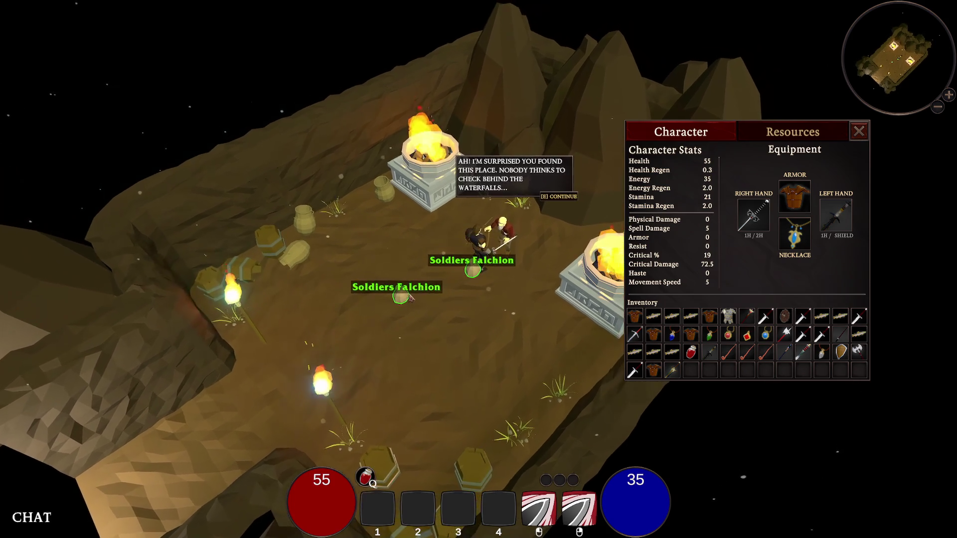
click(450, 293)
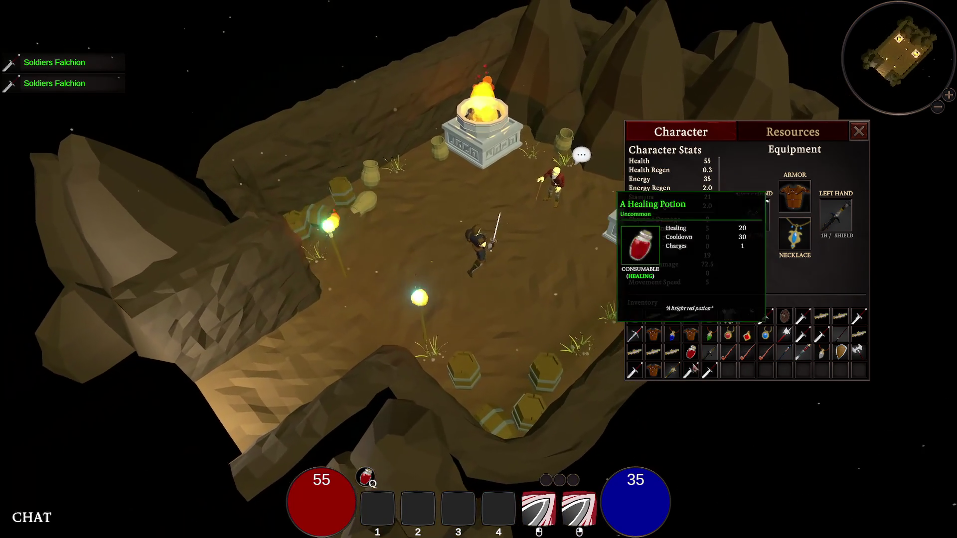
- Test the sword with a normal and a charged attack, then close the character panel
mouse_move(691, 372)
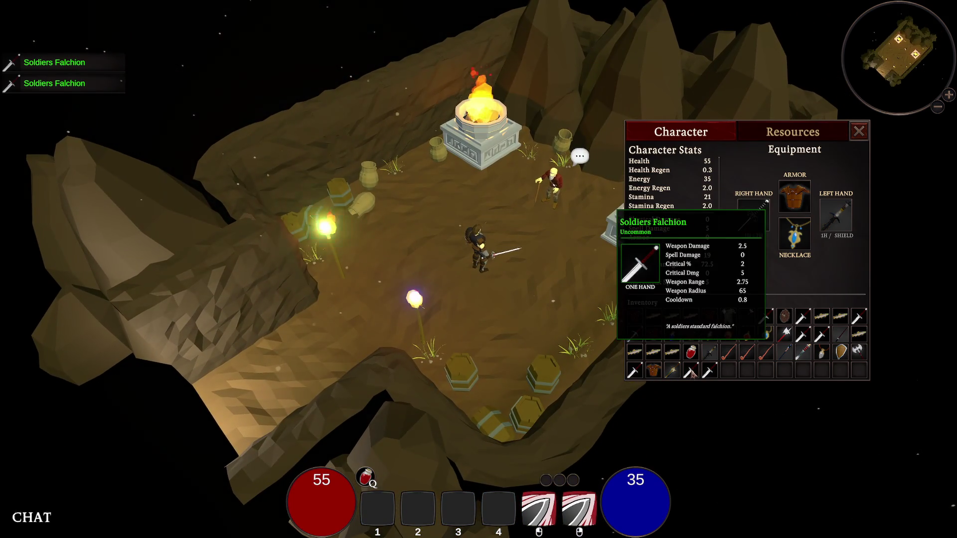
click(531, 362)
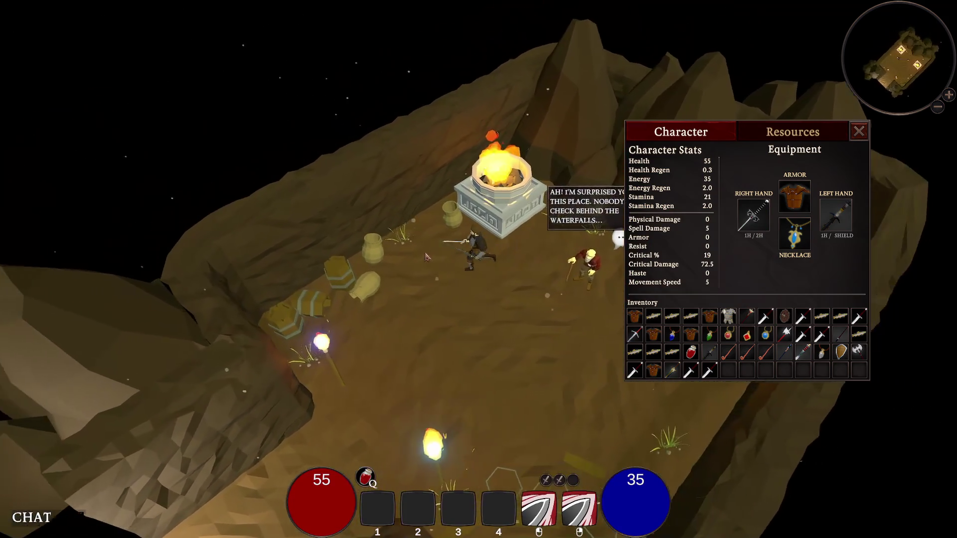
click(426, 256)
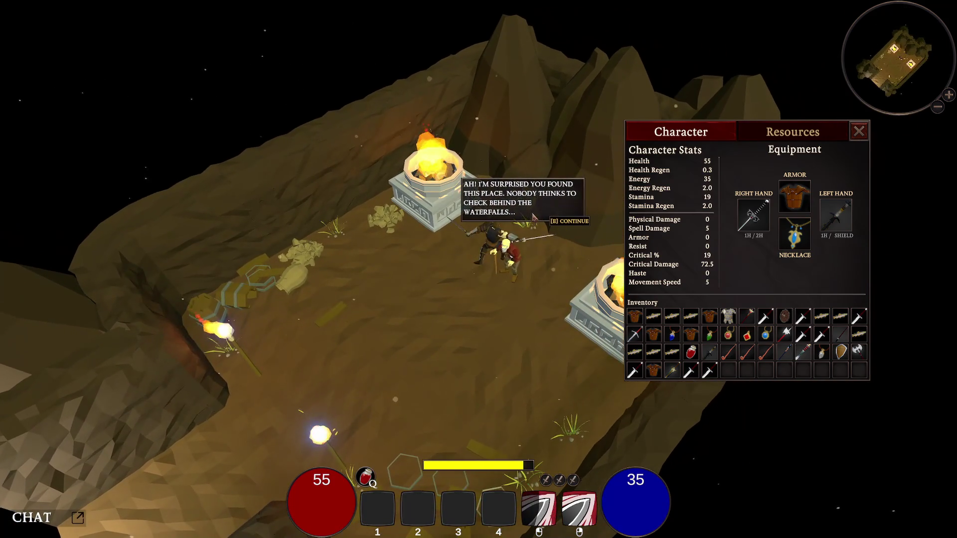
key(c)
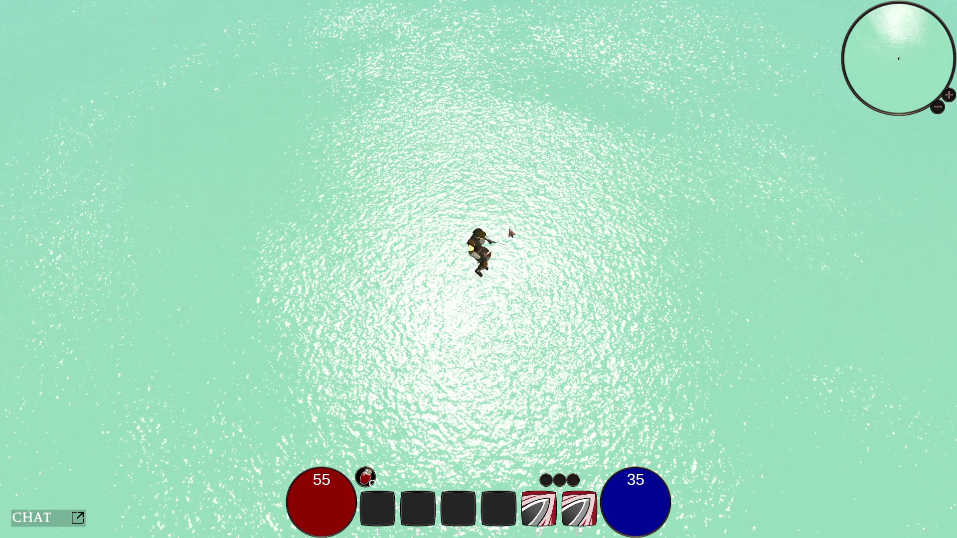
- Send the hero back to town from the pause menu
key(Escape)
click(503, 201)
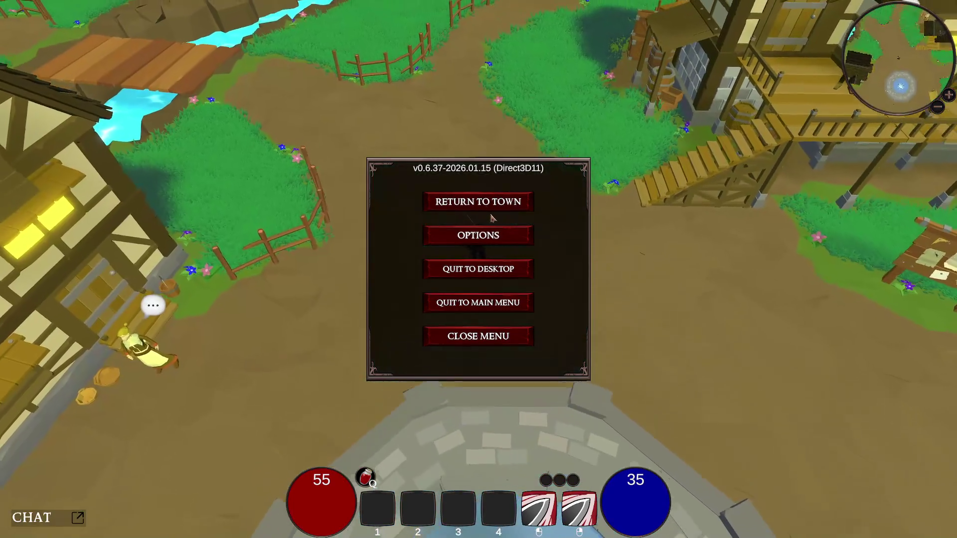
key(Escape)
- Run north over the bridges, climb the staircase and step into the waterfall
key(shift+w)
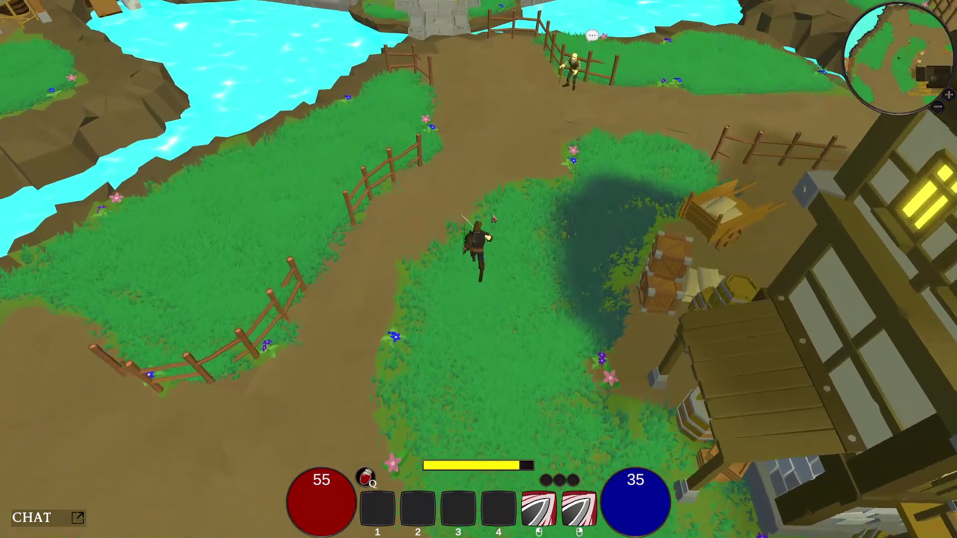
key(shift+w)
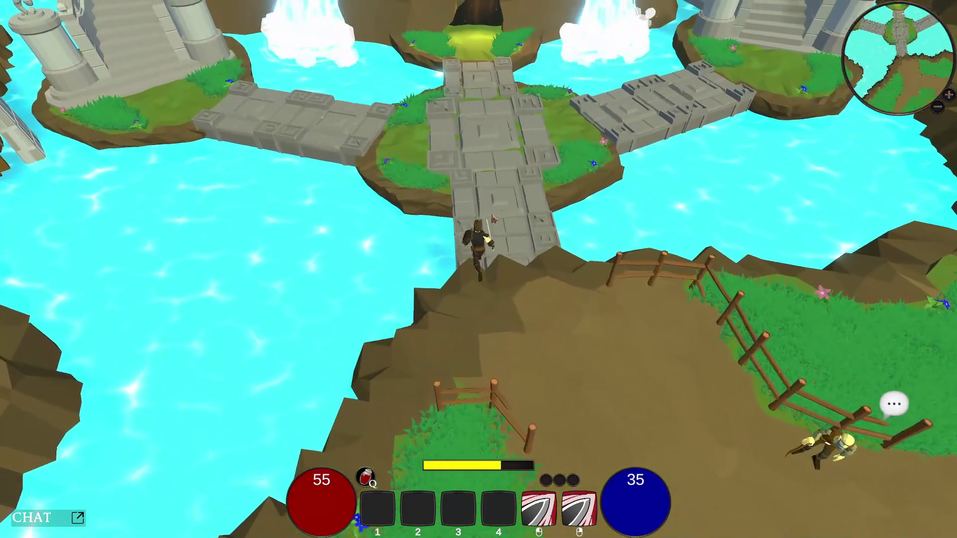
key(a)
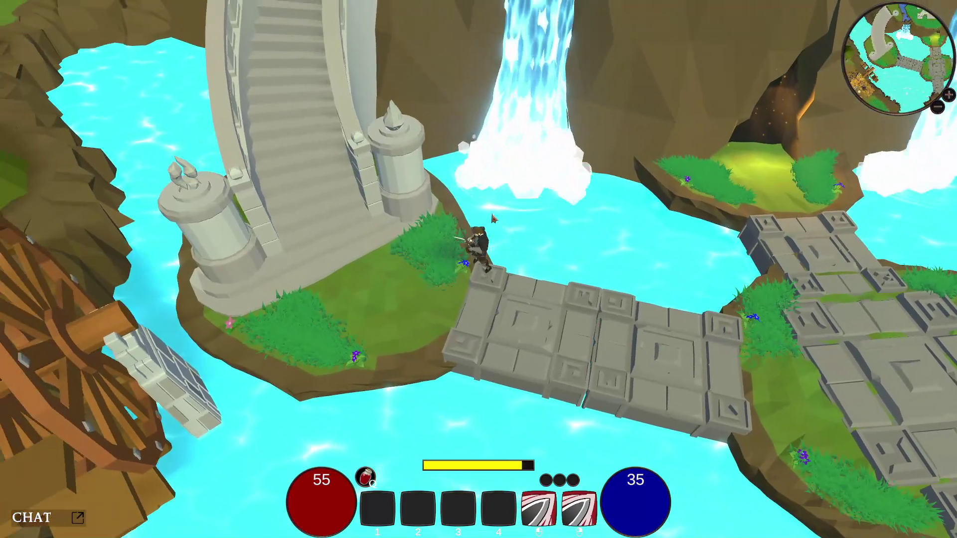
key(w)
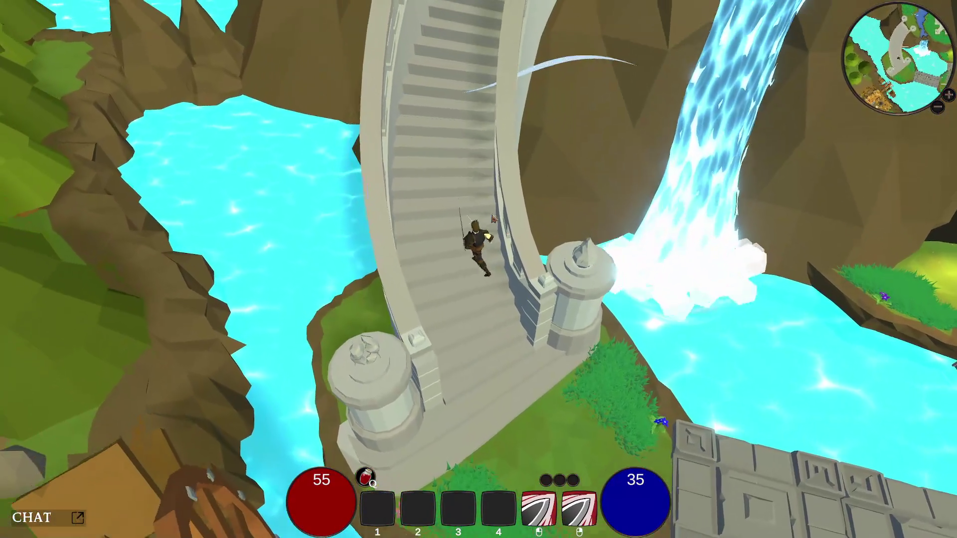
key(w)
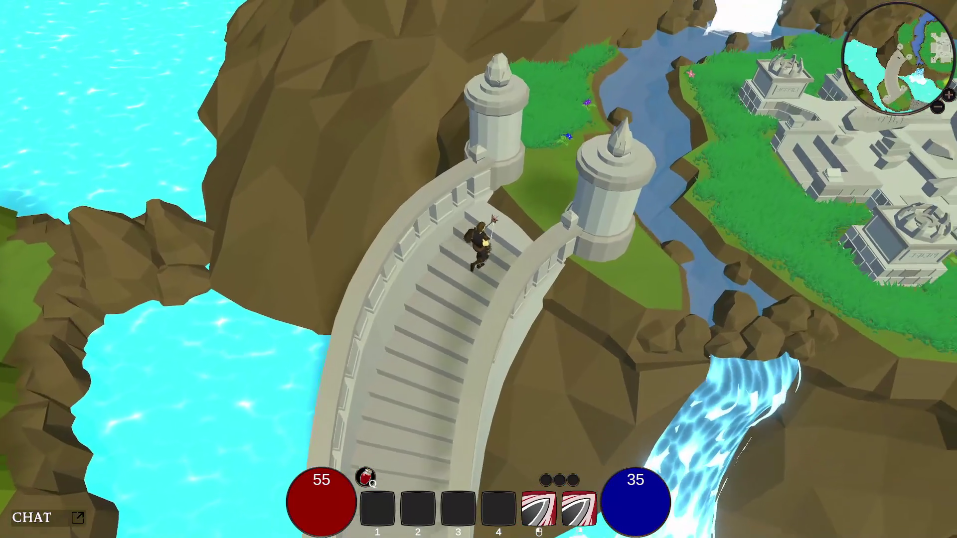
key(w)
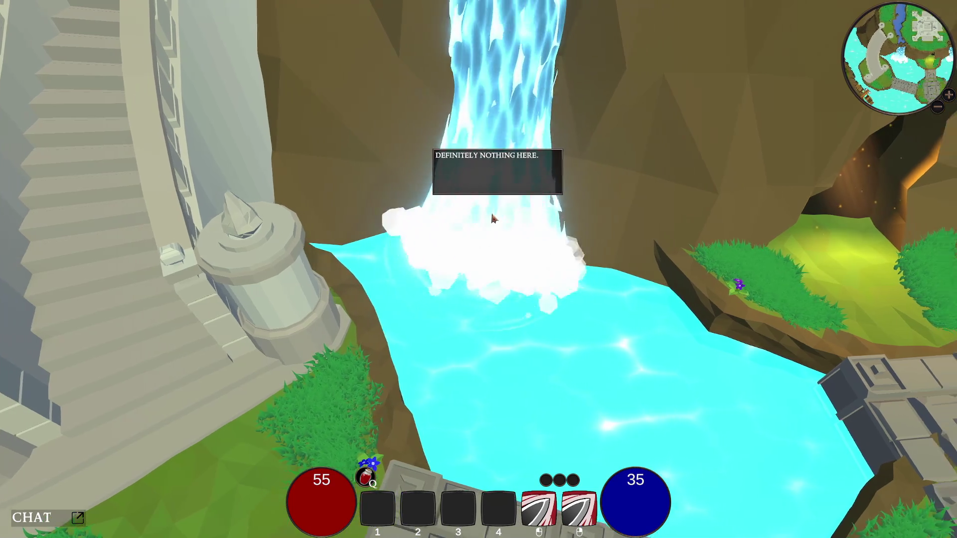
- Dash toward the cave and search behind the right-hand waterfall
key(space)
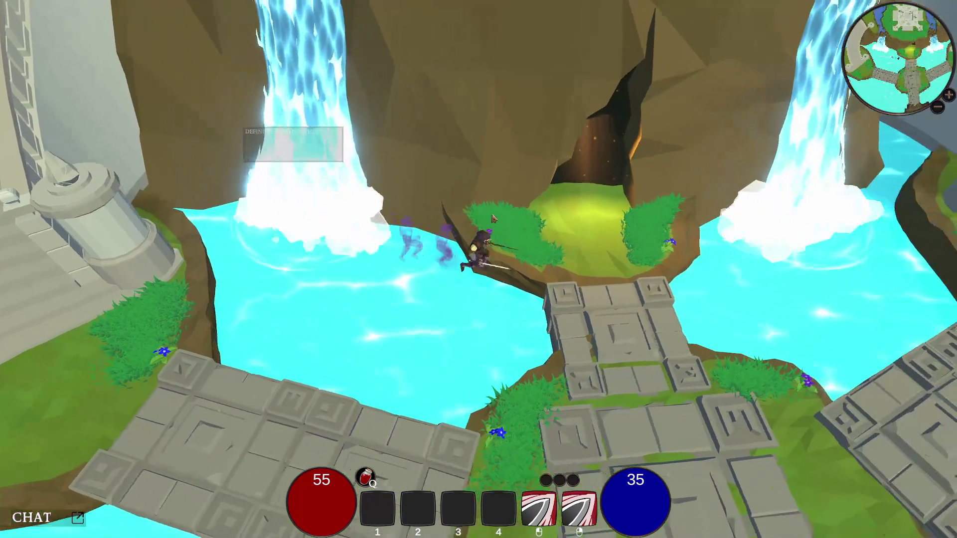
key(d)
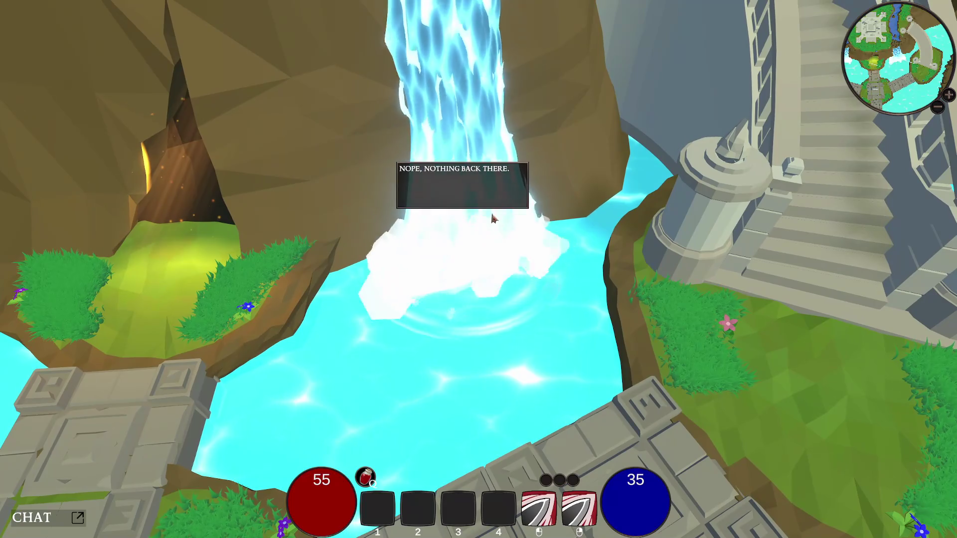
key(s)
- Climb the staircase, search behind the waterfall pool, then face the castle island from the cave mouth
key(d)
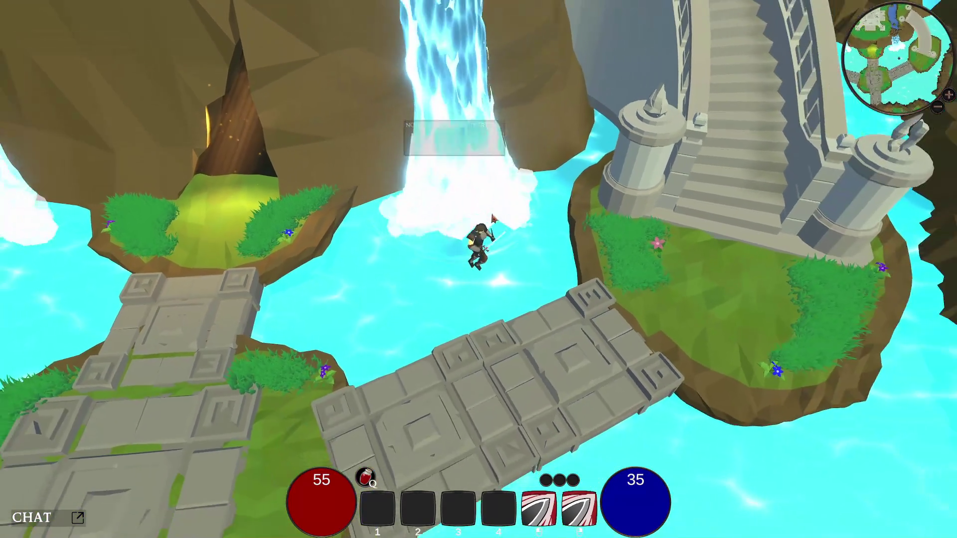
key(w)
key(w)
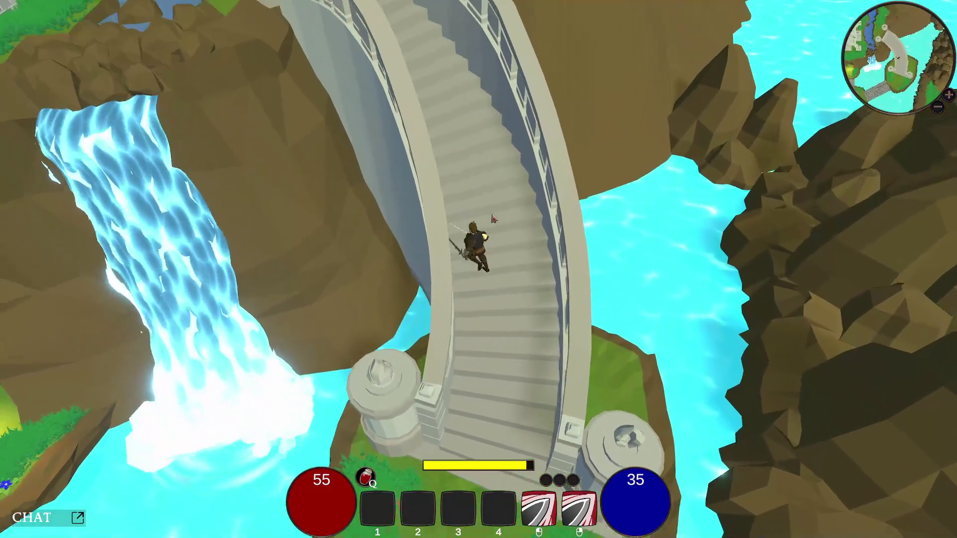
key(a)
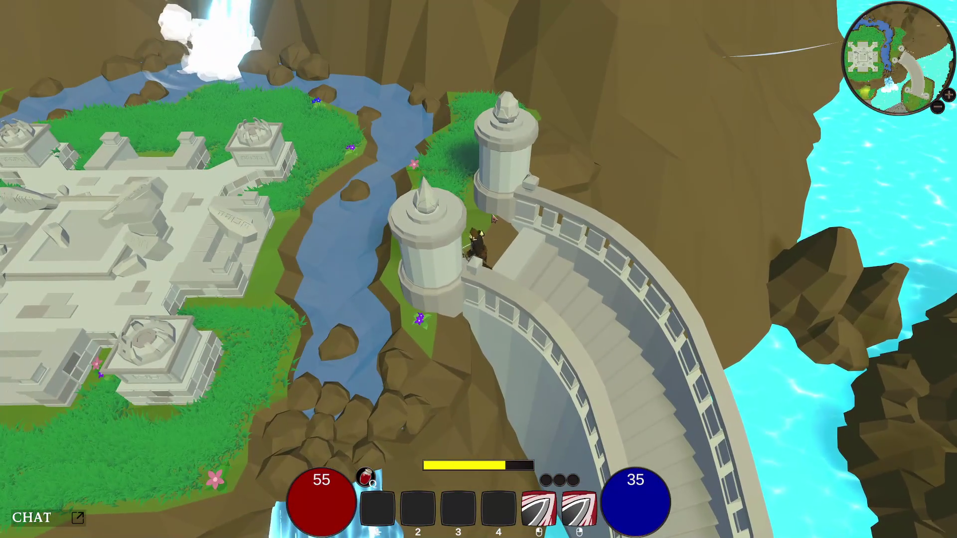
key(w)
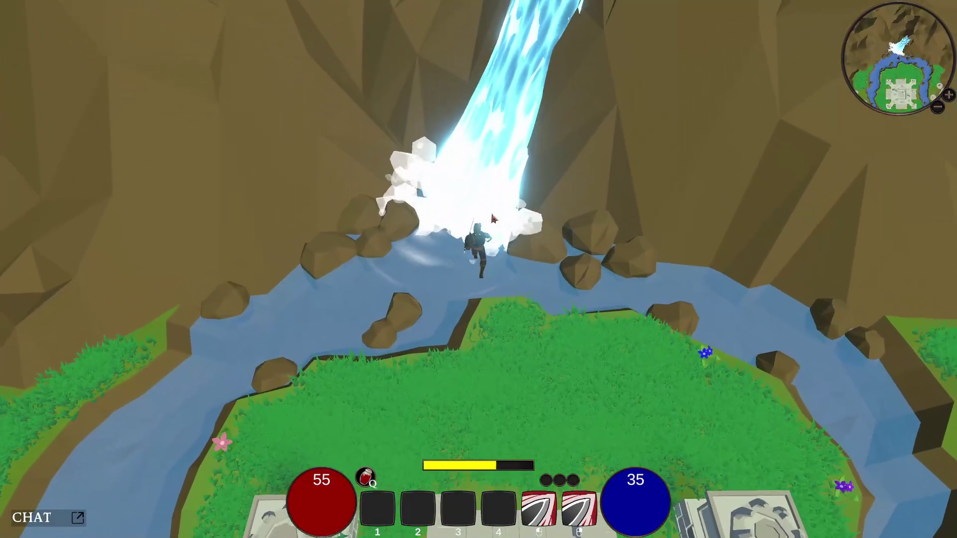
key(s)
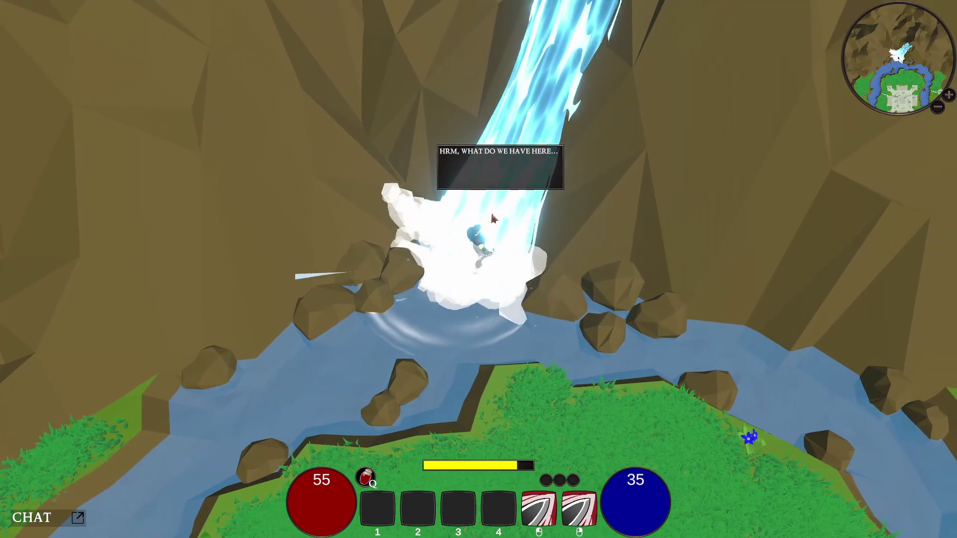
key(s)
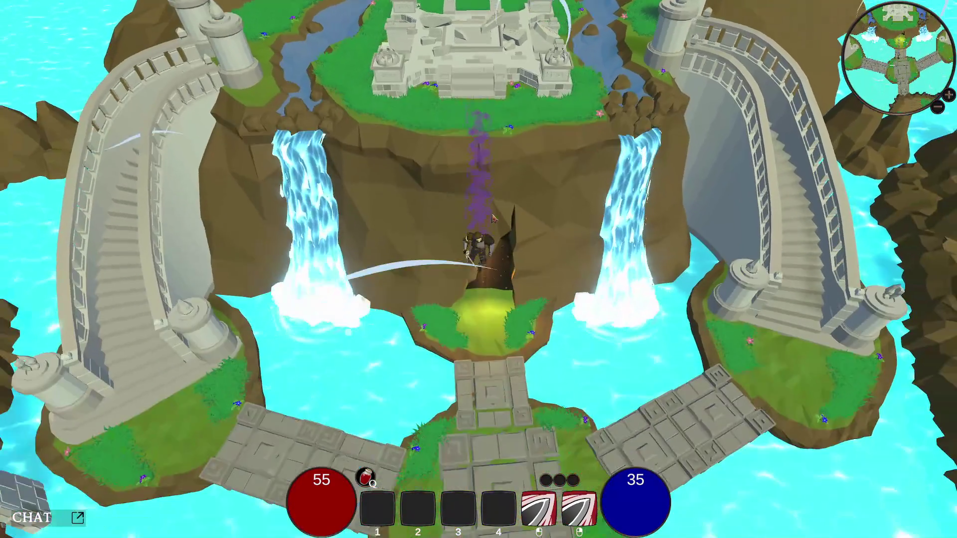
- Slash the sand-yard training dummies, landing a Triple Slash combo, then hit the target by the barrels
key(w)
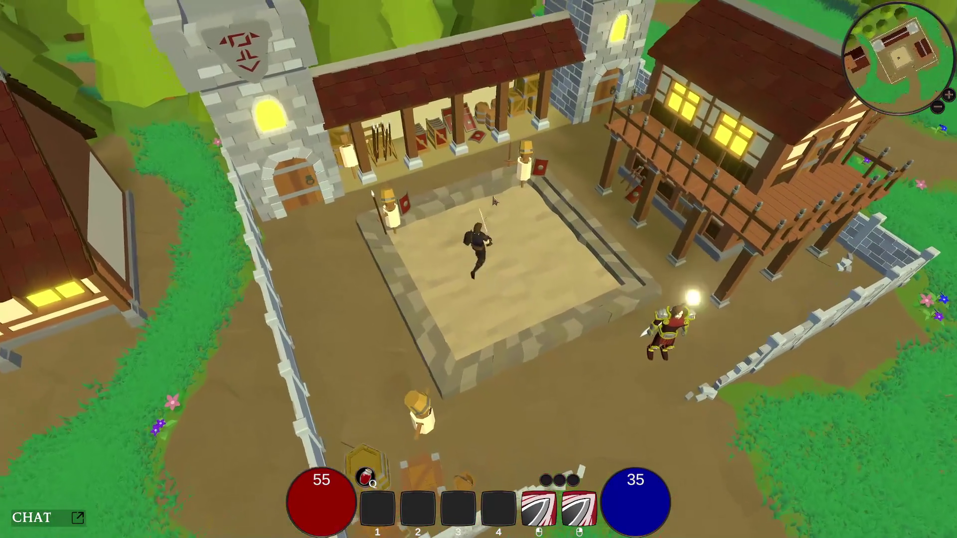
click(494, 207)
click(495, 205)
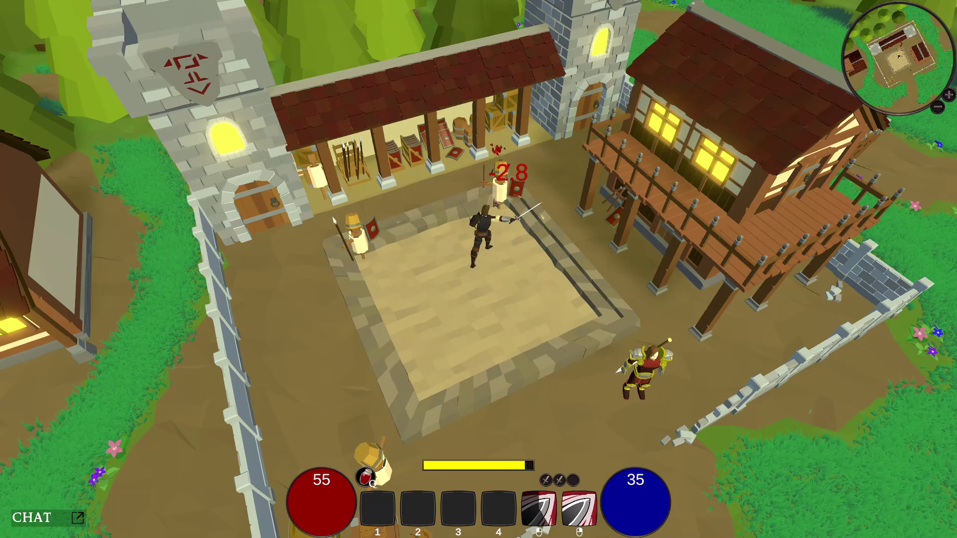
click(500, 204)
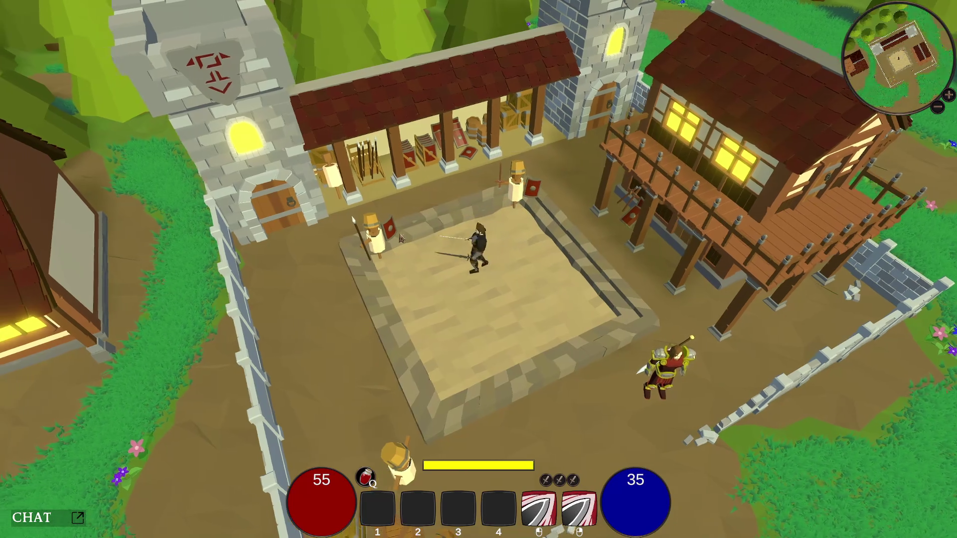
click(398, 235)
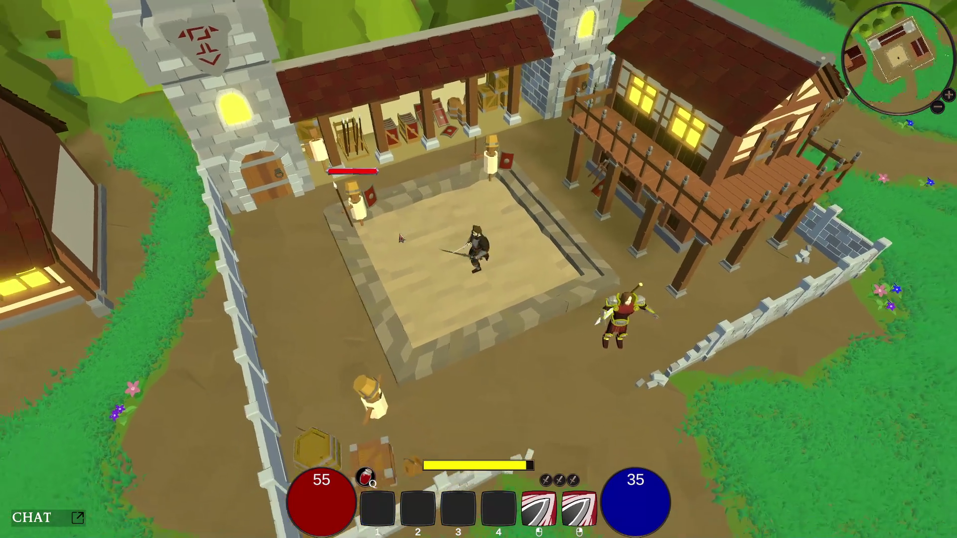
click(407, 227)
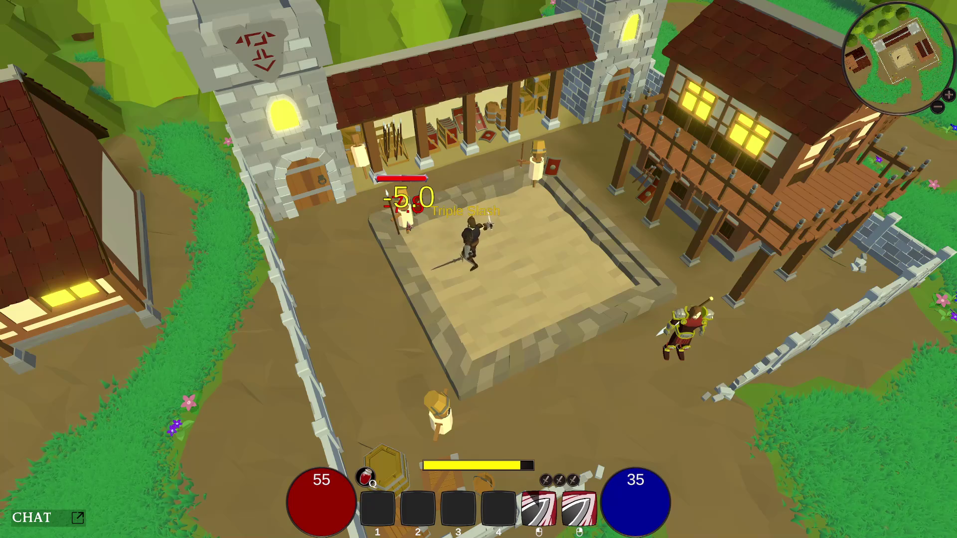
click(509, 201)
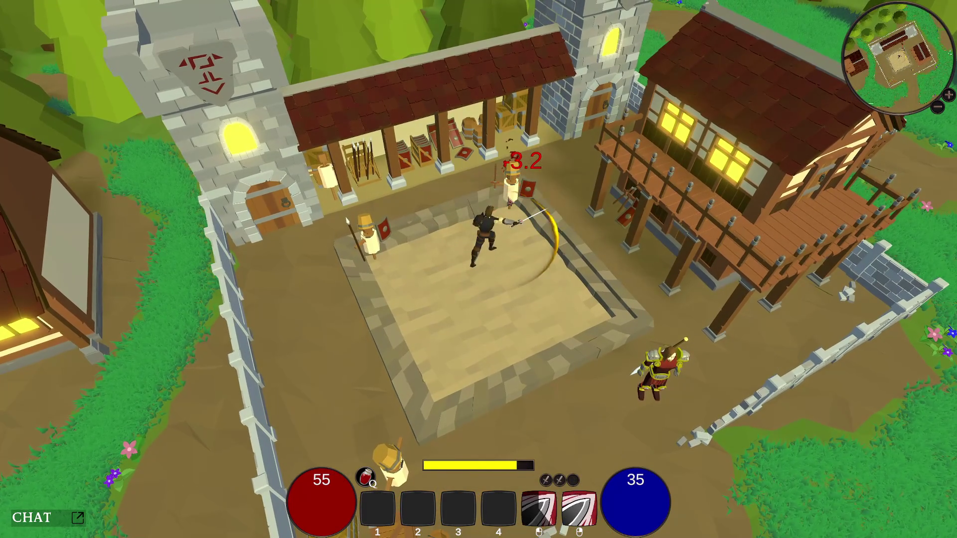
key(s)
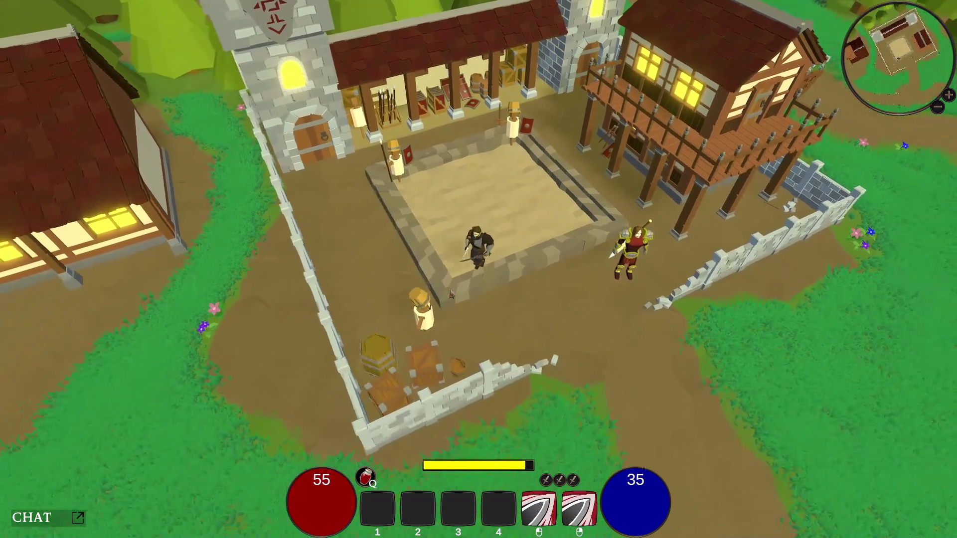
click(455, 286)
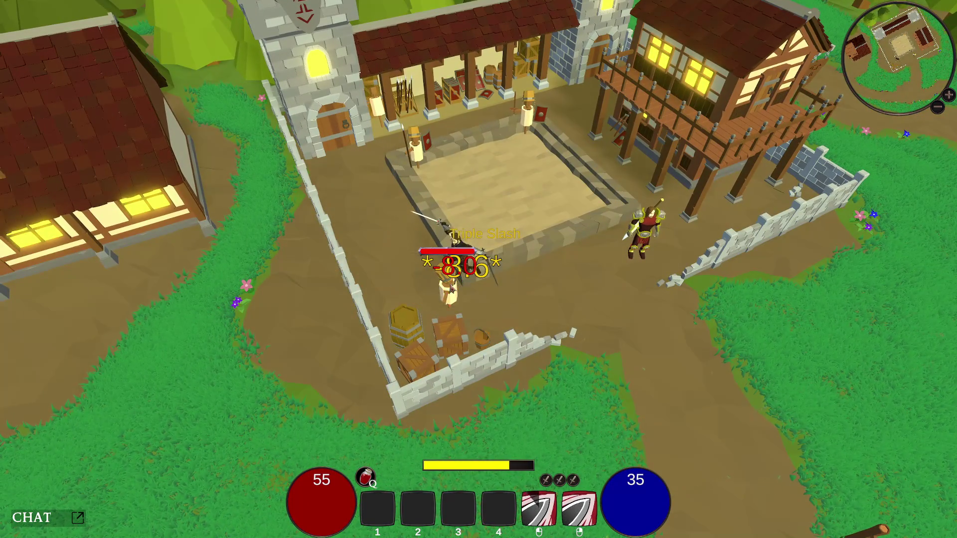
- Walk to the house and read the balcony NPC's combo tips
key(s)
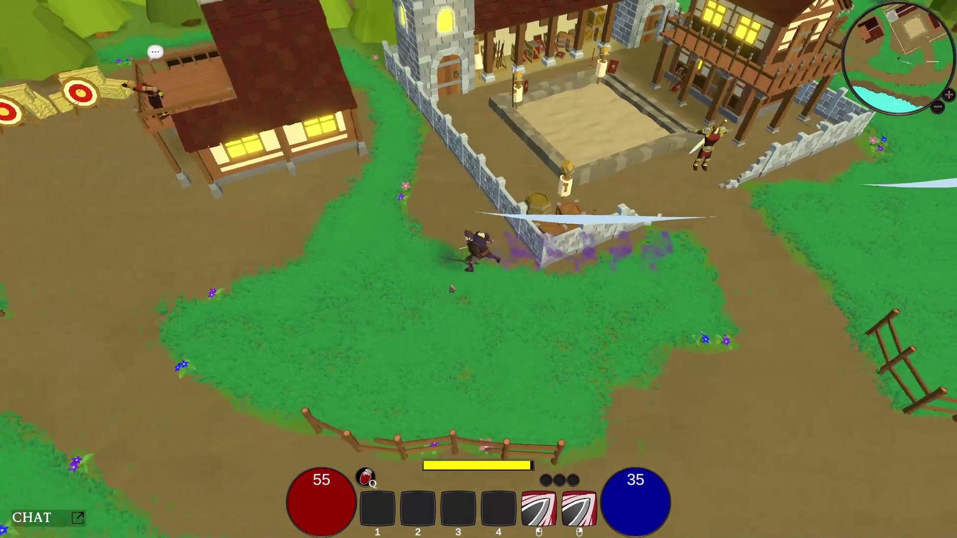
key(a)
key(w)
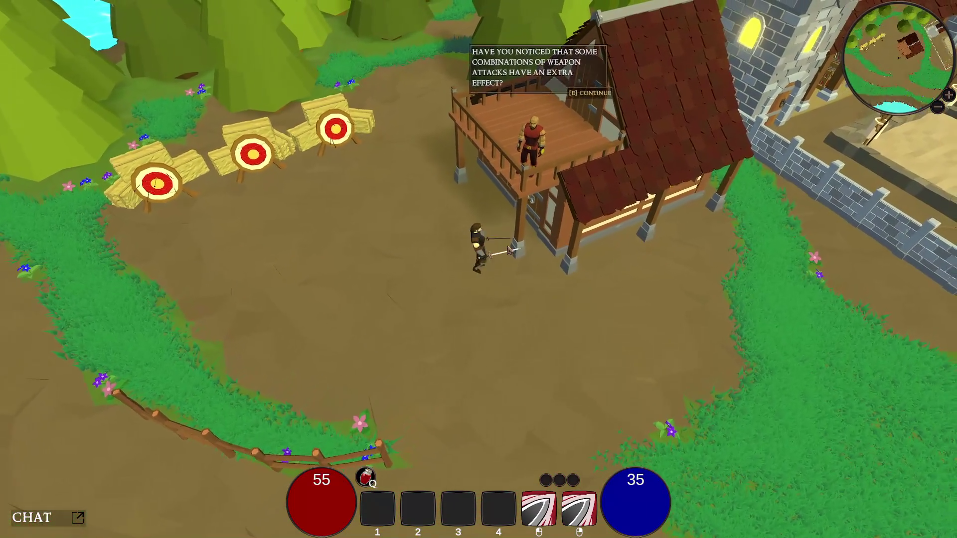
key(d)
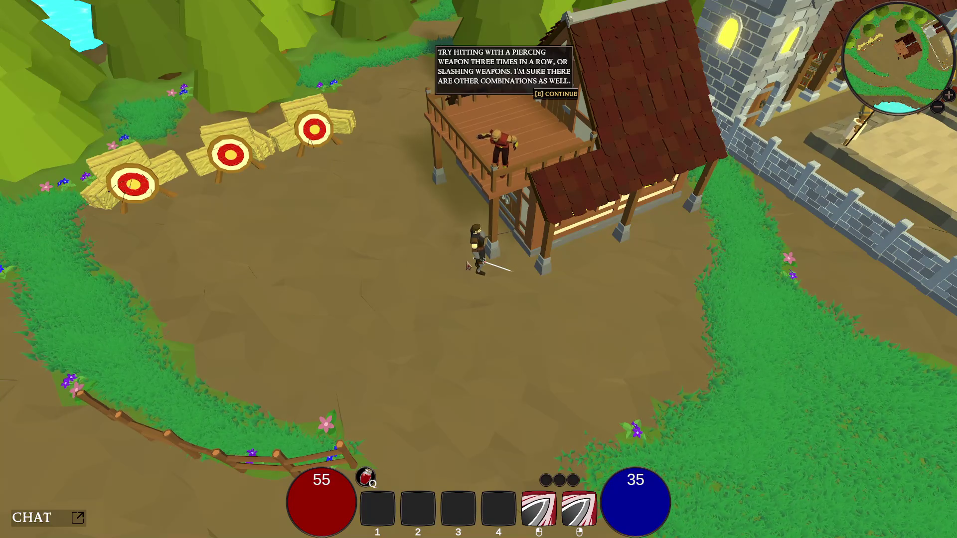
key(e)
- Run past the archery targets to the supply camp and bring up the colosseum's Select a Challenge screen
key(w)
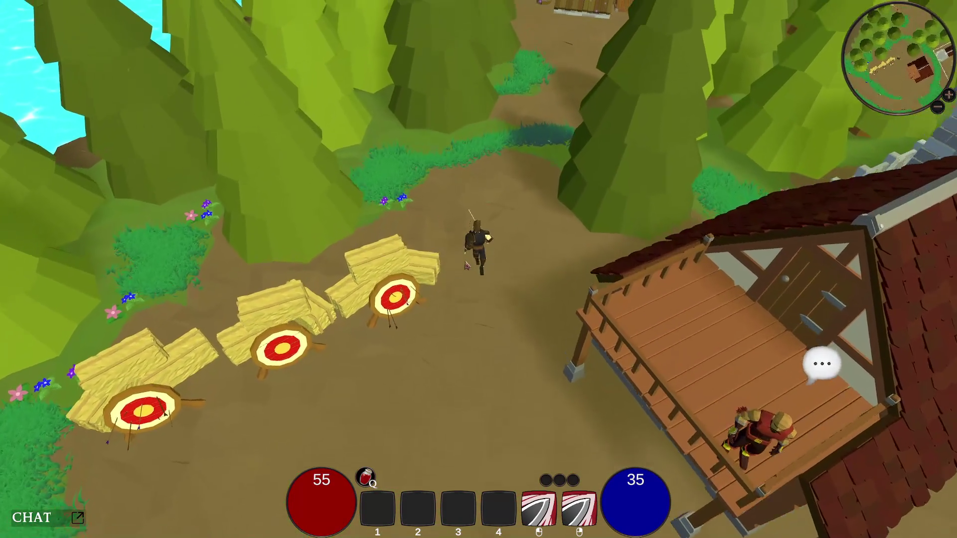
key(w)
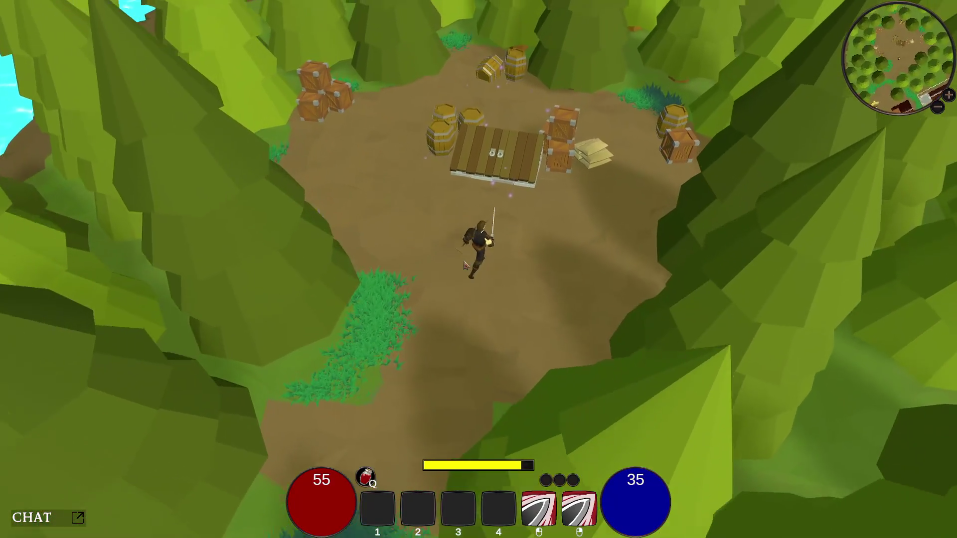
key(e)
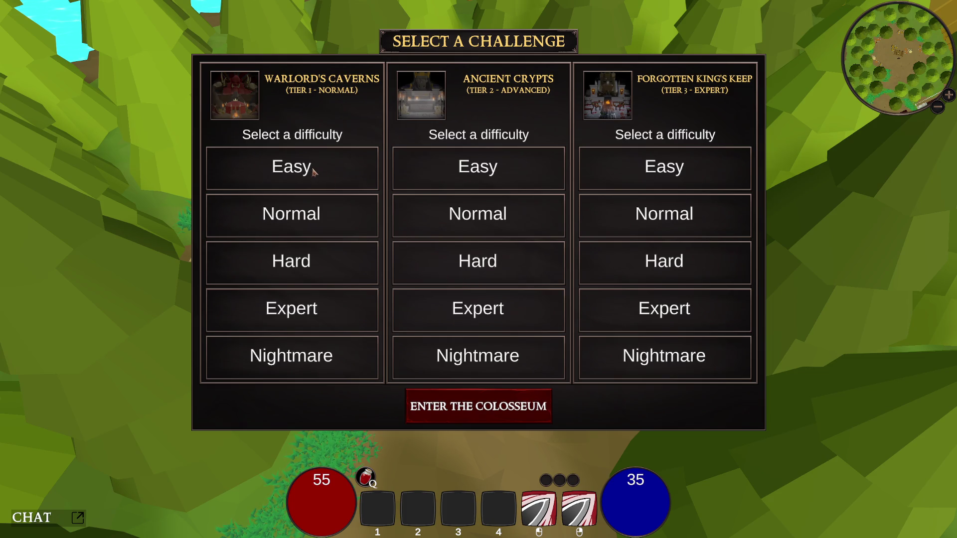
- Enter the colosseum with the chosen challenge and run into the arena
click(486, 406)
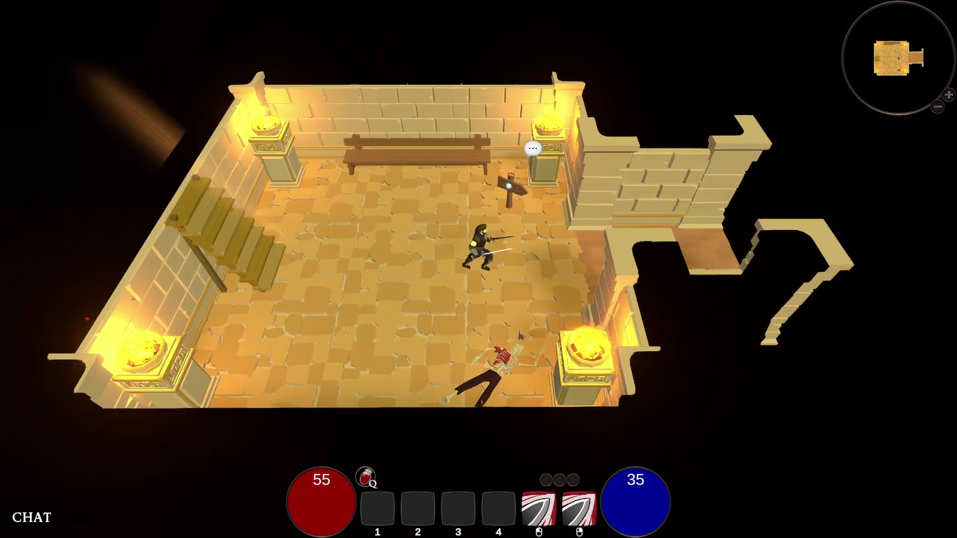
key(d)
key(d)
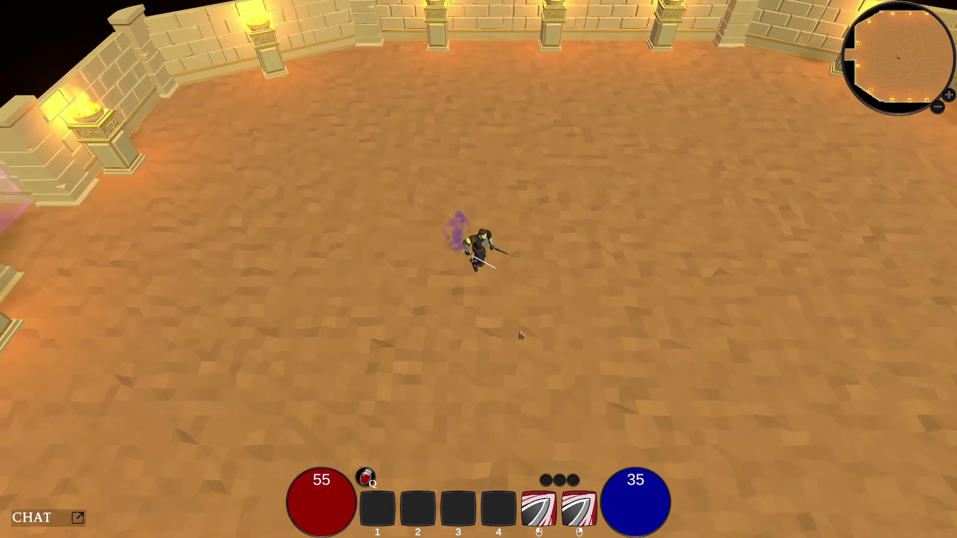
key(s)
- Check the character panel, then fight the goblins while dashing across the arena
key(c)
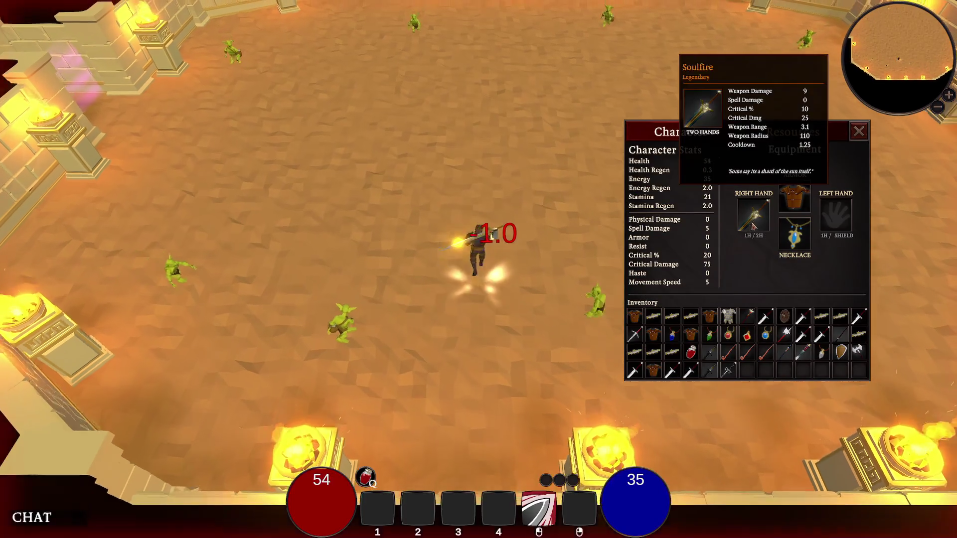
key(c)
click(401, 281)
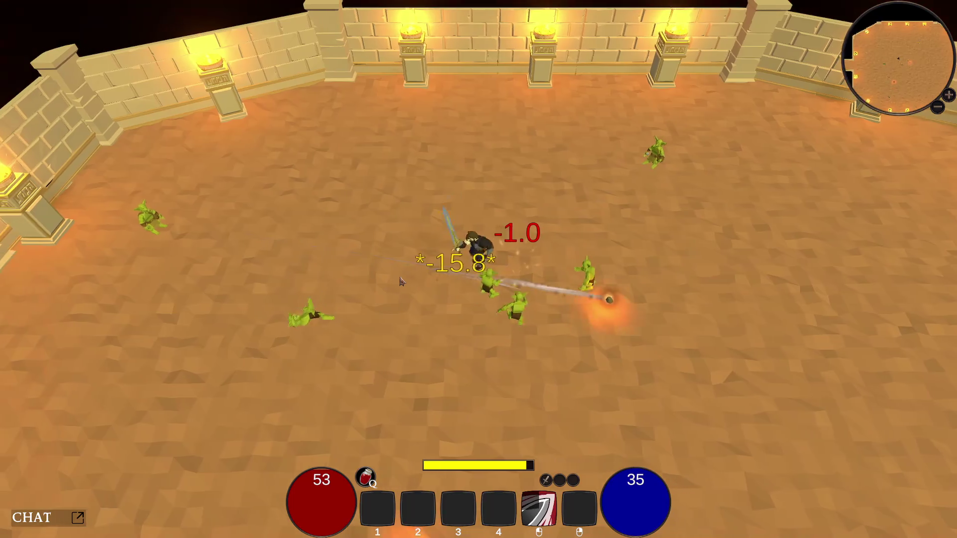
key(a)
key(d)
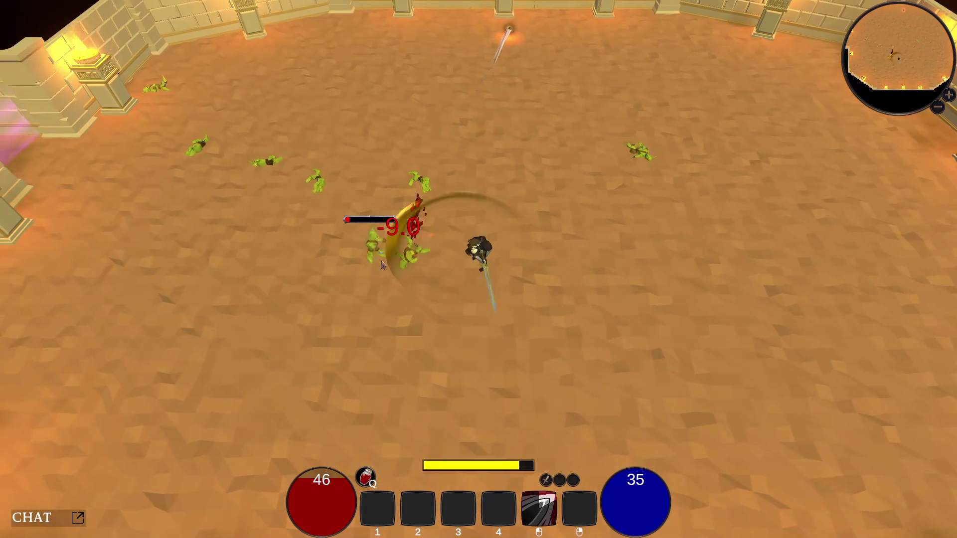
click(383, 265)
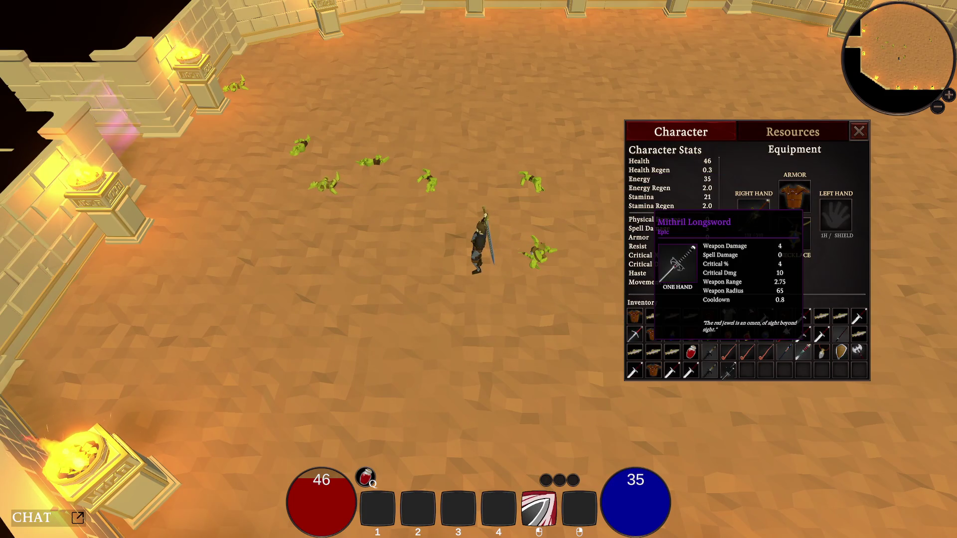
- Close the character panel and cut down the goblins with slashes and a golden spinning attack
mouse_move(737, 231)
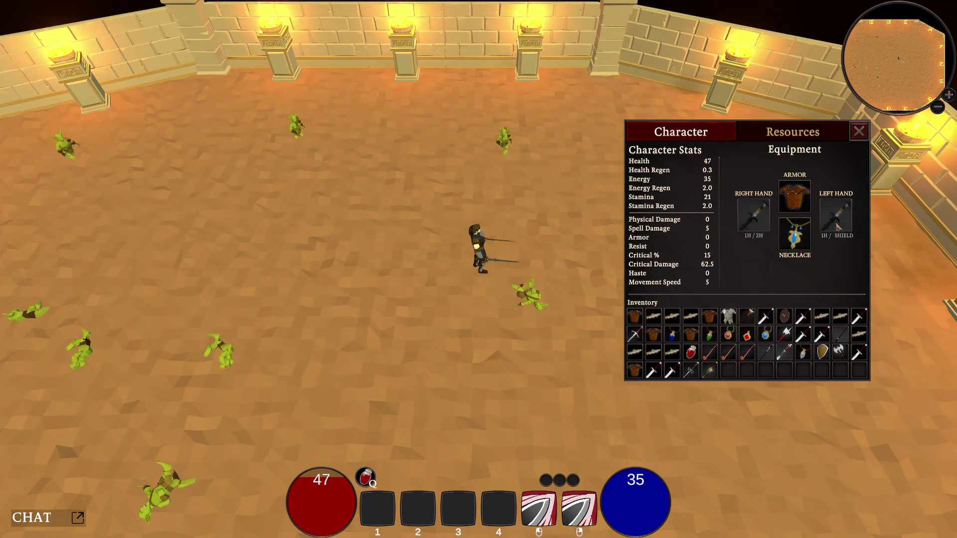
key(c)
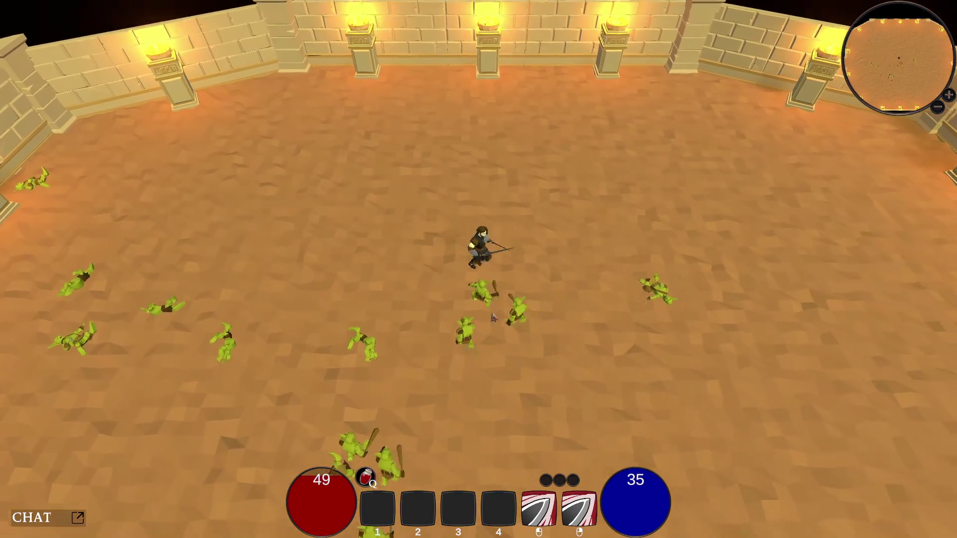
click(452, 295)
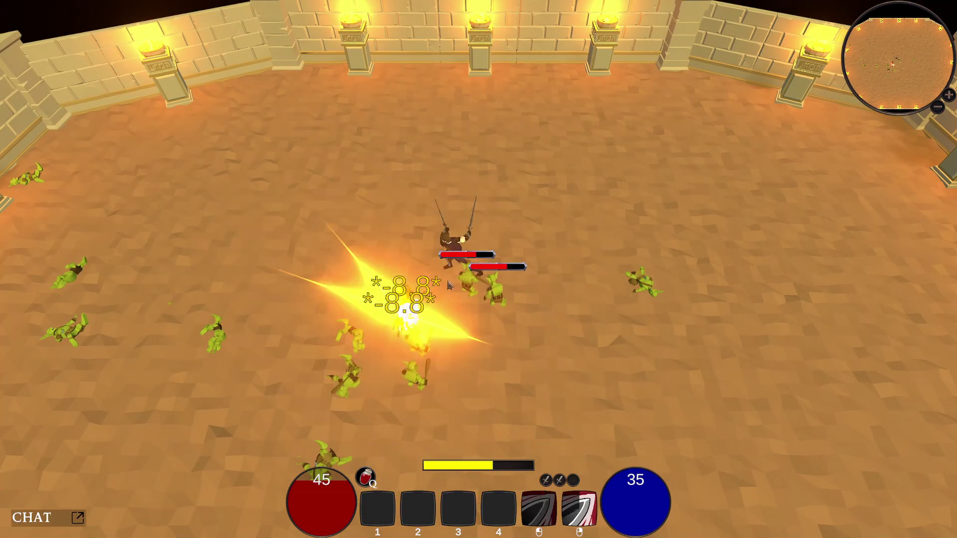
click(477, 277)
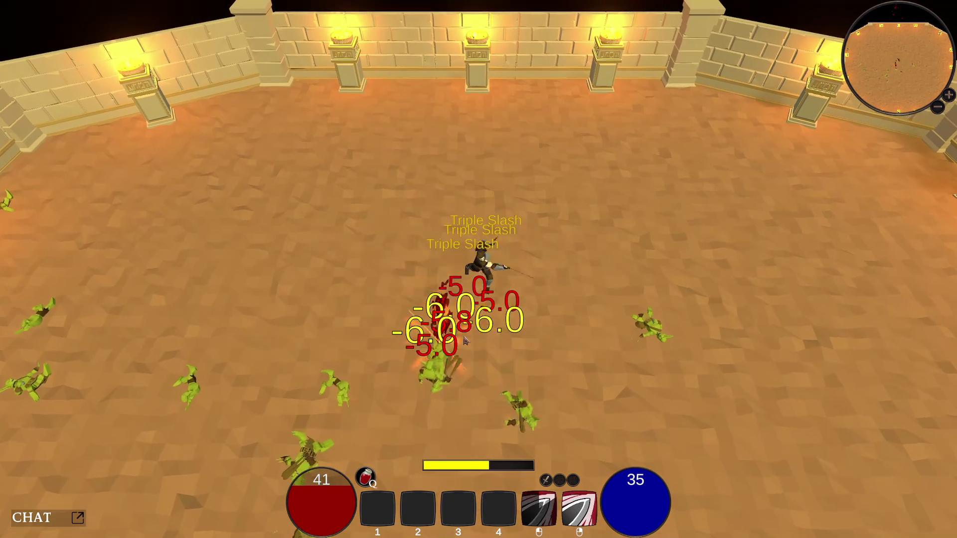
click(463, 340)
right_click(471, 334)
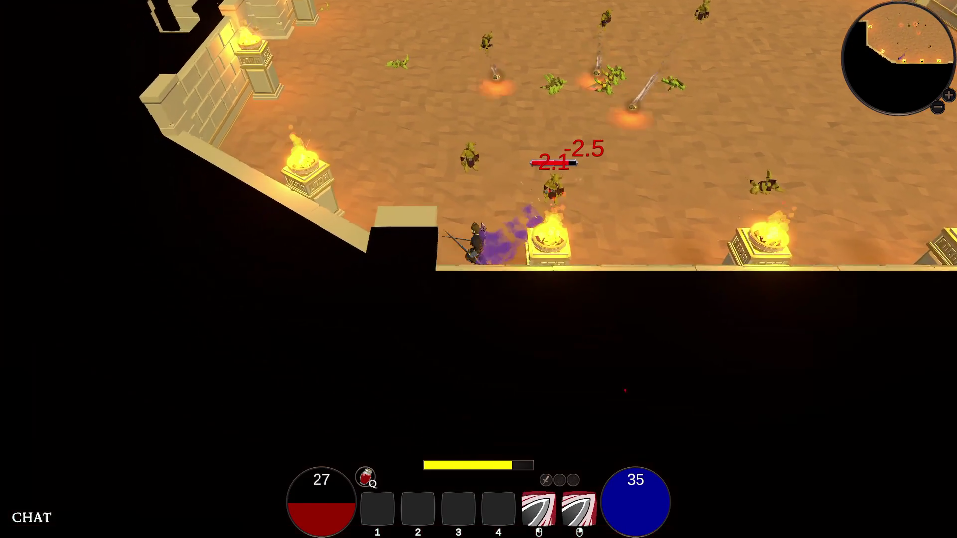
- Drink a health potion and fight the goblin crowd with slashes, a spin strike and dashes
key(q)
right_click(547, 210)
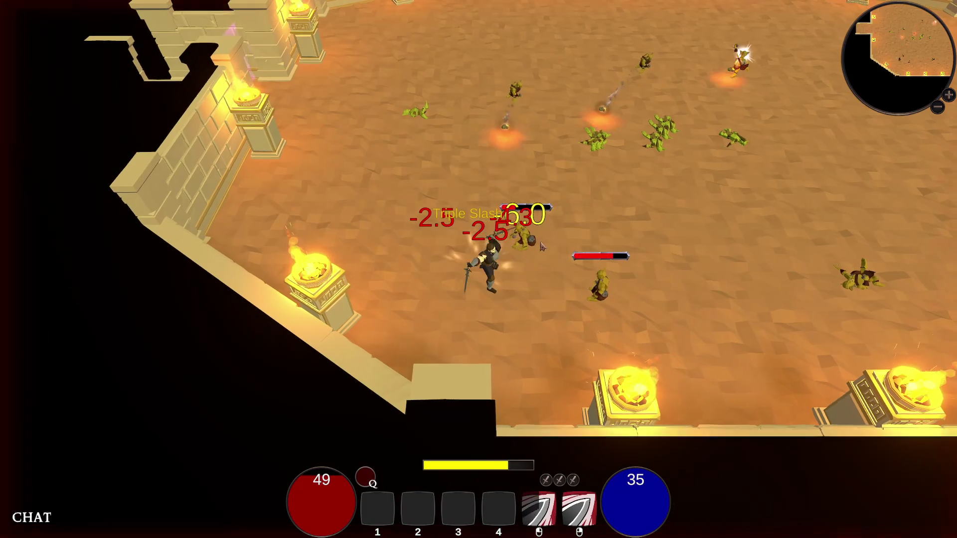
click(535, 242)
click(528, 242)
click(522, 241)
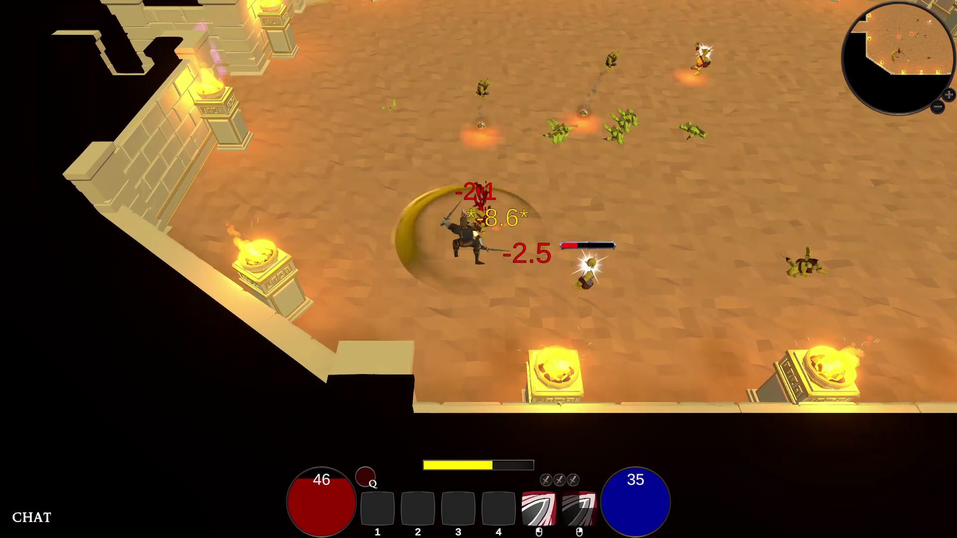
key(space)
click(603, 260)
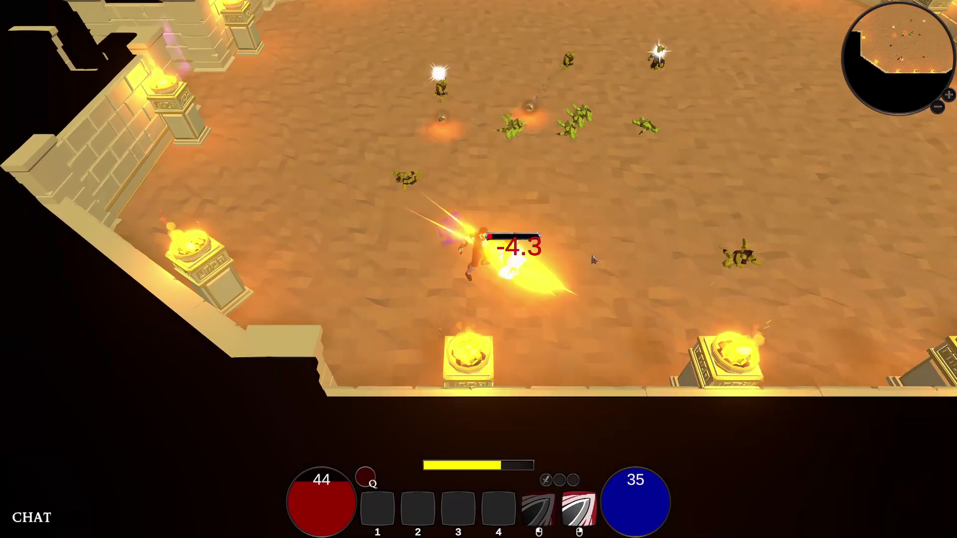
click(407, 237)
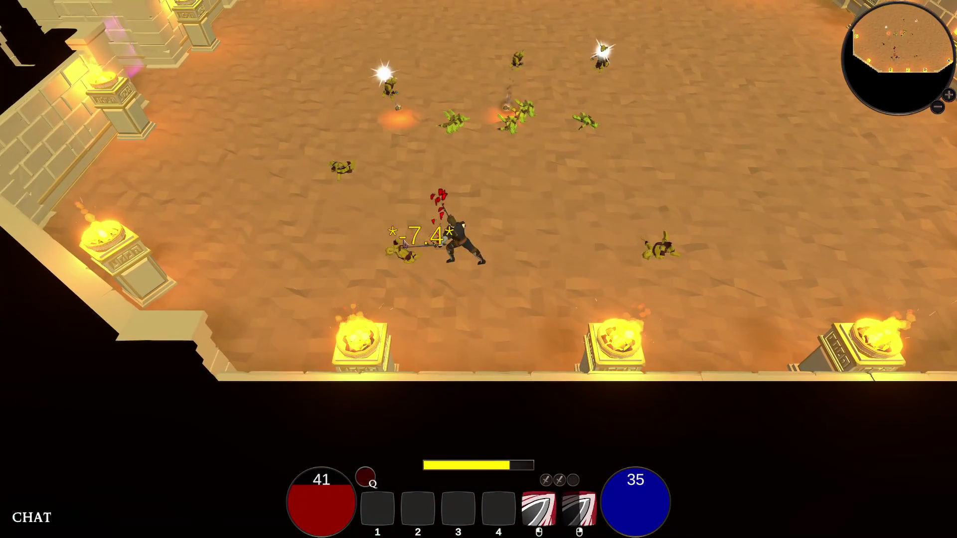
key(space)
- Finish off the remaining goblins with a Triple Slash and follow-up strikes
click(564, 221)
click(564, 221)
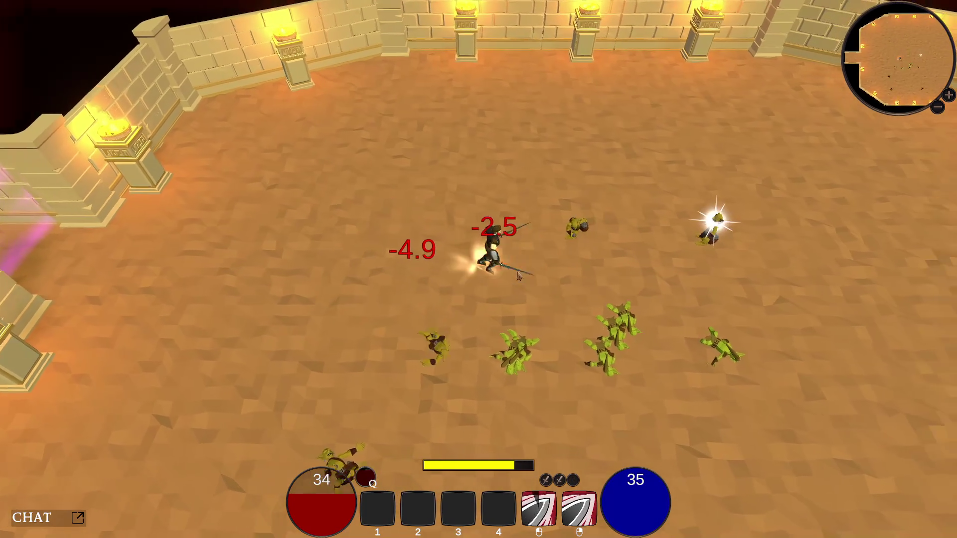
click(514, 279)
click(546, 269)
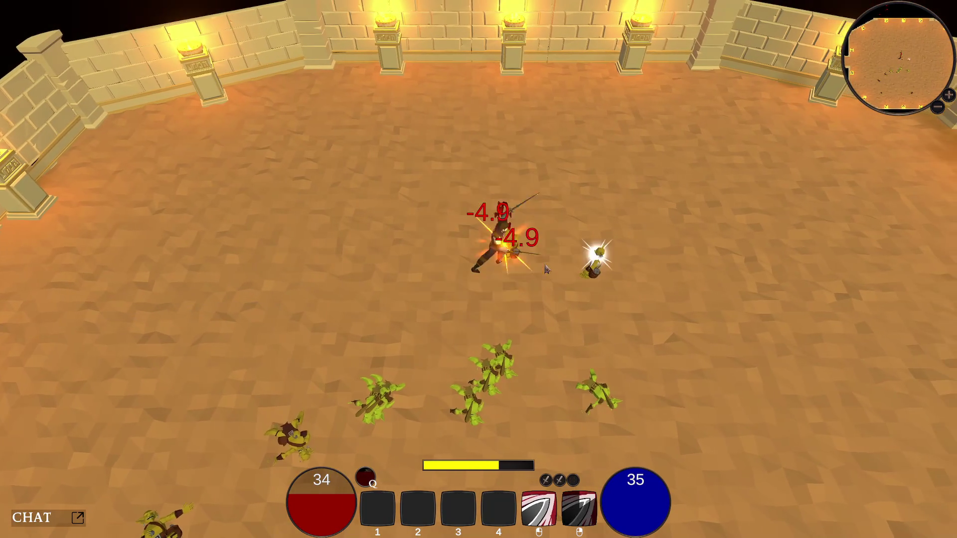
click(547, 270)
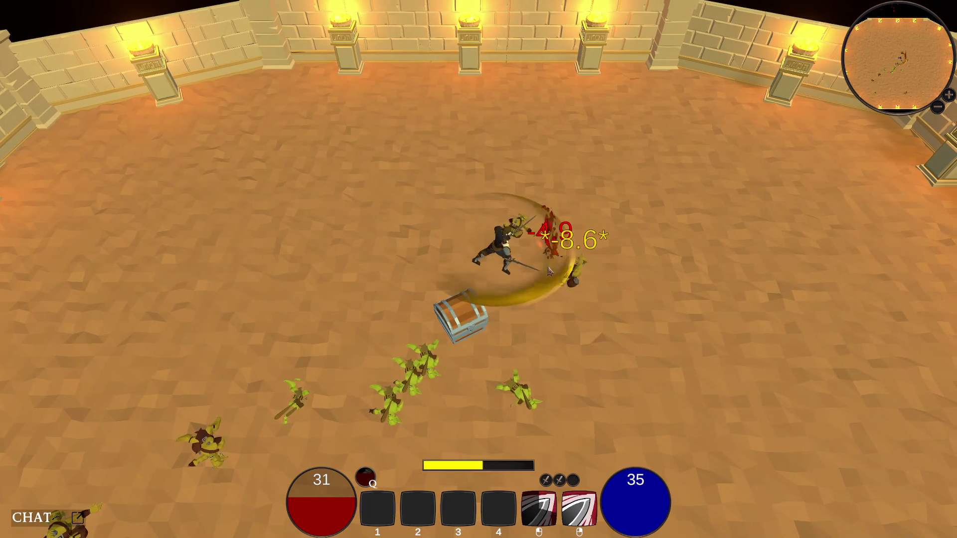
- Loot the chest (30 Essence, 7 Crystals, 9 Hardwood) and walk out through the doorway
key(Left)
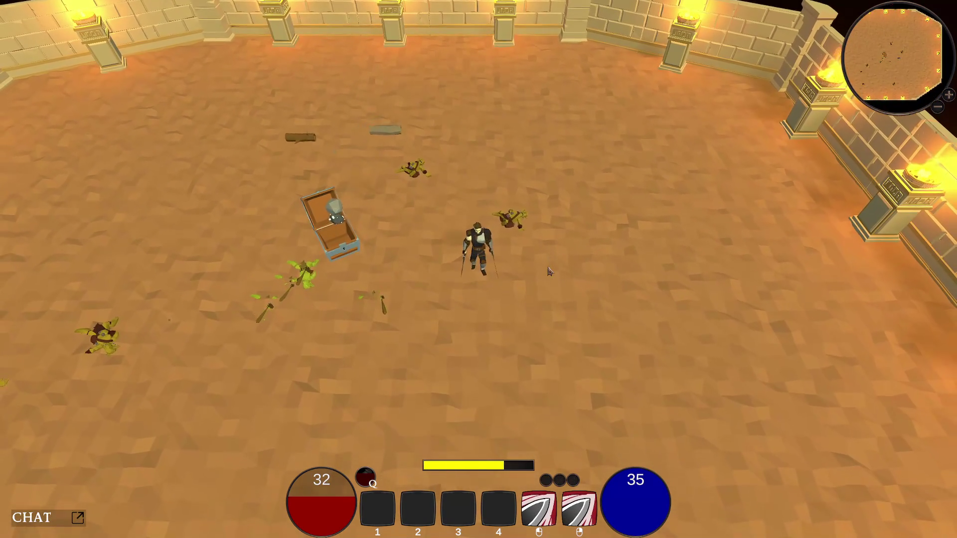
key(Left)
key(Left)
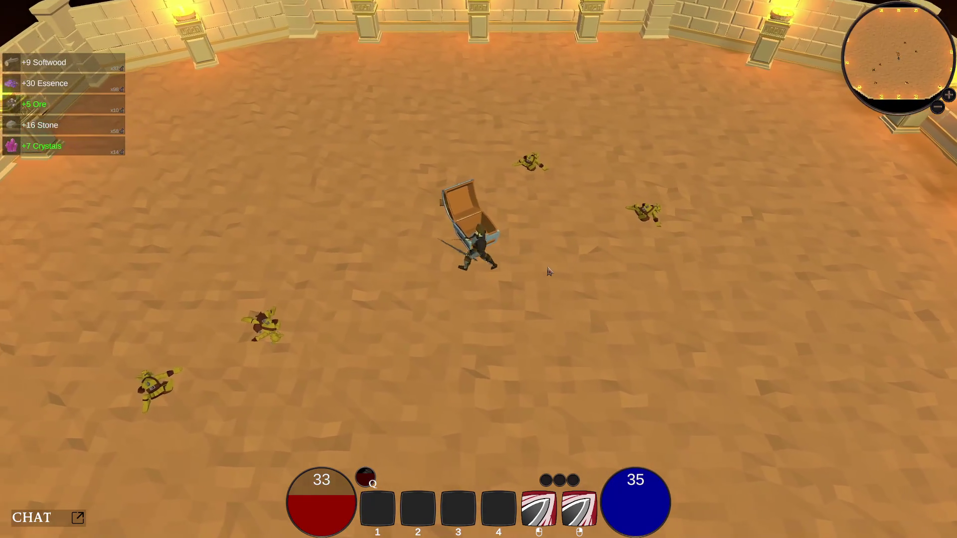
key(Left)
key(q)
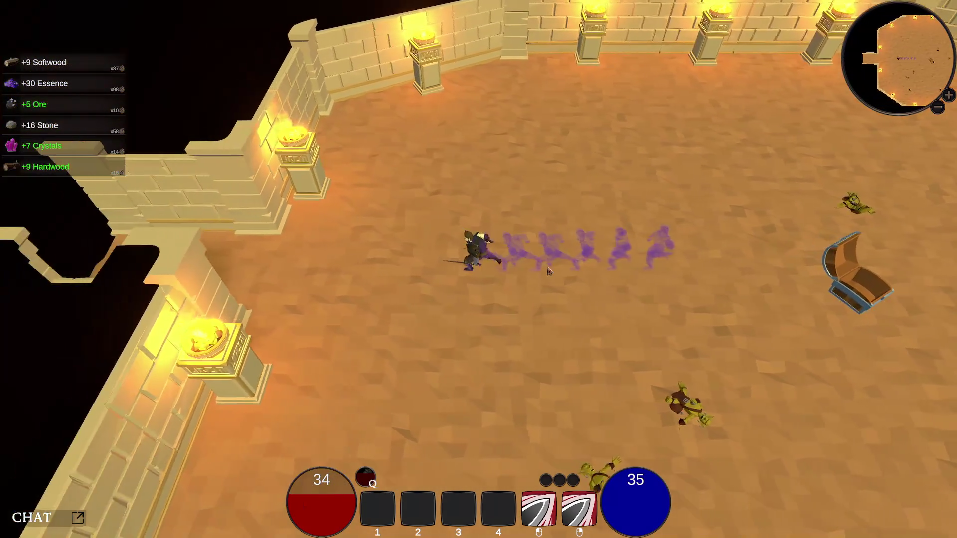
key(Left)
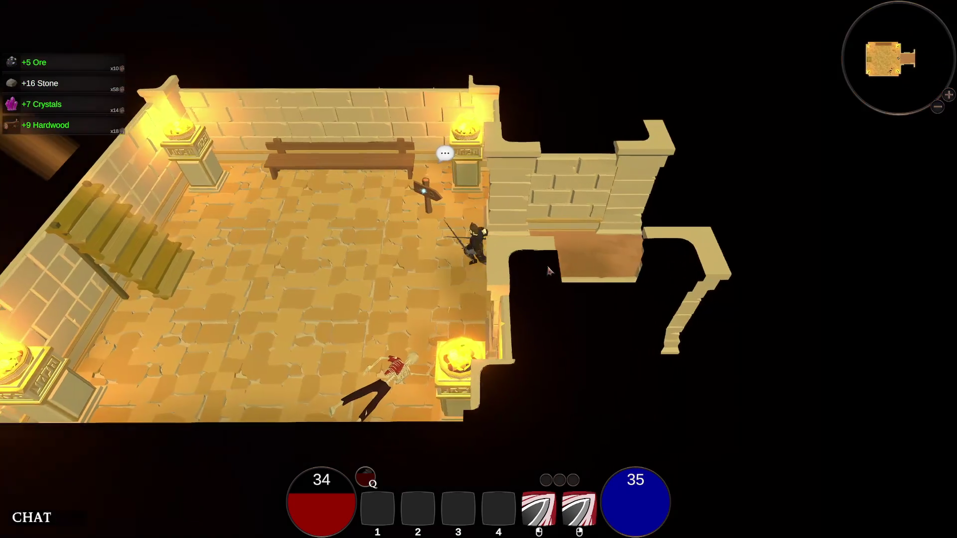
- Open and dismiss the Select a Challenge dialog four times without choosing a challenge
key(e)
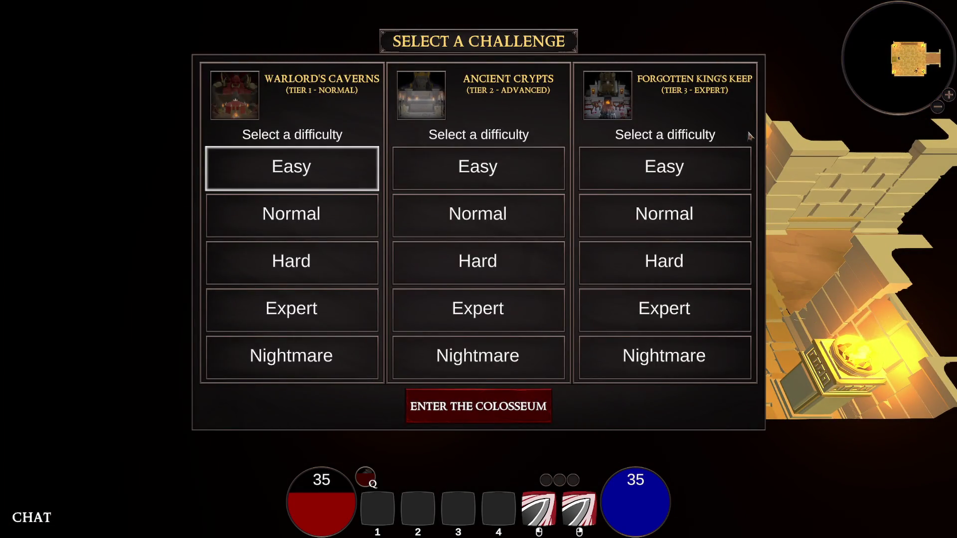
click(509, 415)
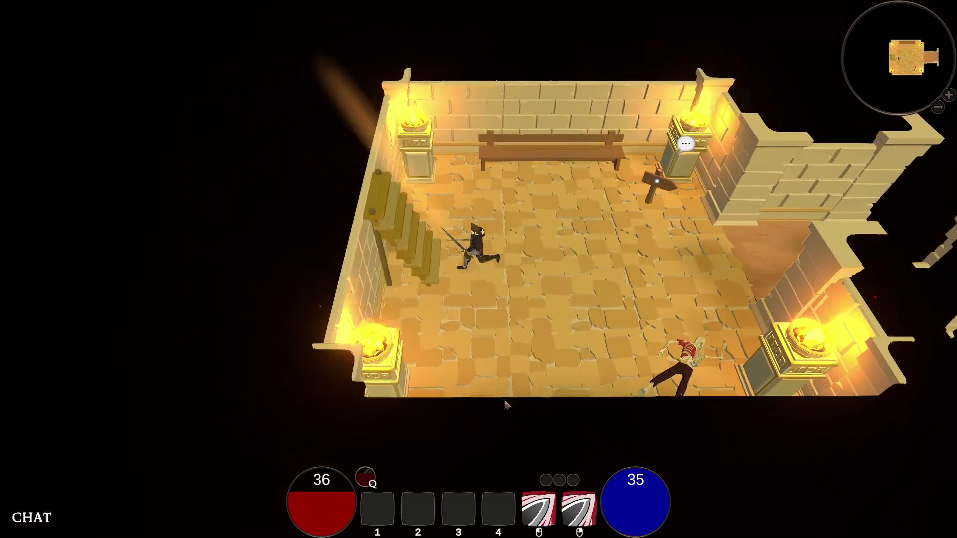
key(e)
click(506, 407)
key(e)
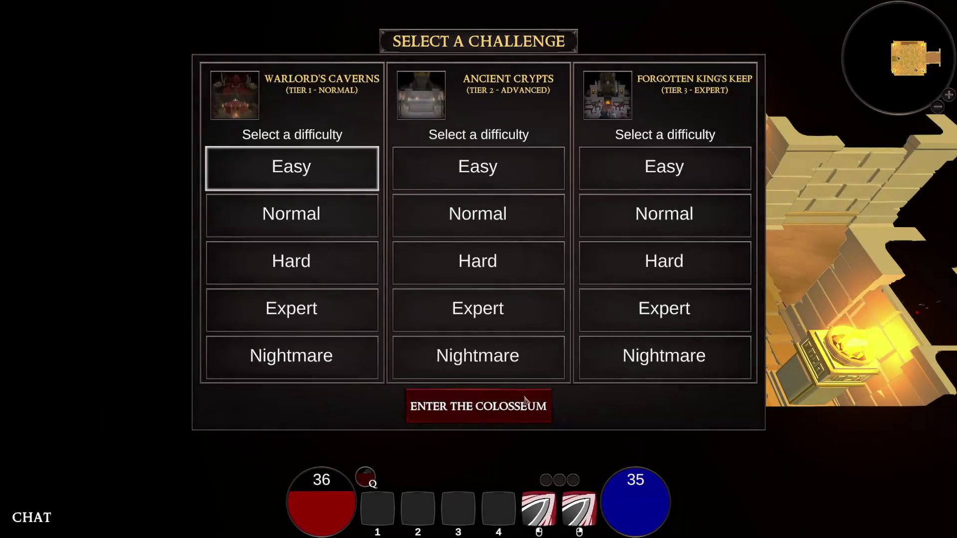
click(529, 409)
key(e)
click(525, 399)
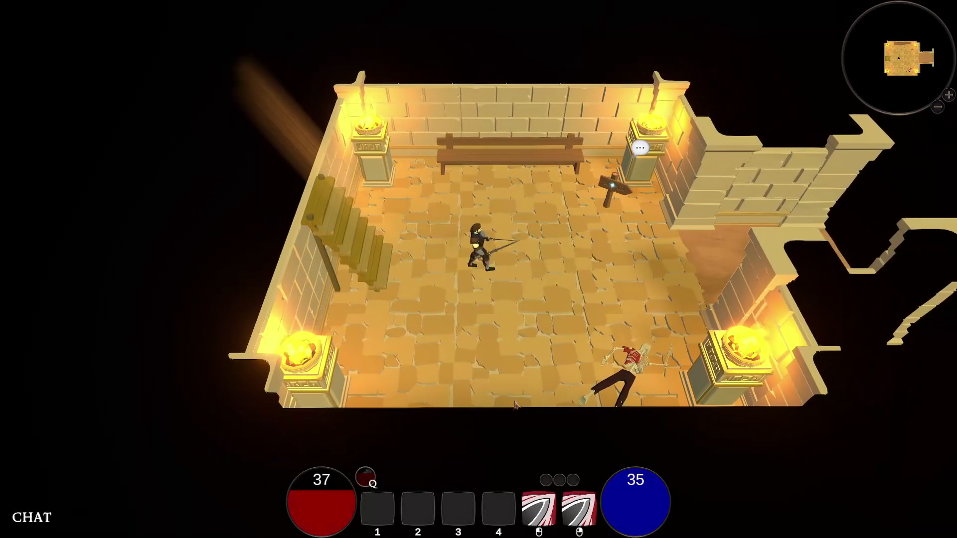
- Read the signpost's Colosseum message, then travel back to the village fountain square
key(d)
key(e)
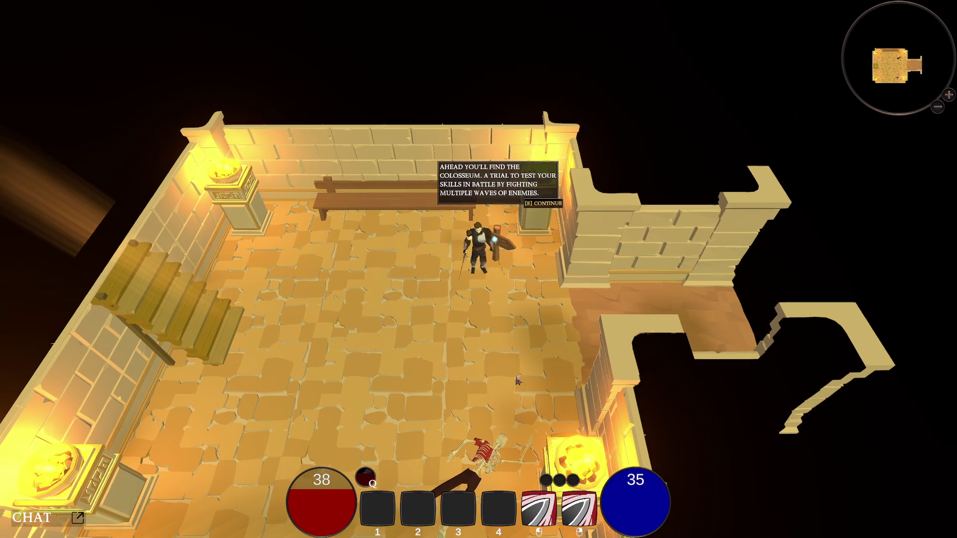
scroll(516, 380, down, 2)
key(a)
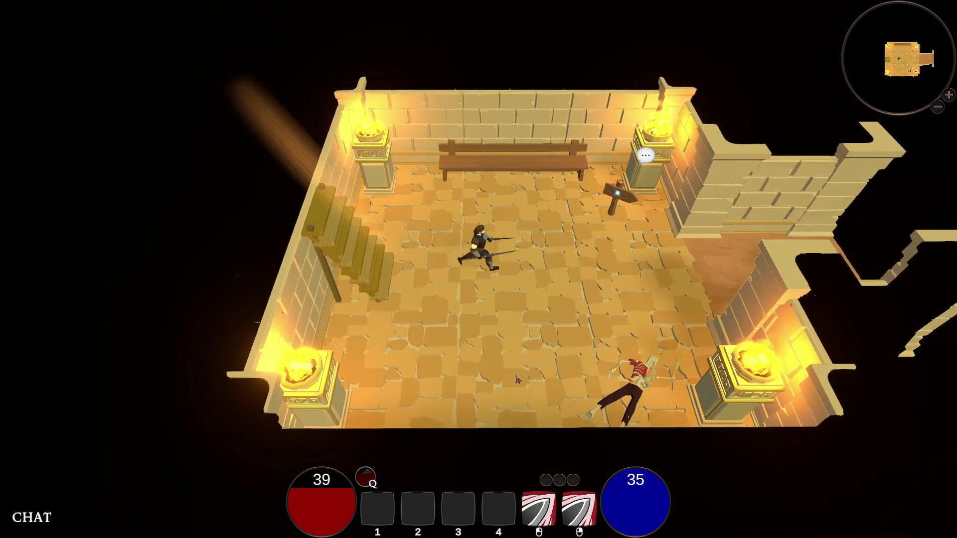
click(509, 210)
drag(512, 228, 589, 285)
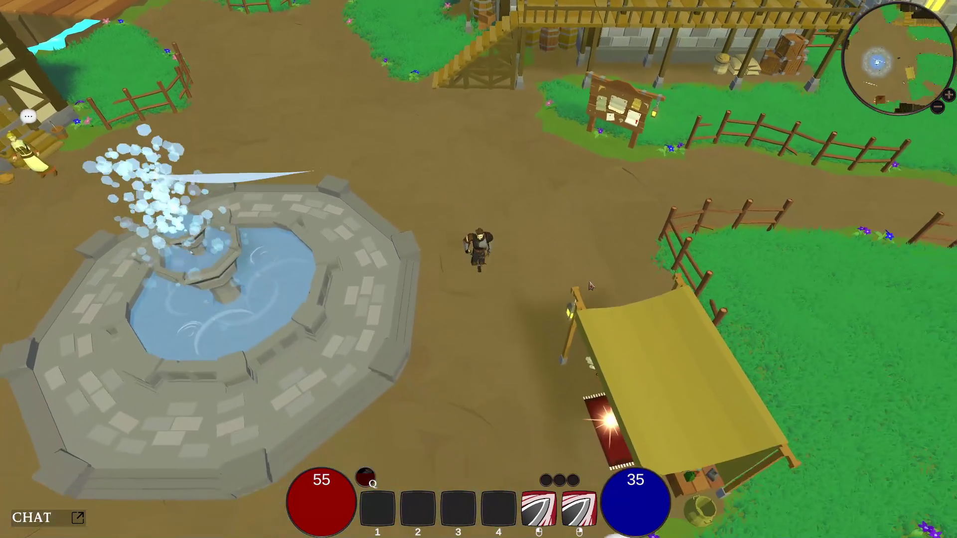
- Run past the yellow tent, over the river bridge and by the llama pen, swinging at a llama
click(590, 285)
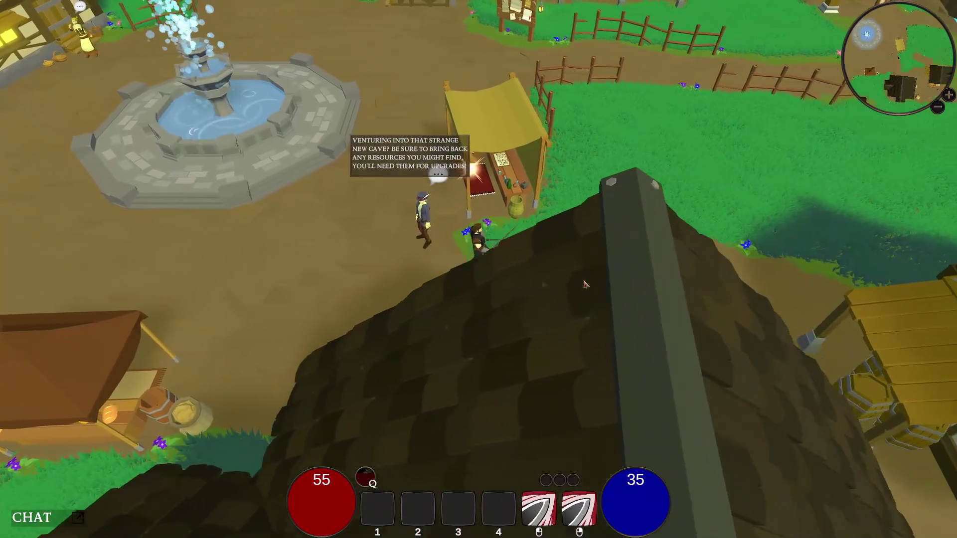
key(d)
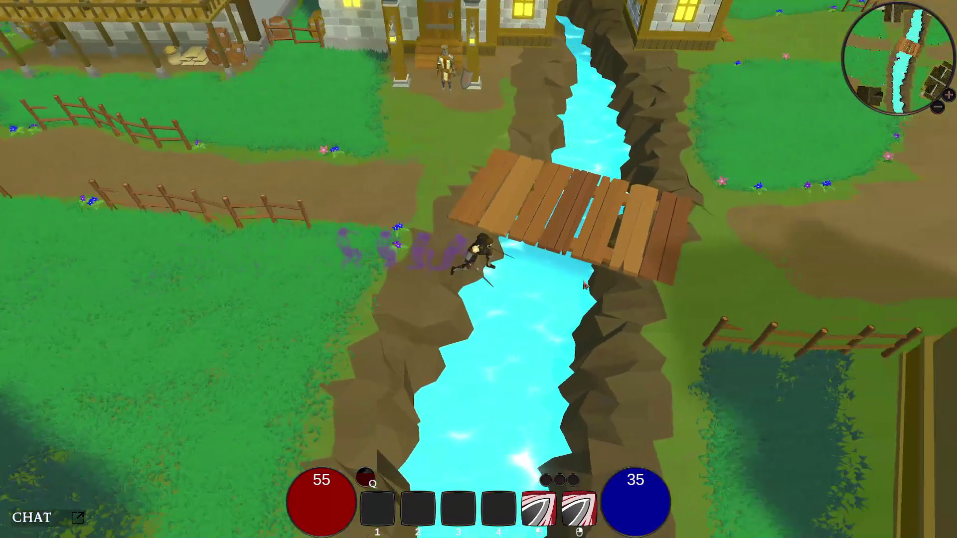
key(d)
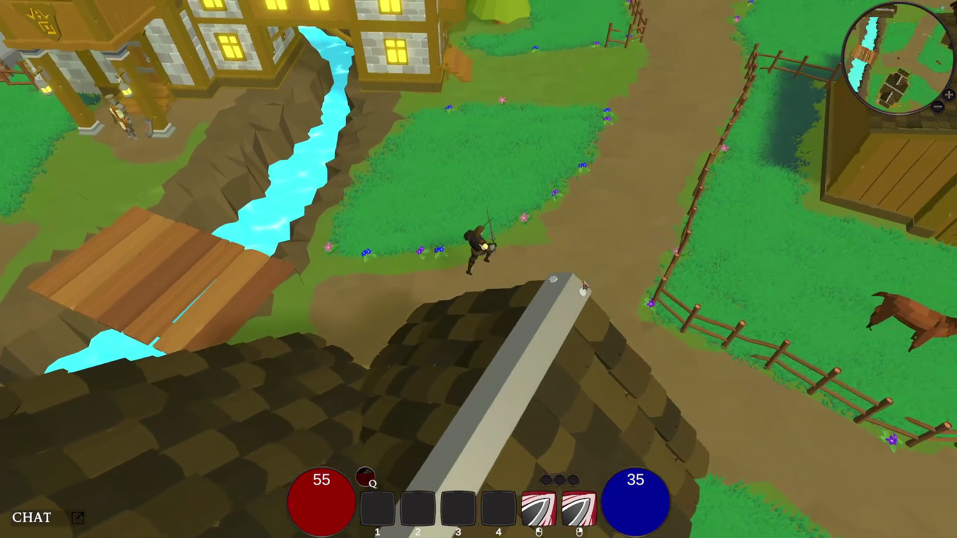
key(d)
click(585, 285)
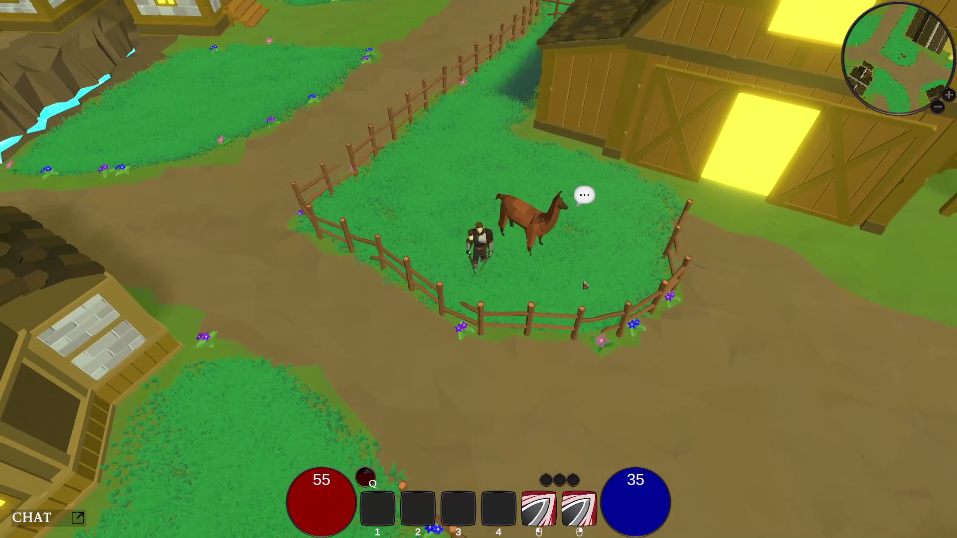
key(d)
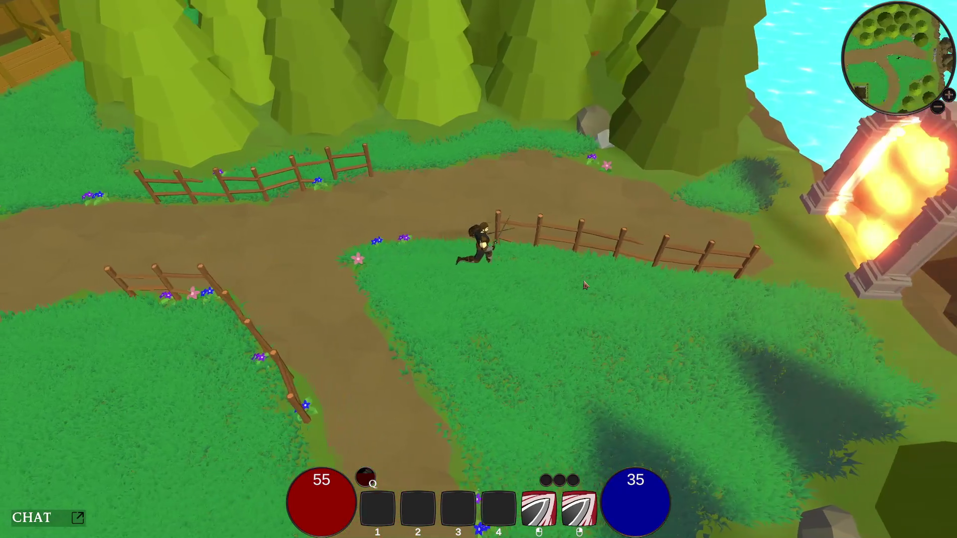
- Run along the fence into the stone portal and explore the sandy area beyond it
key(d)
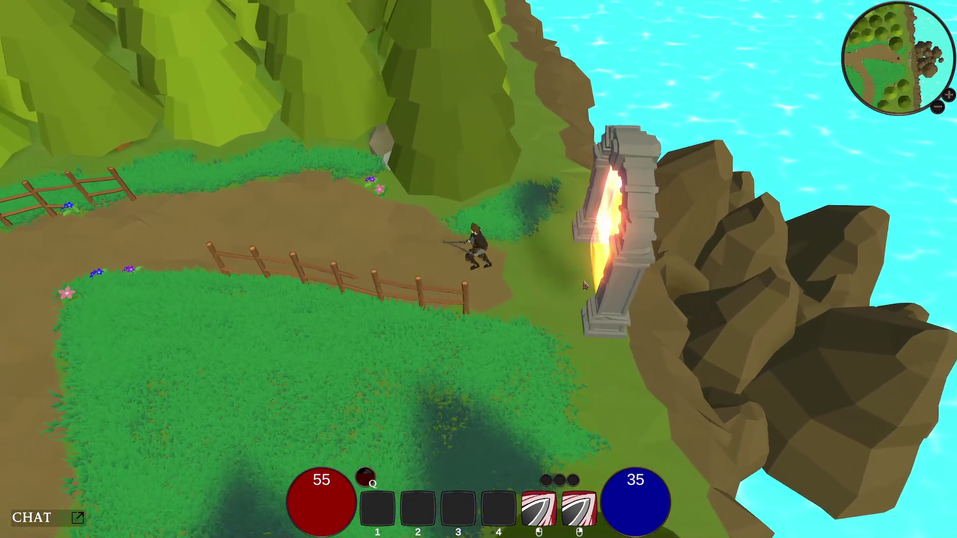
key(a)
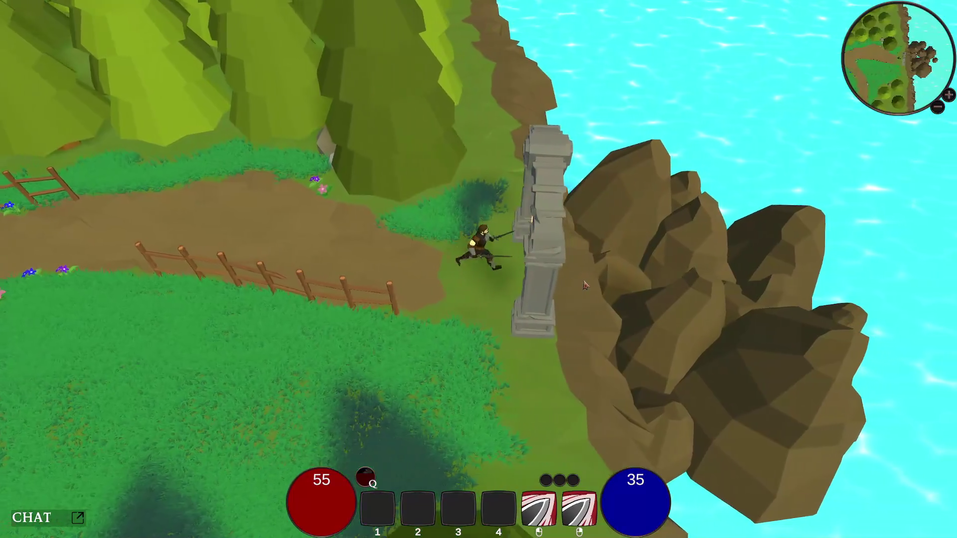
key(d)
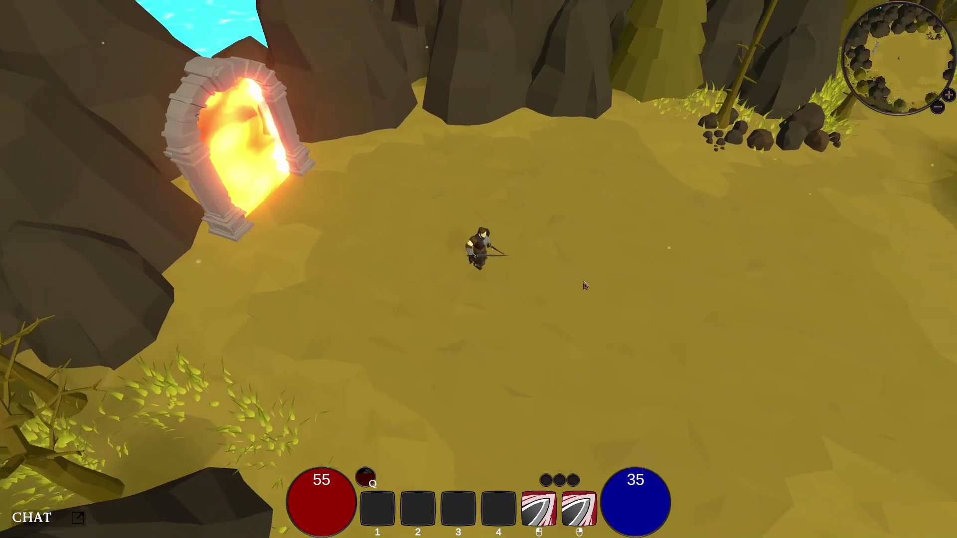
key(d)
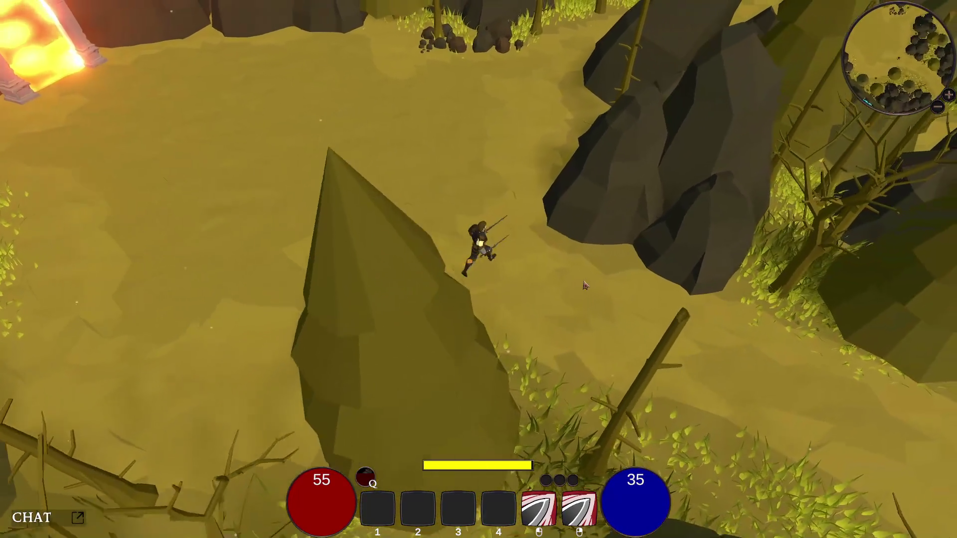
key(w)
key(a)
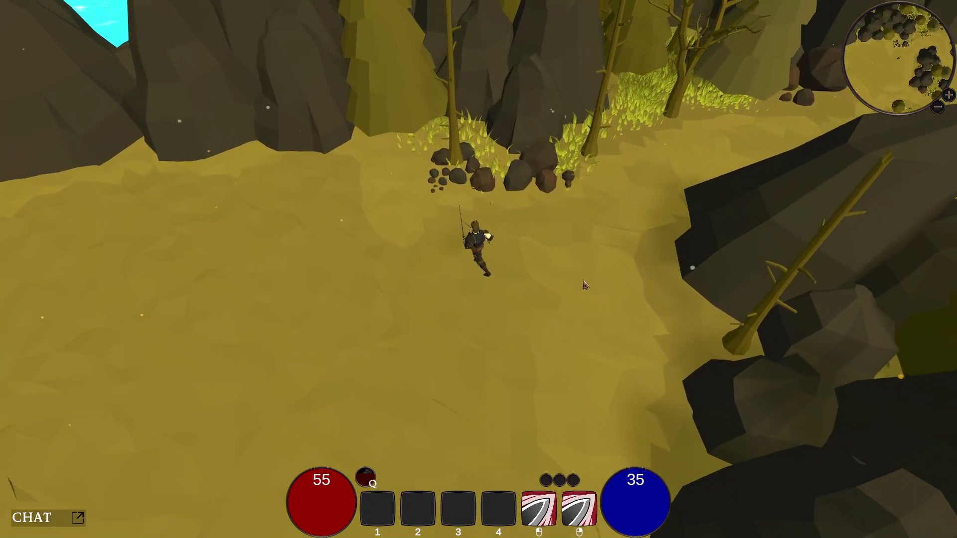
key(a)
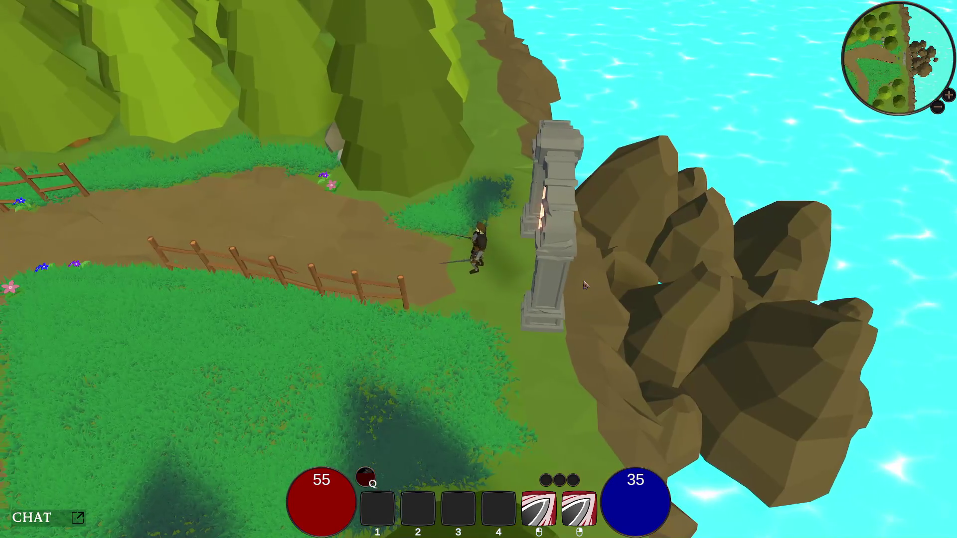
key(d)
- Dash across the clearing past the big tree and re-enter the fiery portal to the cliffside path
key(s)
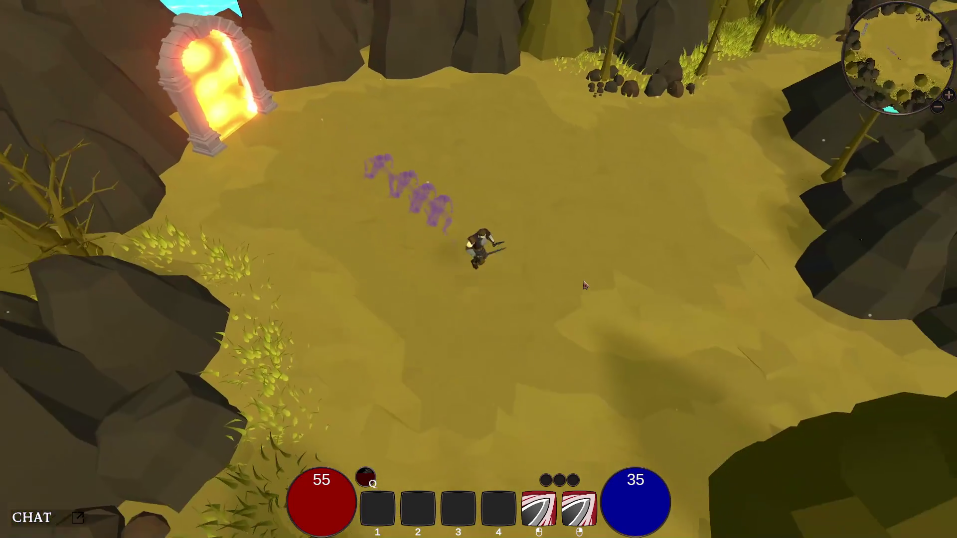
key(d)
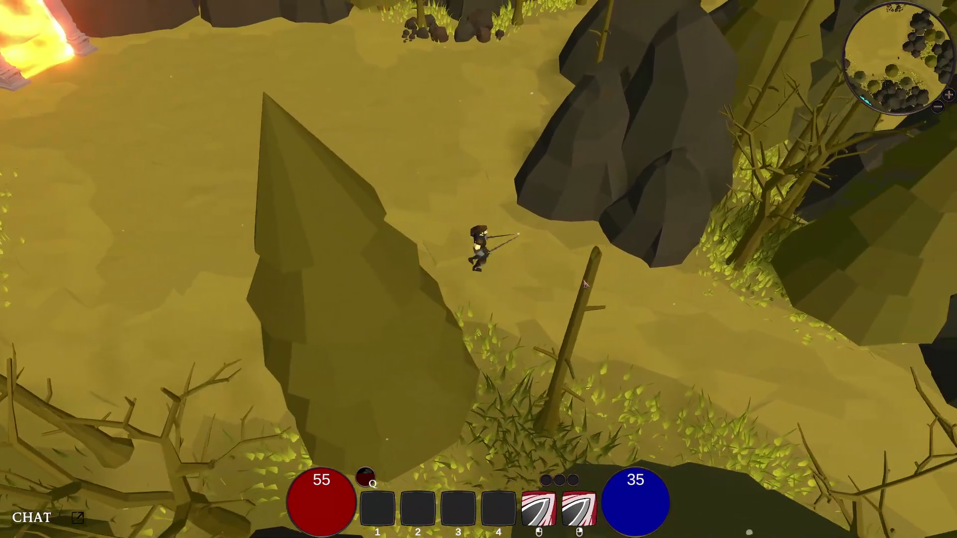
key(w)
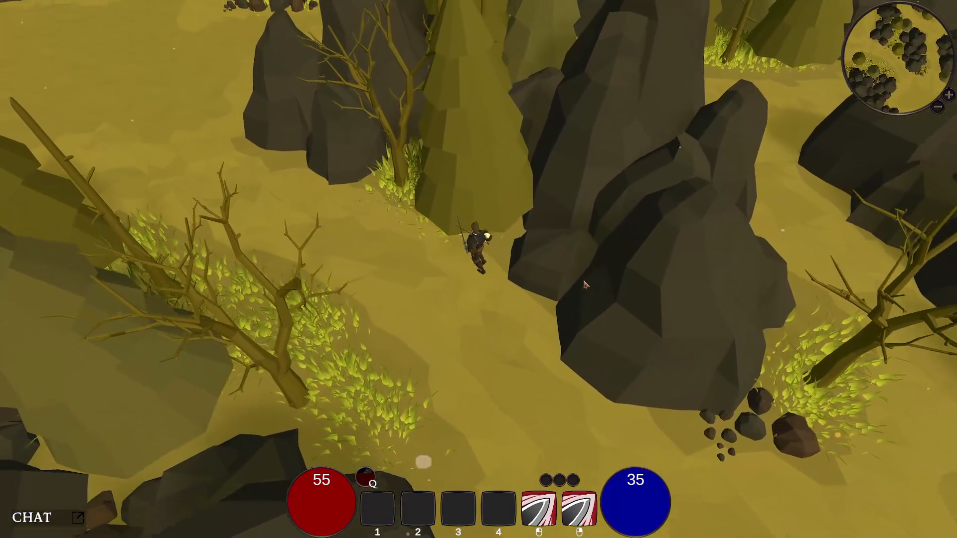
key(space)
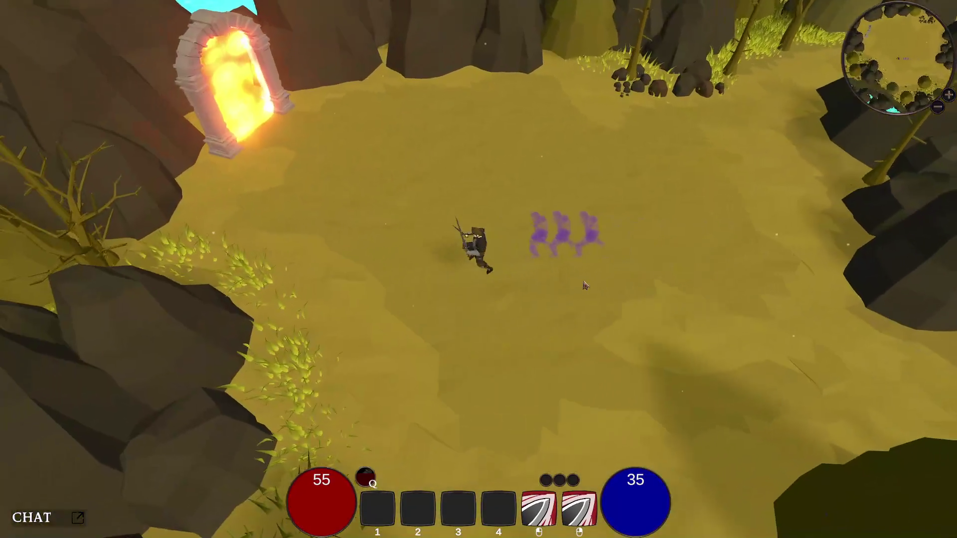
key(w)
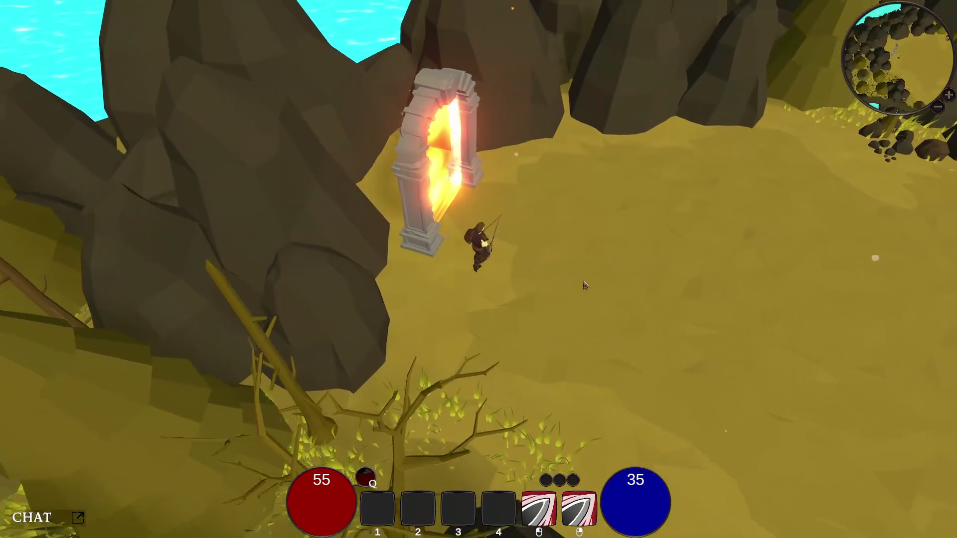
key(a)
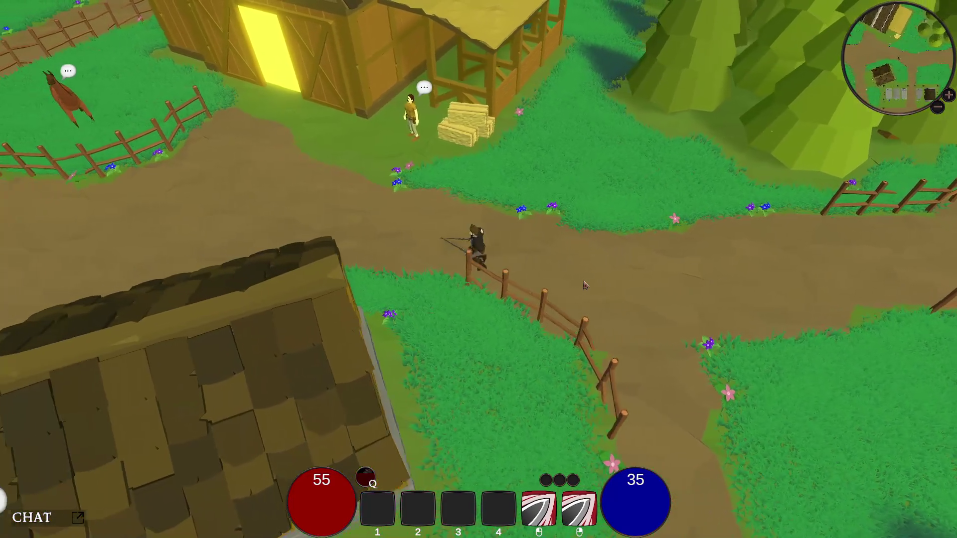
- Run along the village path onto the wooden bridge and toggle the Character panel open and closed
key(a)
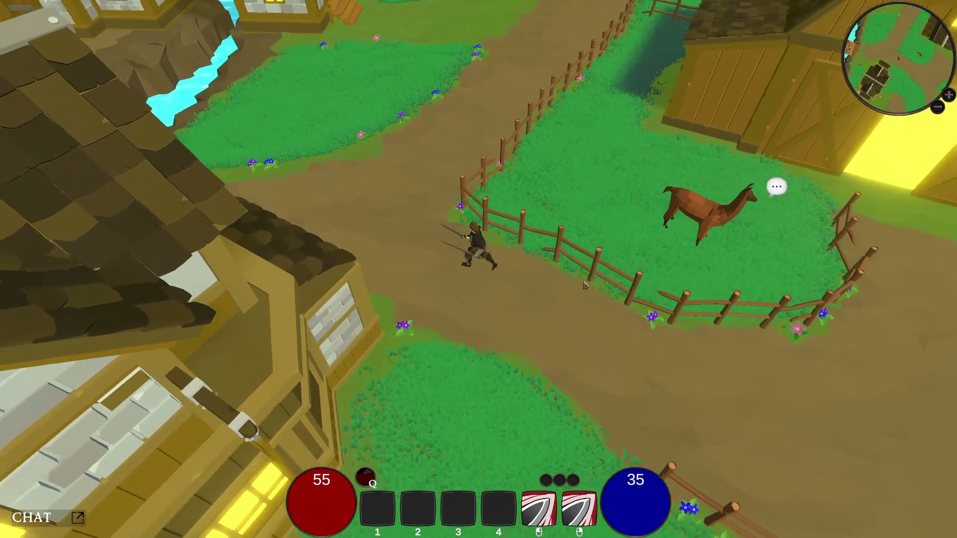
key(w)
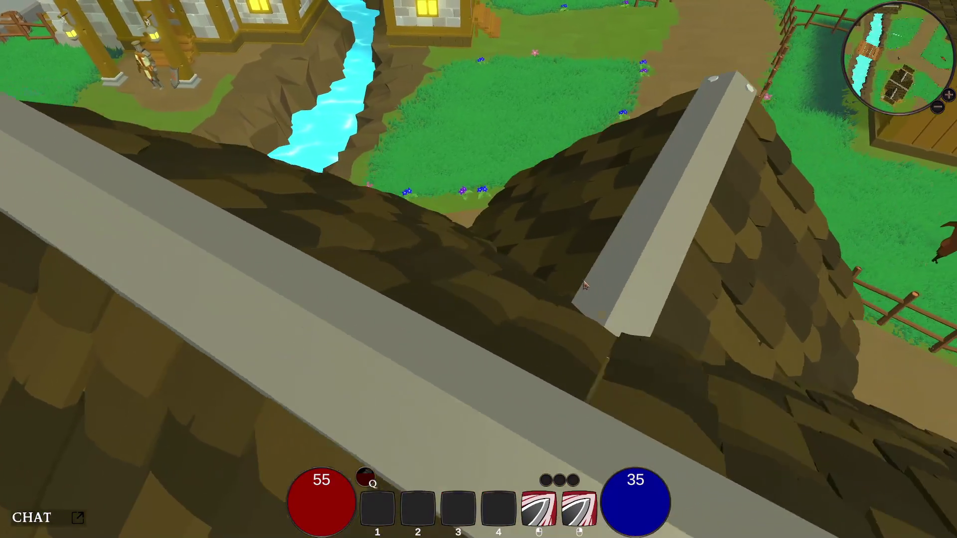
key(w)
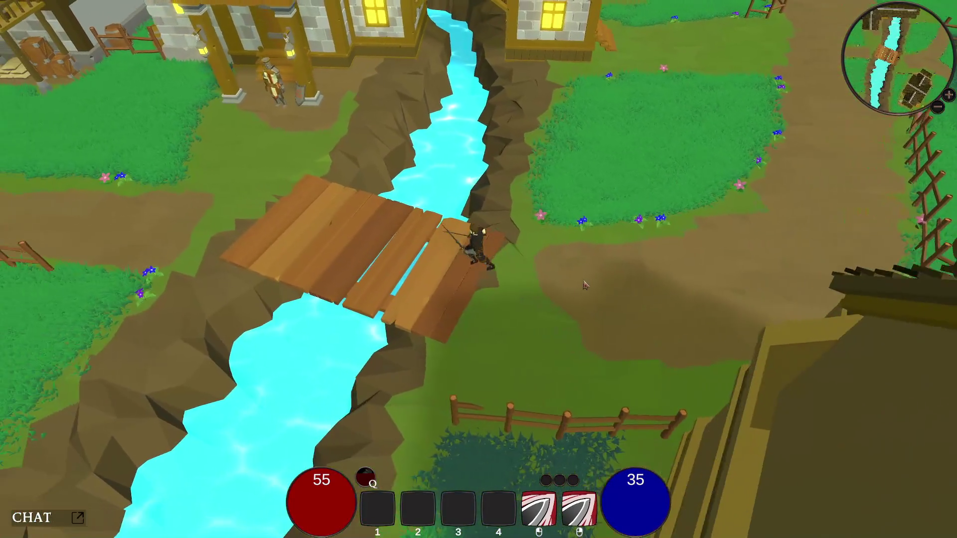
key(a)
key(c)
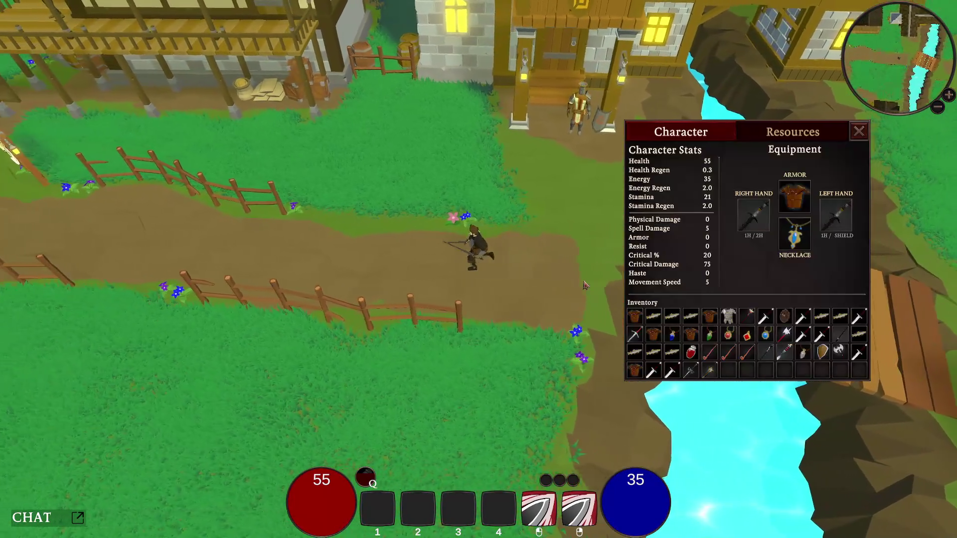
key(c)
key(a)
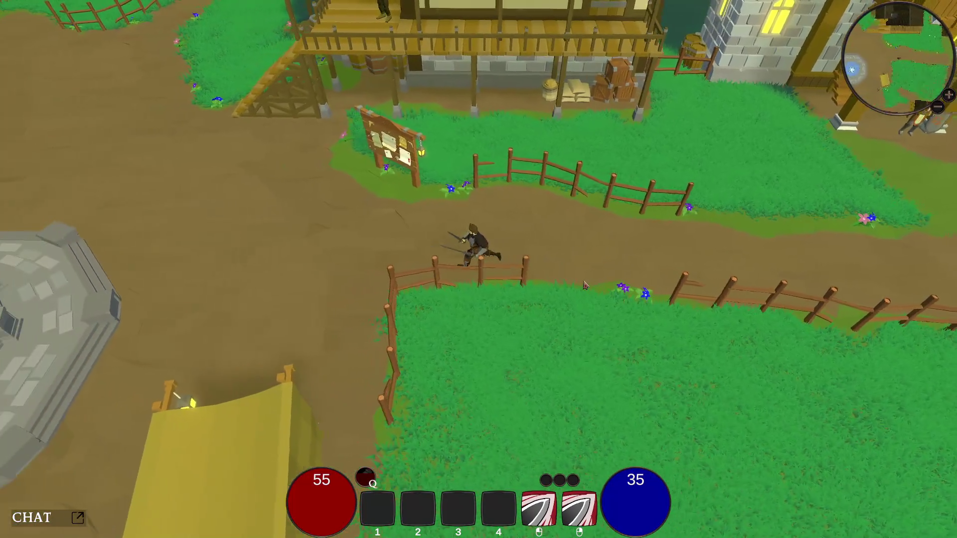
- Run past the fence to the fountain and back and forth across the plaza
key(a)
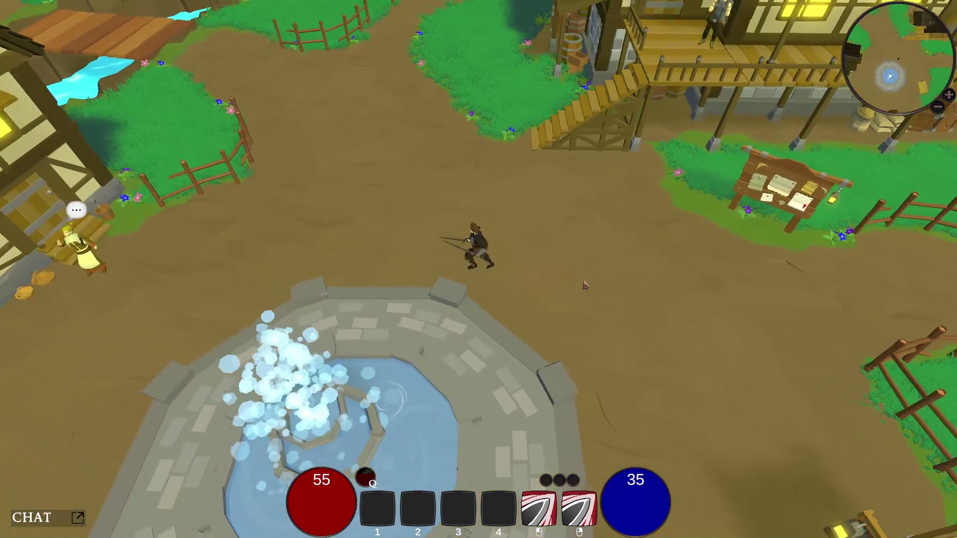
key(a)
key(a)
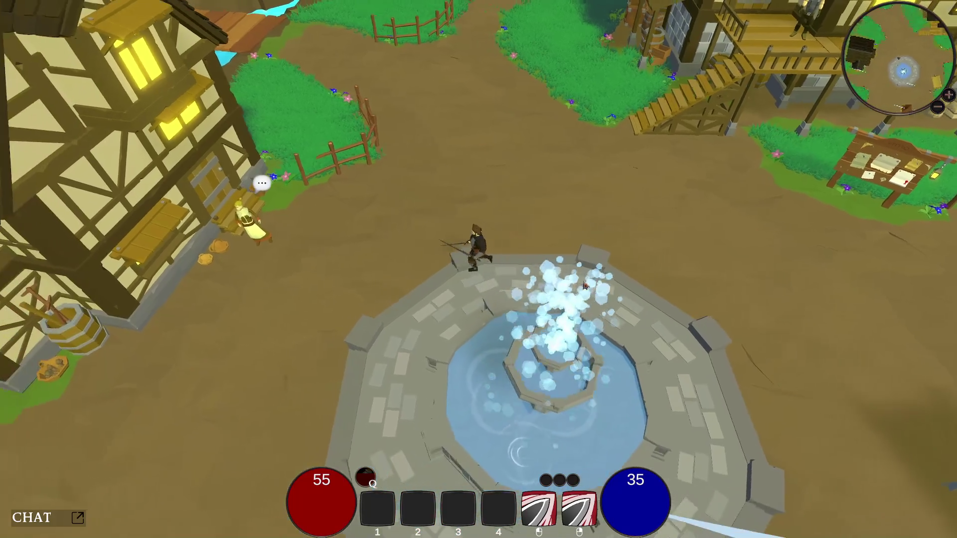
key(s)
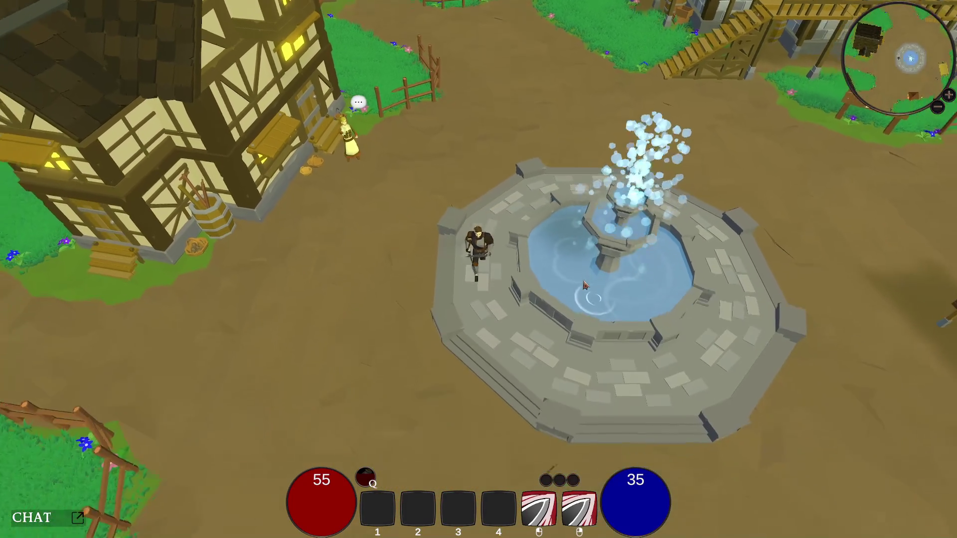
key(a)
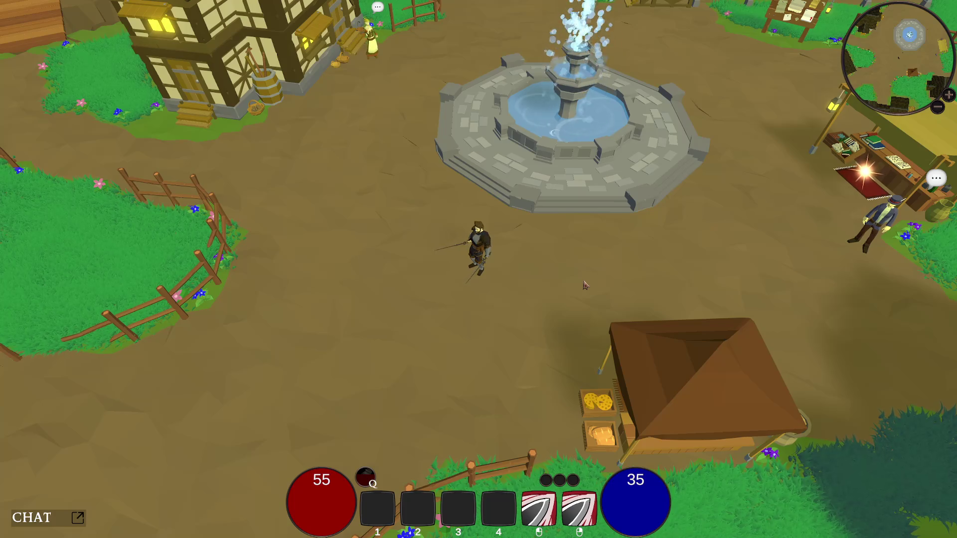
key(a)
key(d)
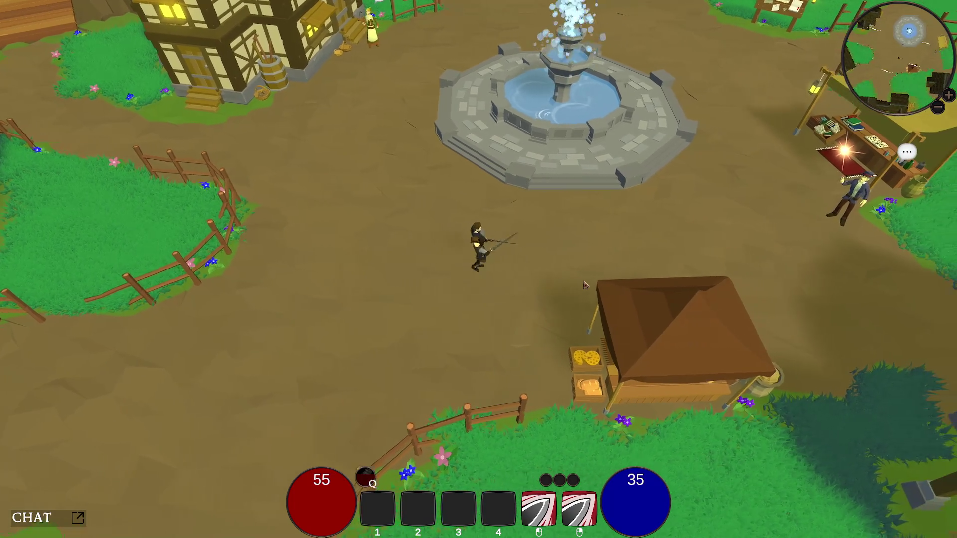
key(a)
key(w)
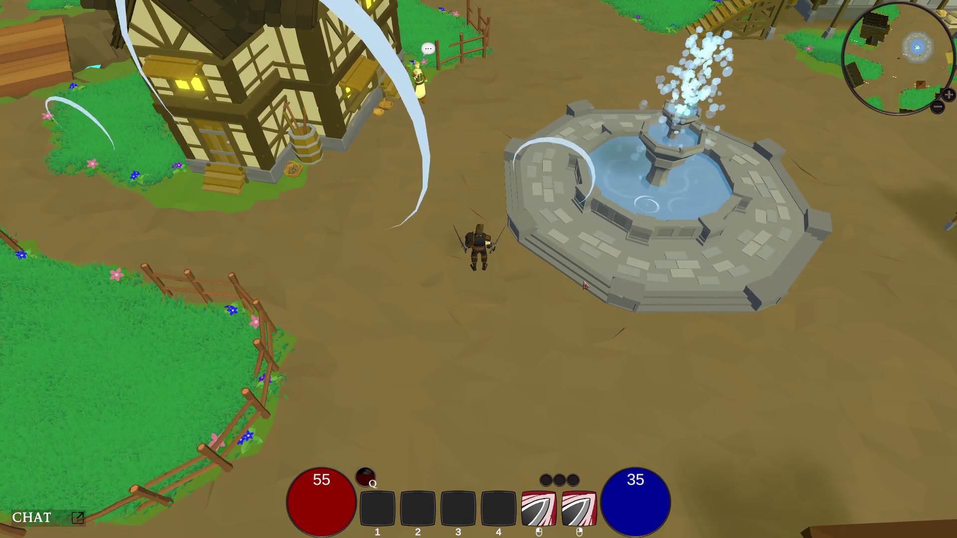
- Toggle the Character panel once more, then run north past the timber-framed house
key(c)
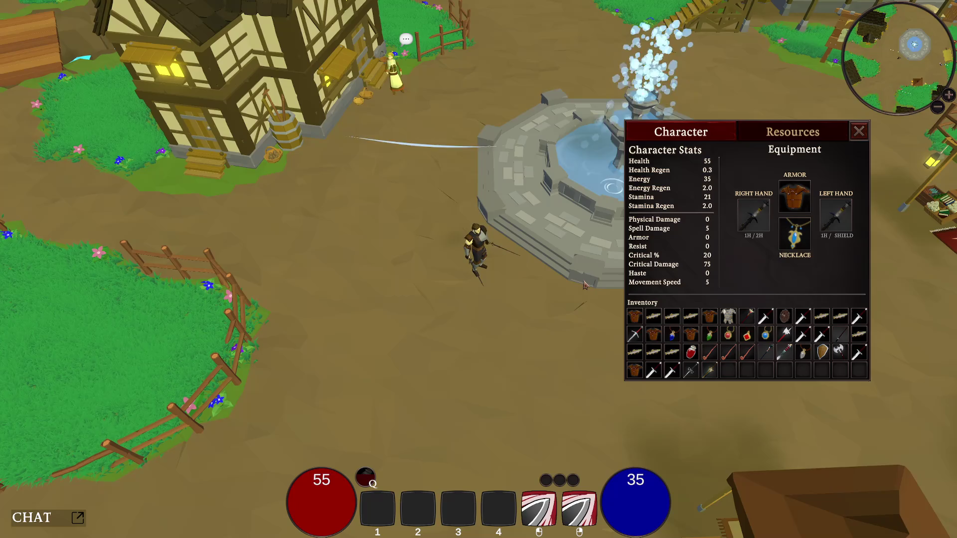
key(w)
key(c)
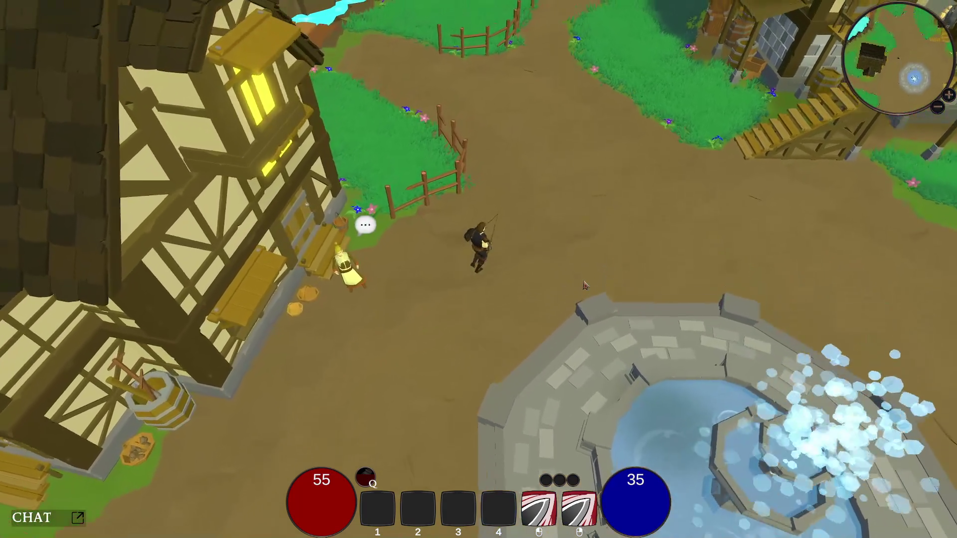
key(d)
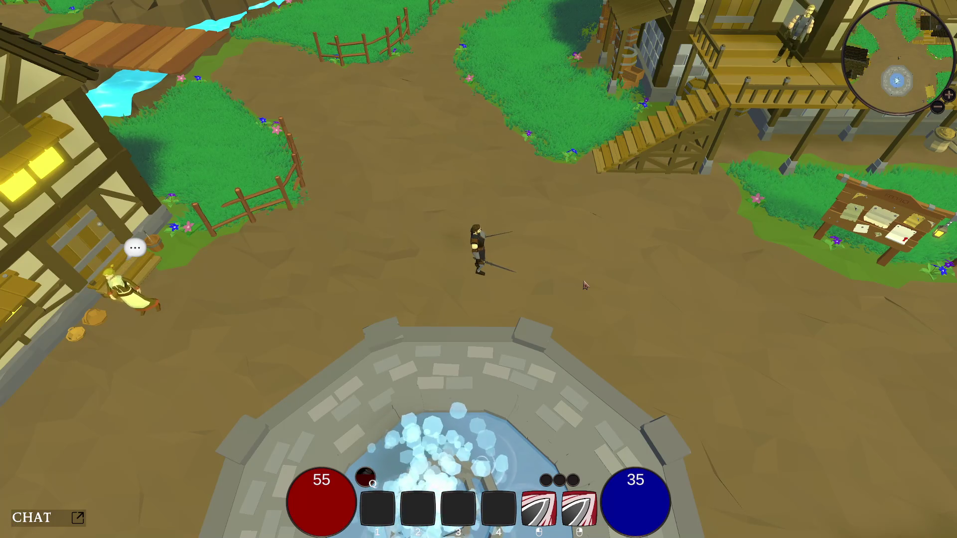
- Run north over the stone bridge into the cave toward the purple portal
key(w)
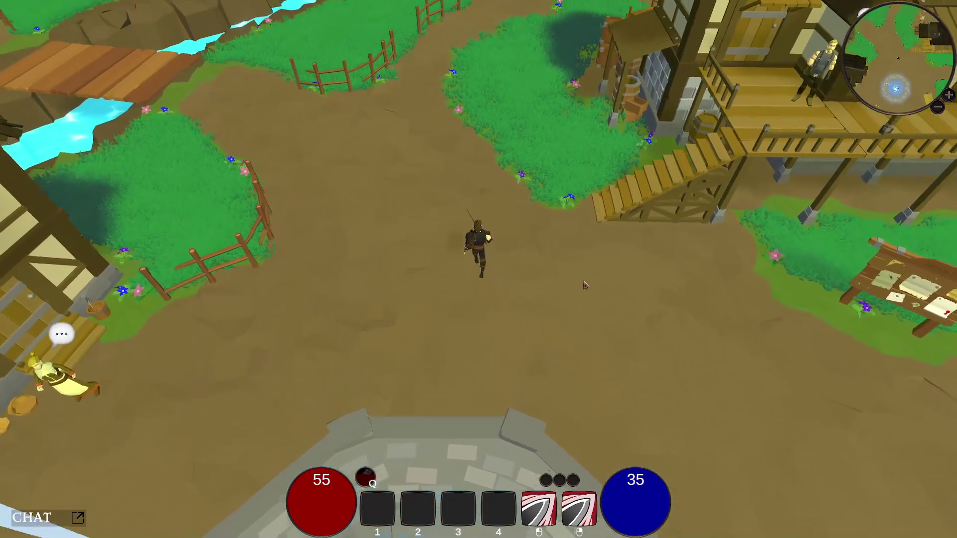
key(w)
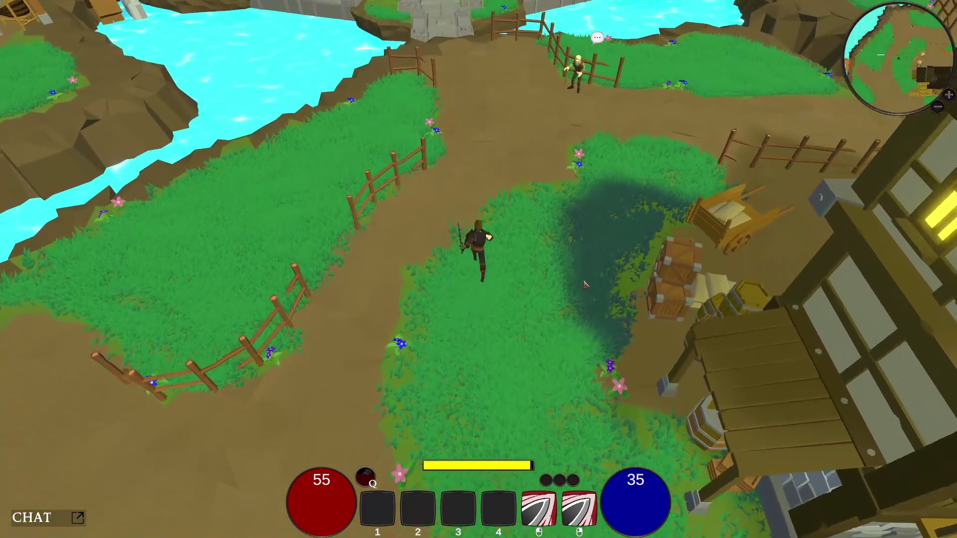
key(w)
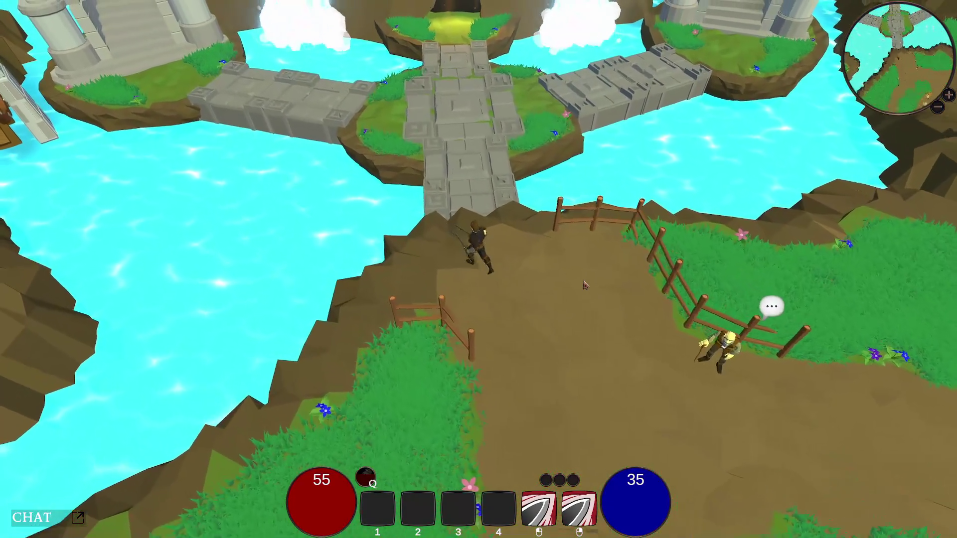
key(w)
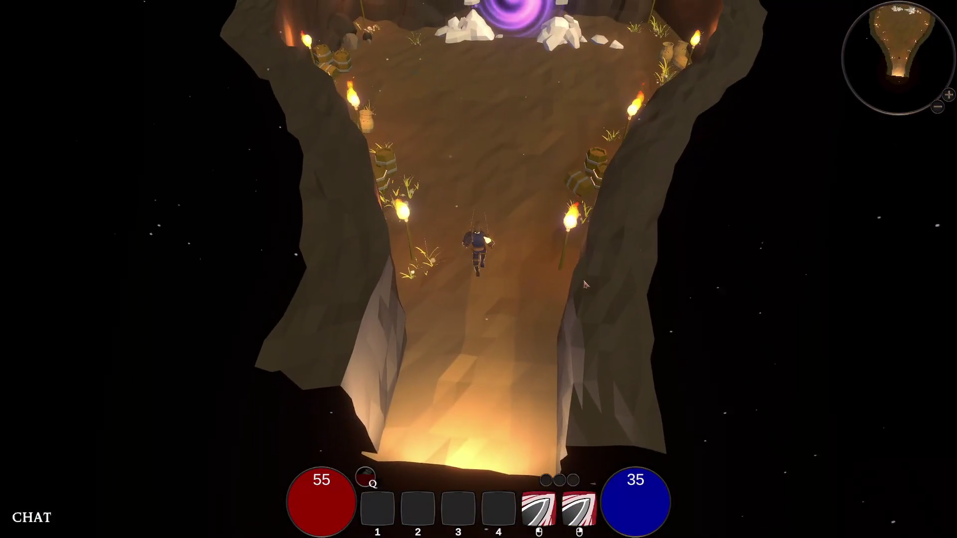
key(w)
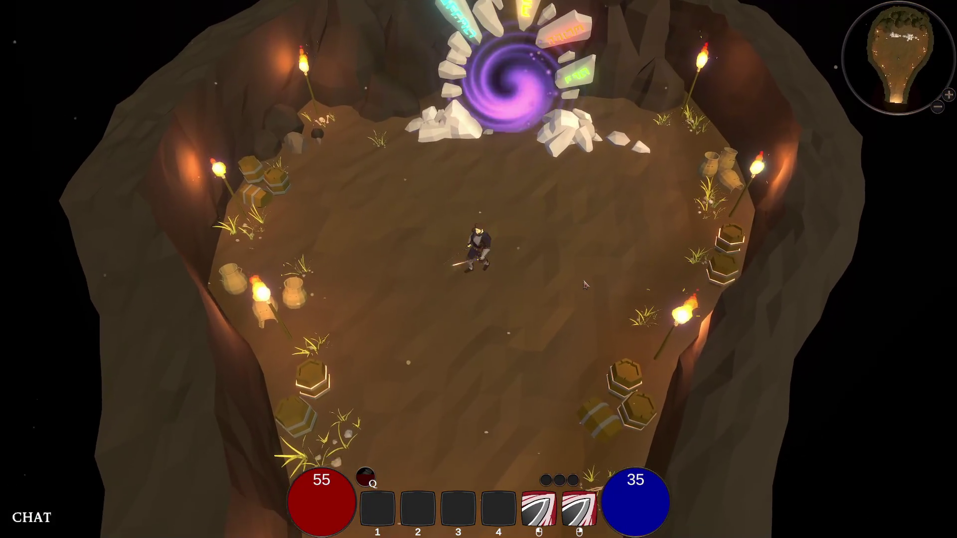
key(w)
key(w)
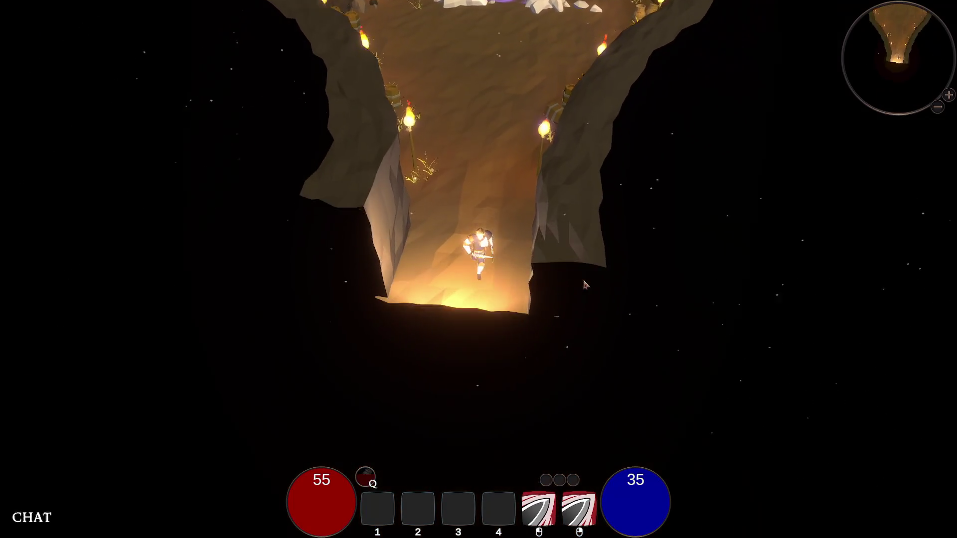
- Leave the cave, run south off the stone bridge and east over the wooden bridge
key(s)
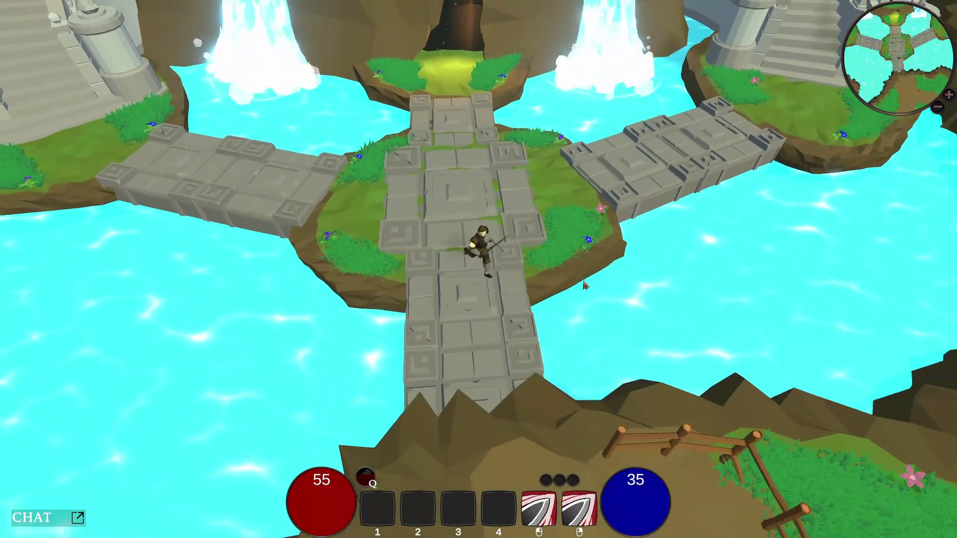
key(s)
key(s)
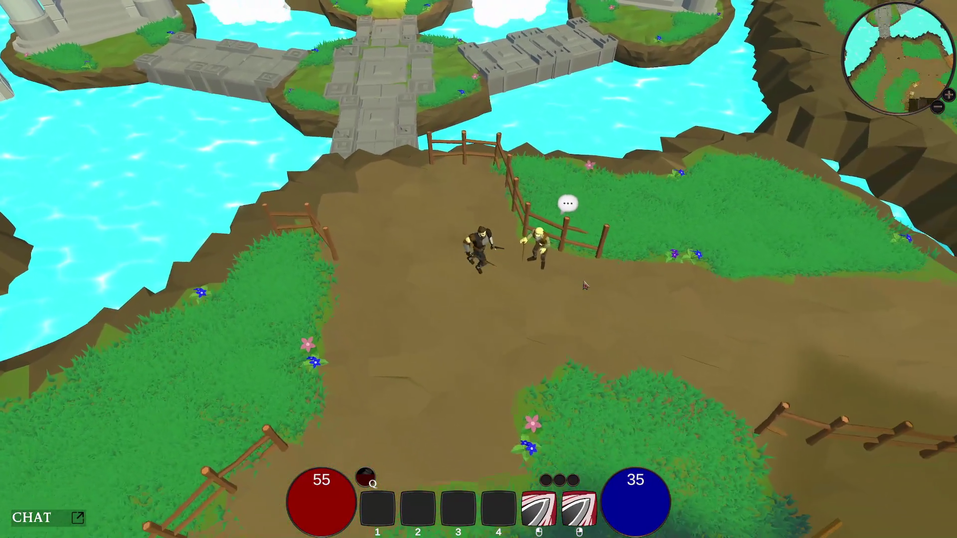
key(d)
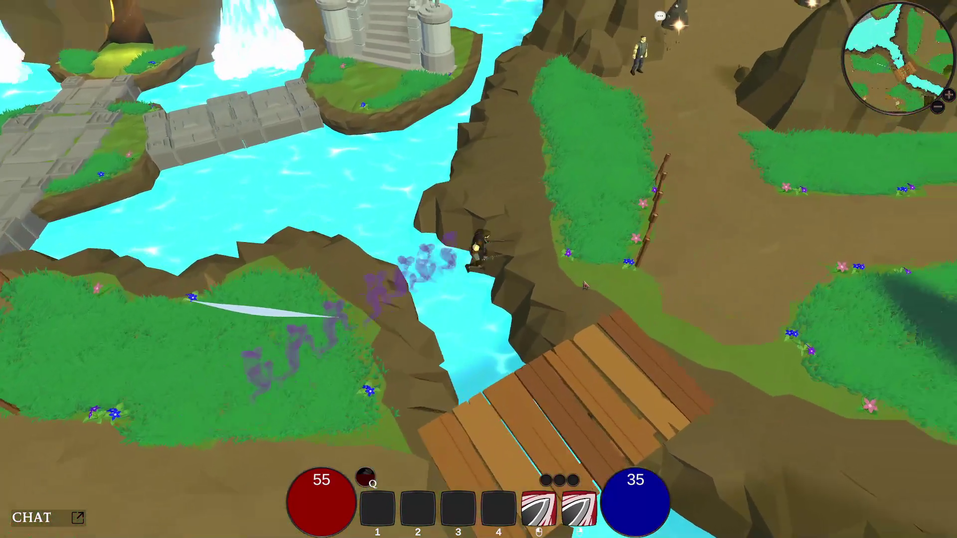
key(d)
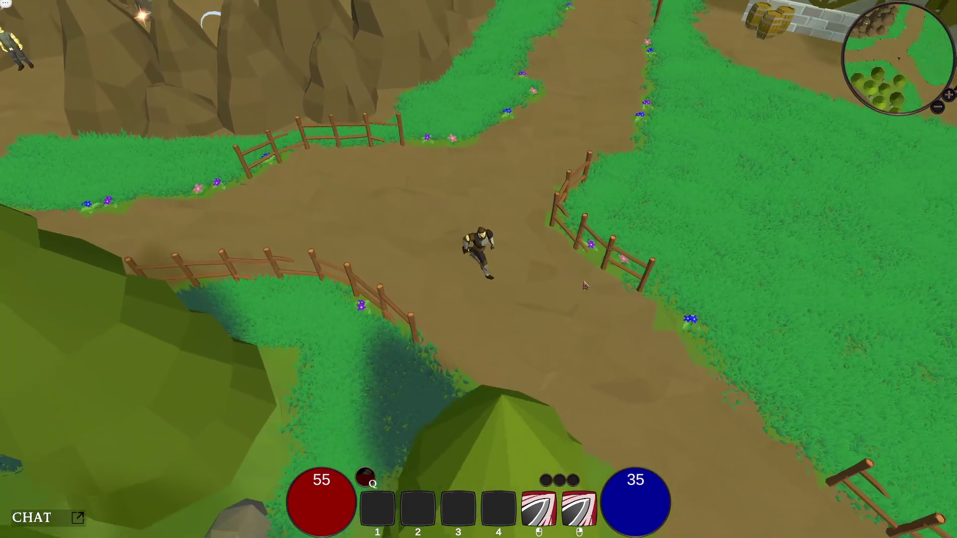
- Run south-east through the sandy wasteland past the flaming brazier, then dash forward
key(s)
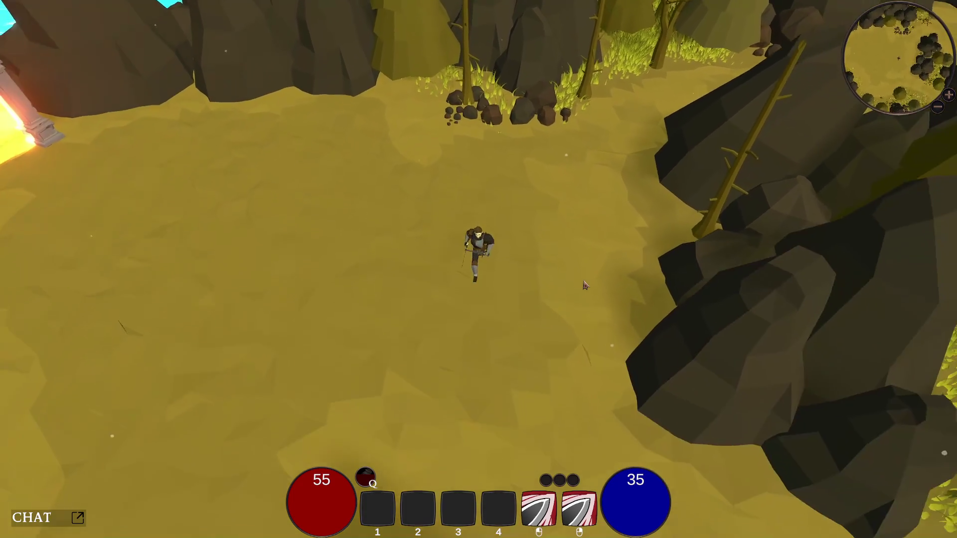
key(w)
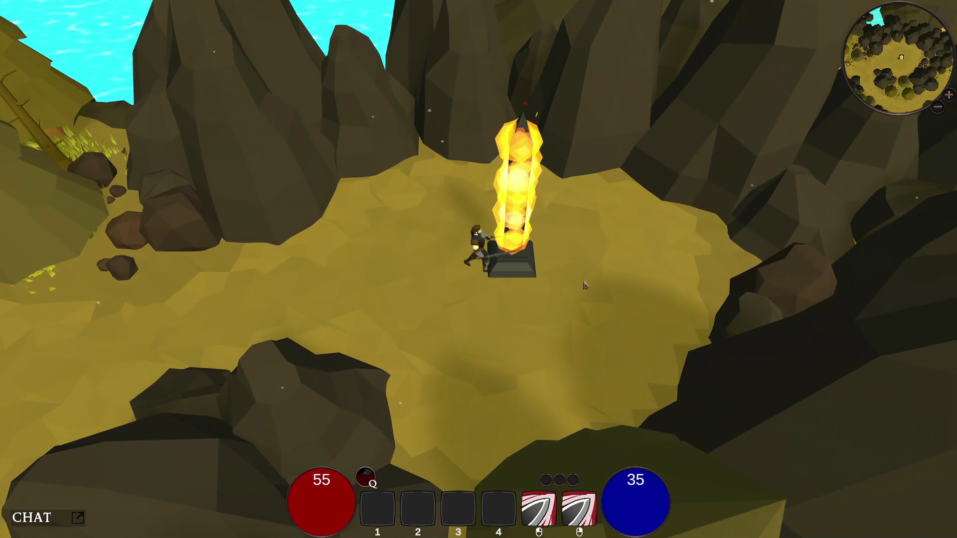
key(a)
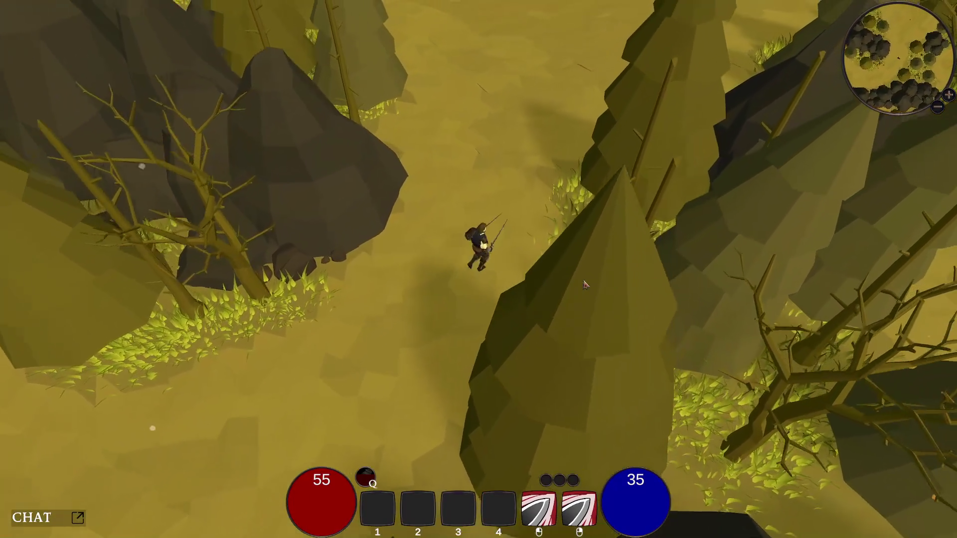
key(space)
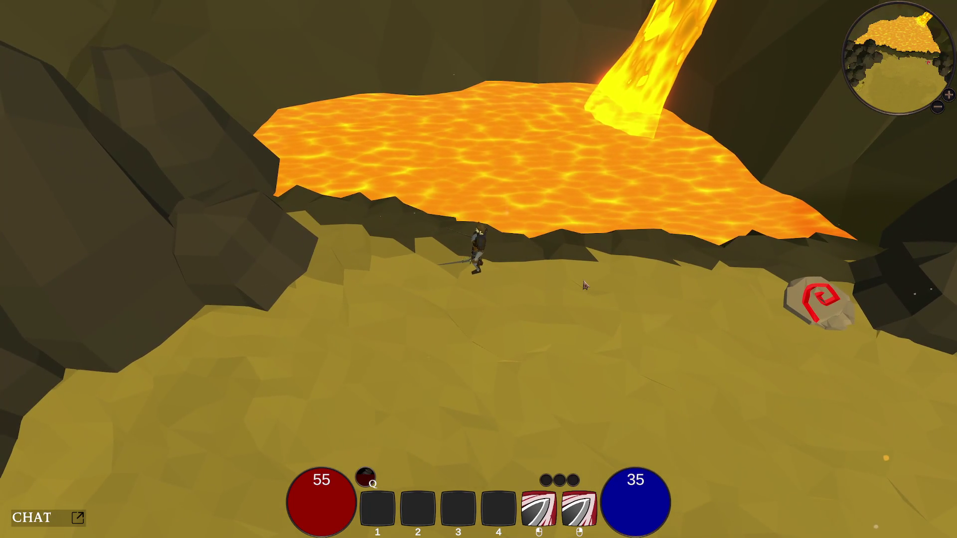
- Turn from the lava edge and sprint south through the woods into the clearings
key(d)
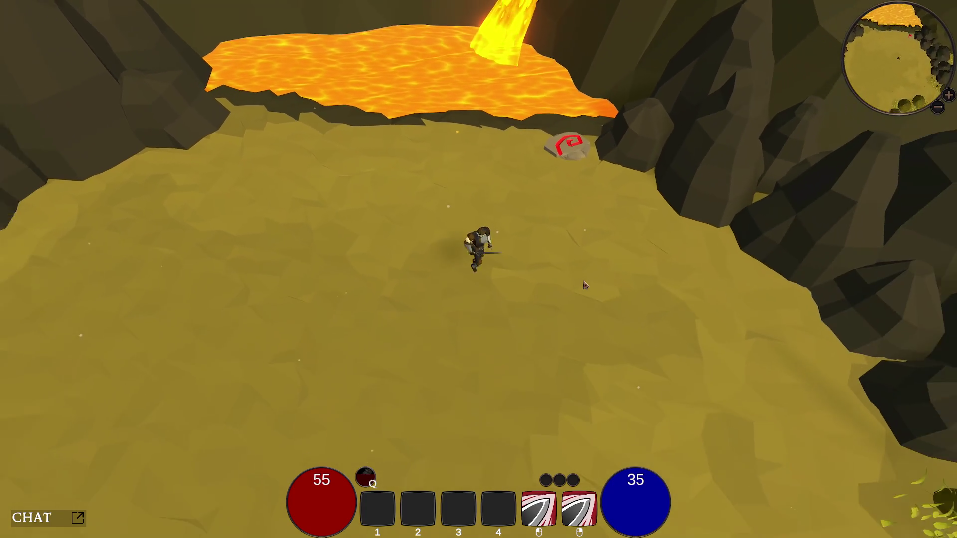
key(s)
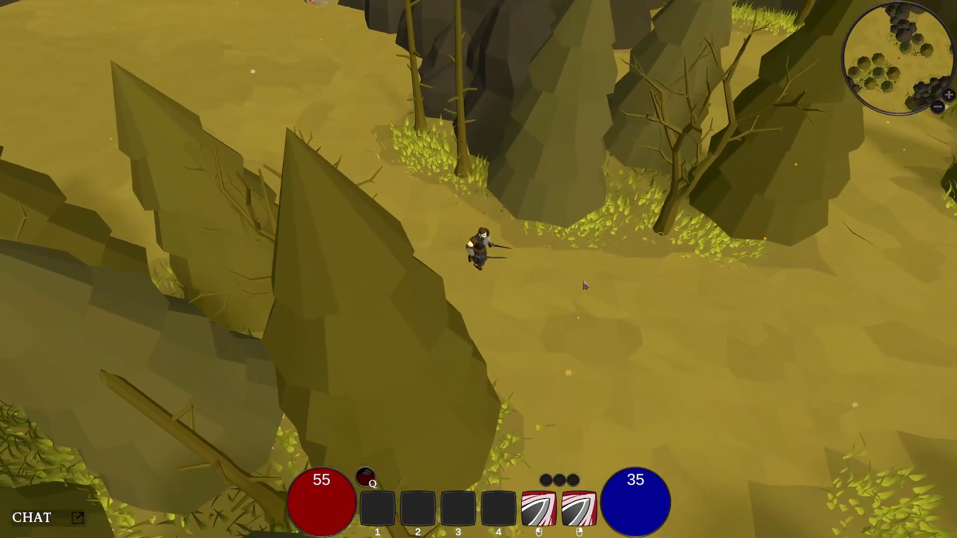
key(shift)
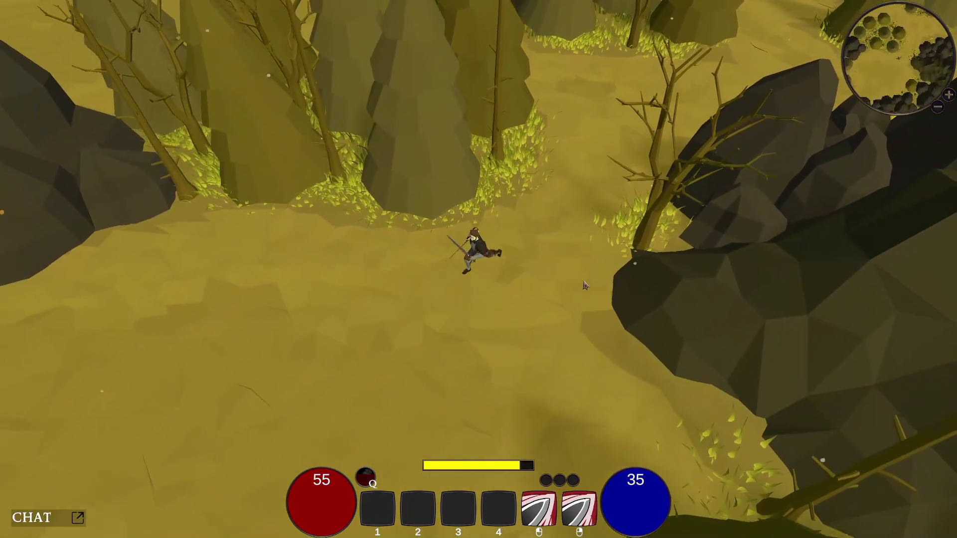
key(w)
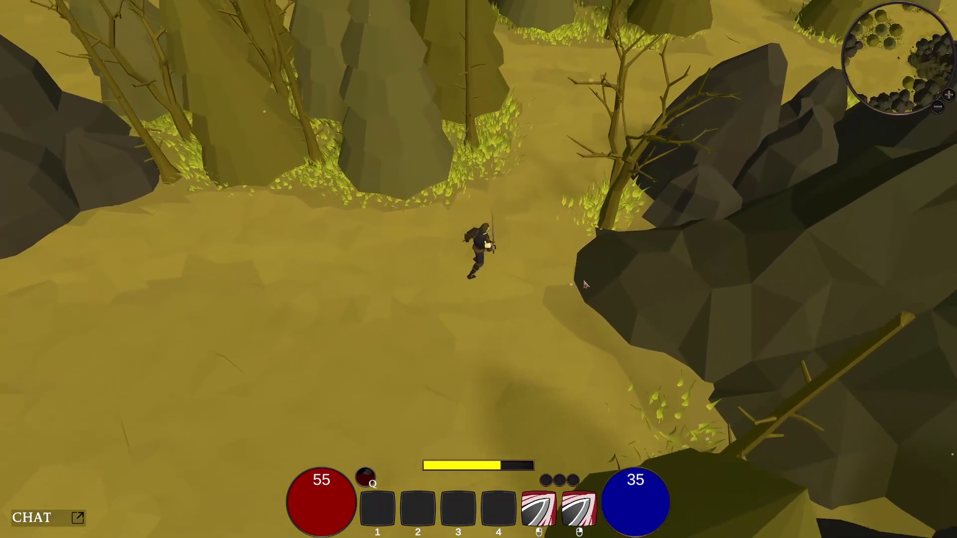
key(d)
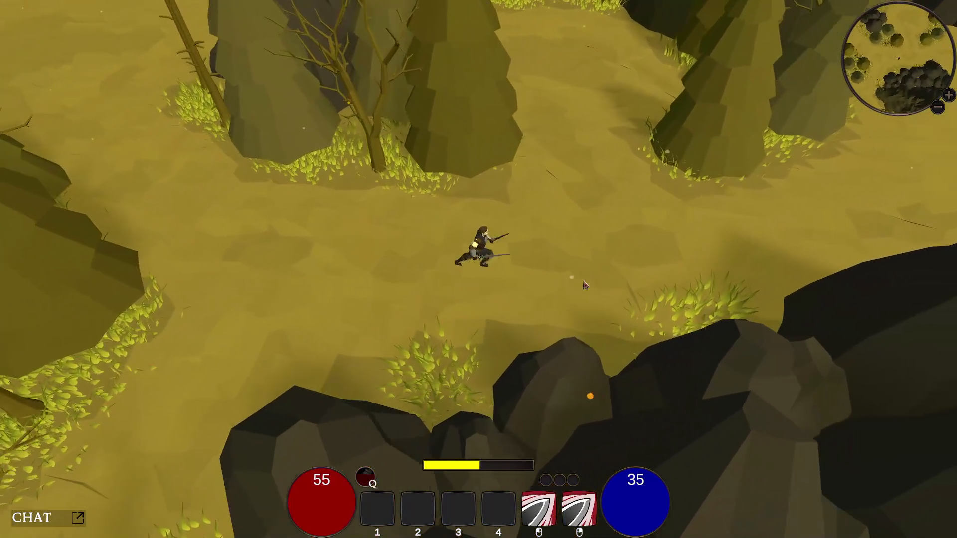
key(w)
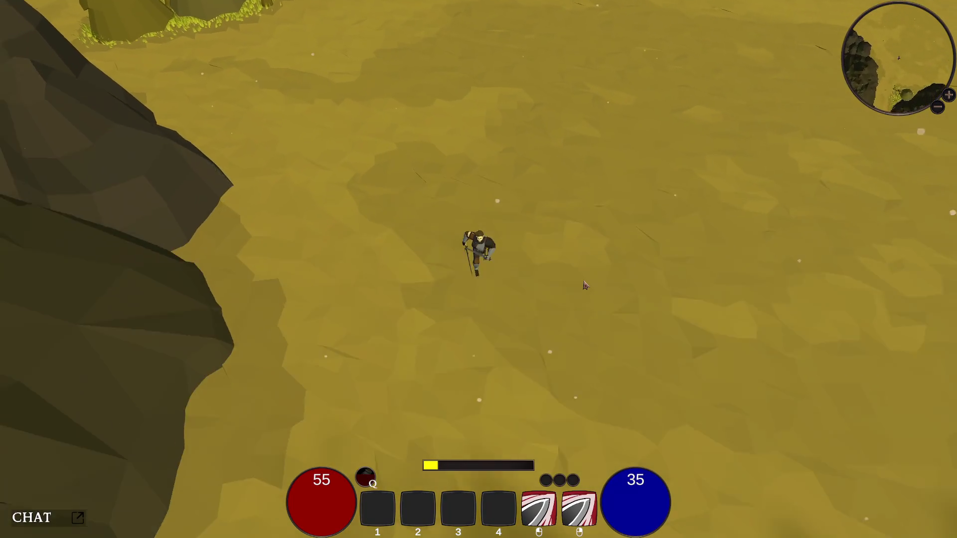
- Run south through the rocky canyon into the open sandy area
key(s)
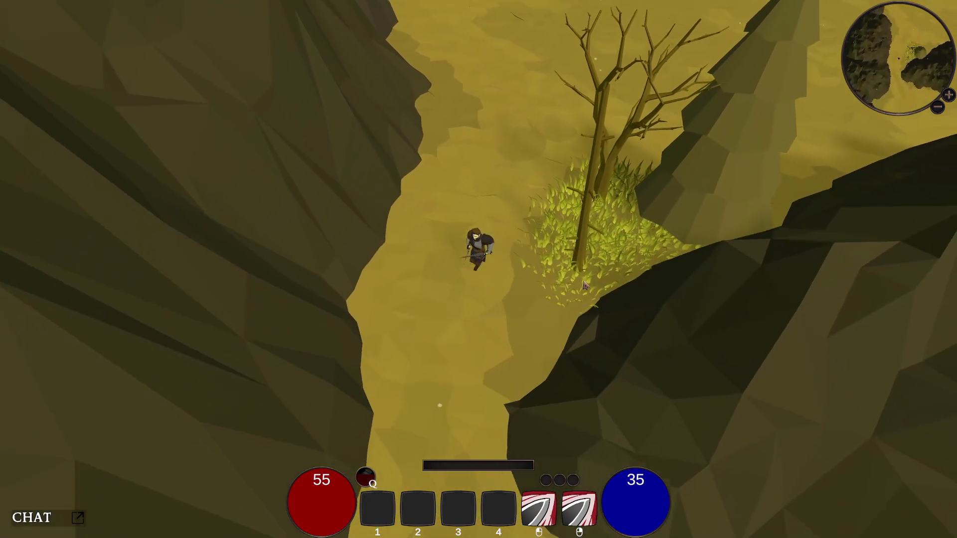
key(s)
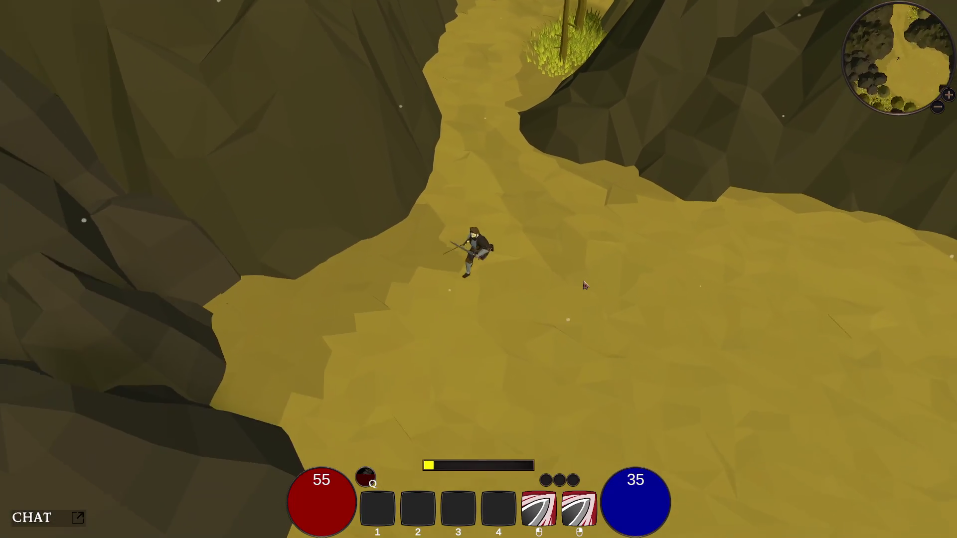
key(s)
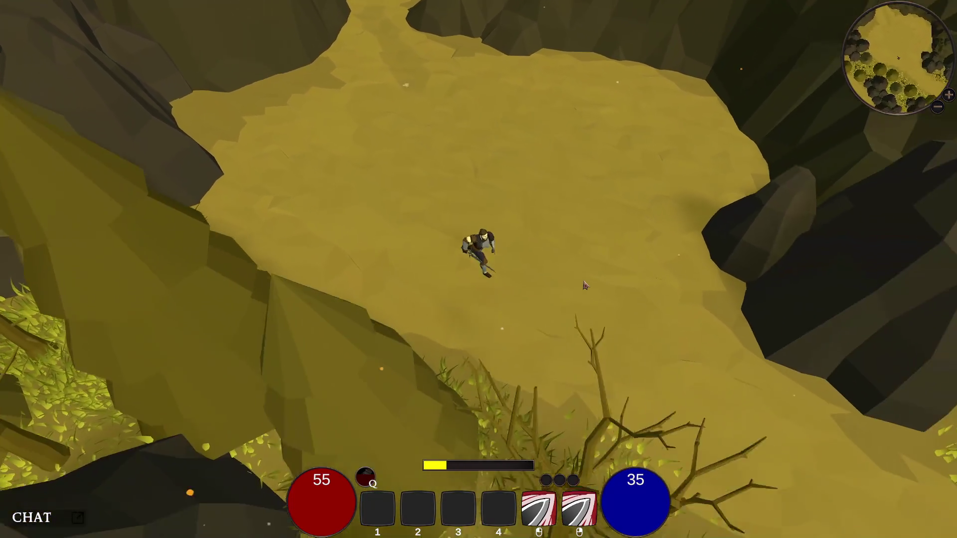
key(s)
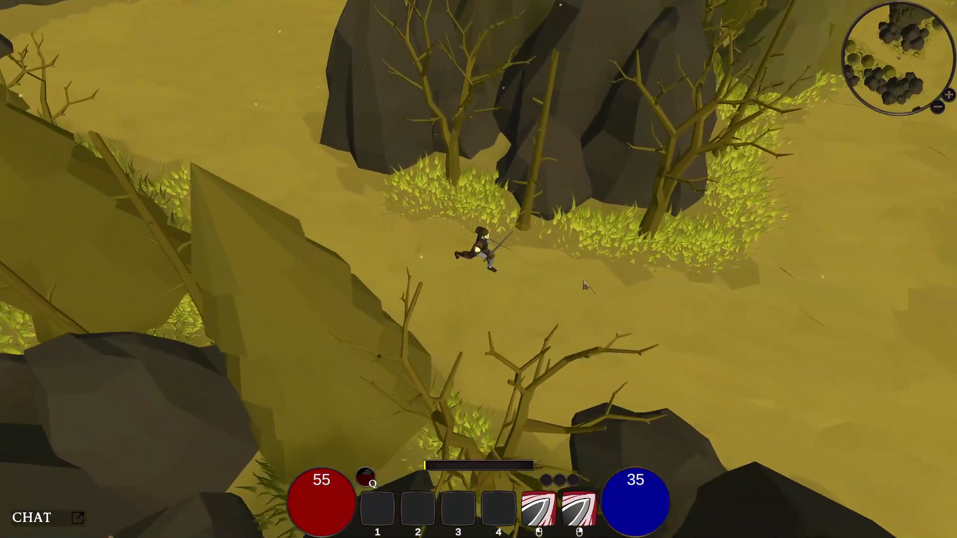
key(s)
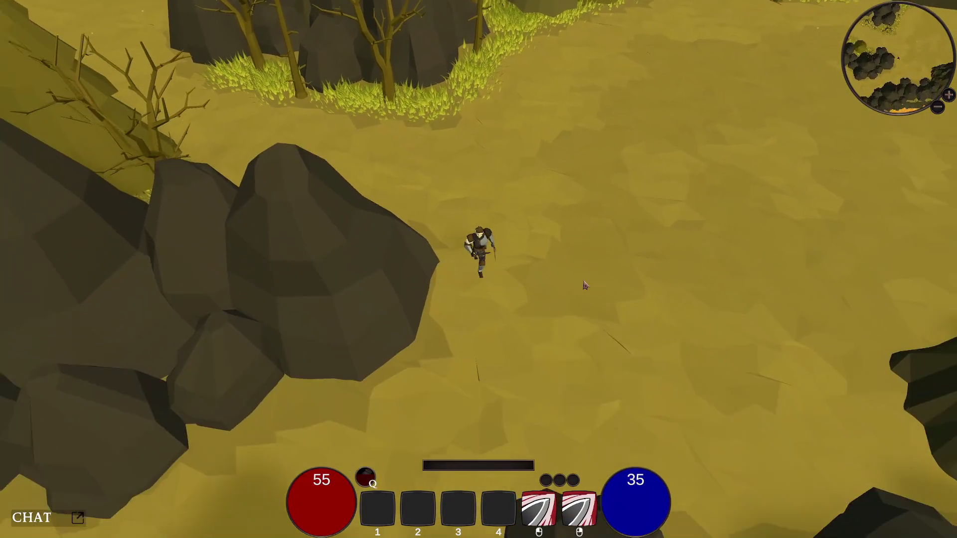
key(s)
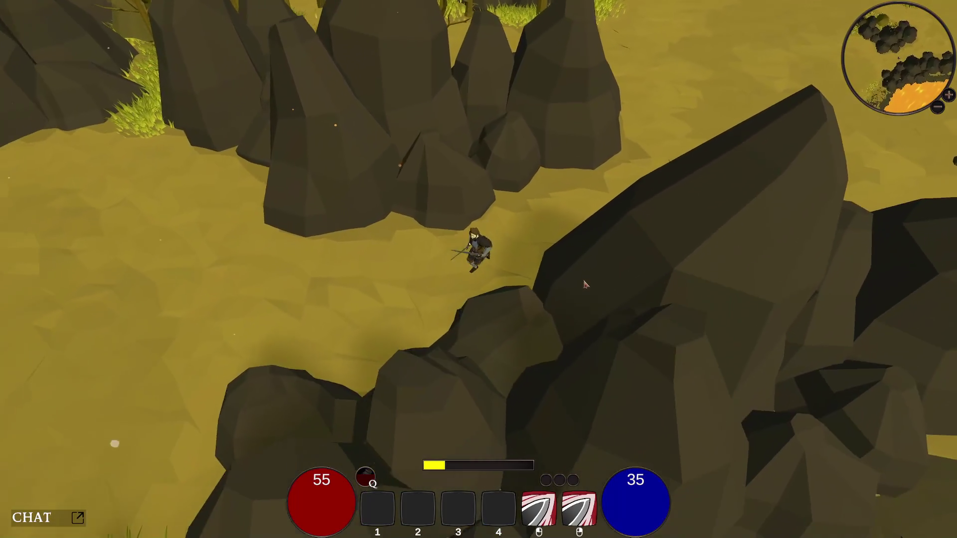
key(s)
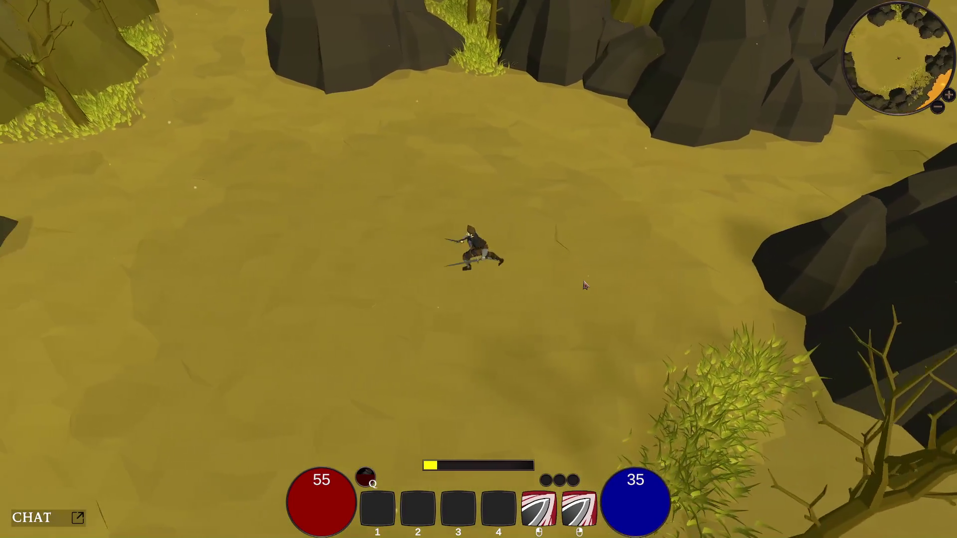
- Step onto the red rune marker, then dash away toward the tree and lava
key(a)
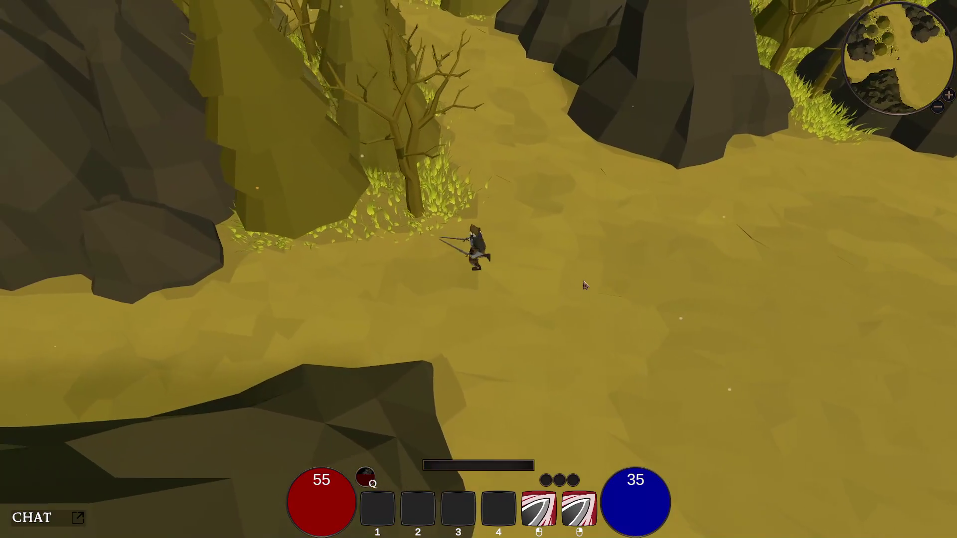
key(a)
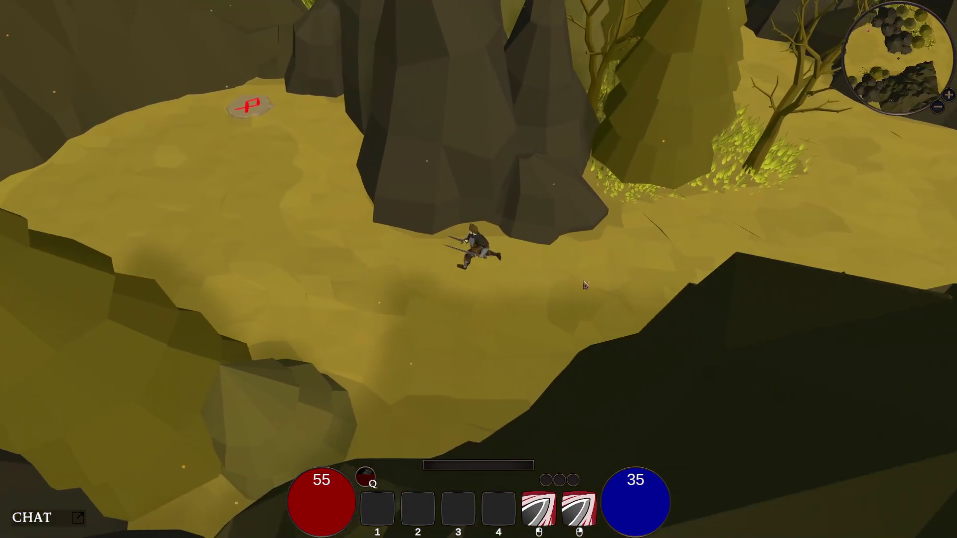
key(a)
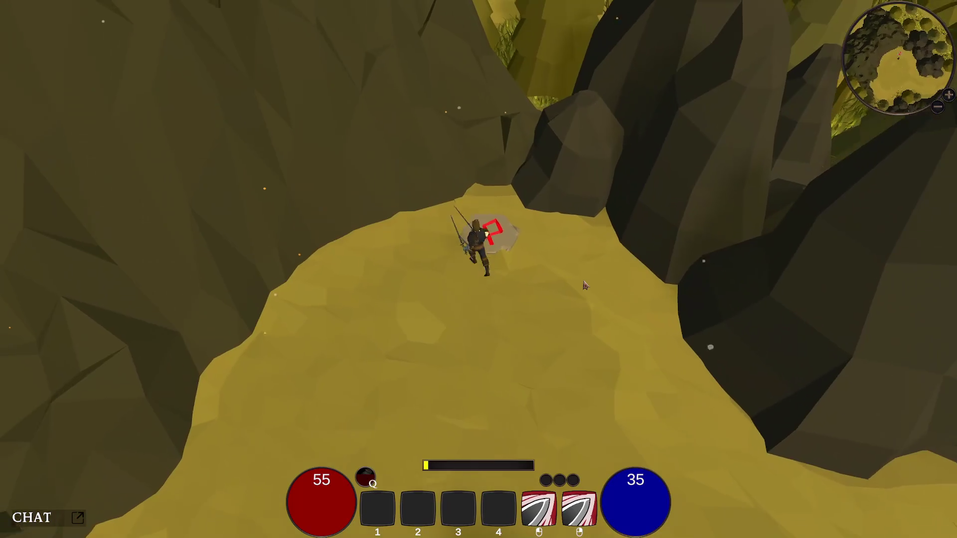
key(d)
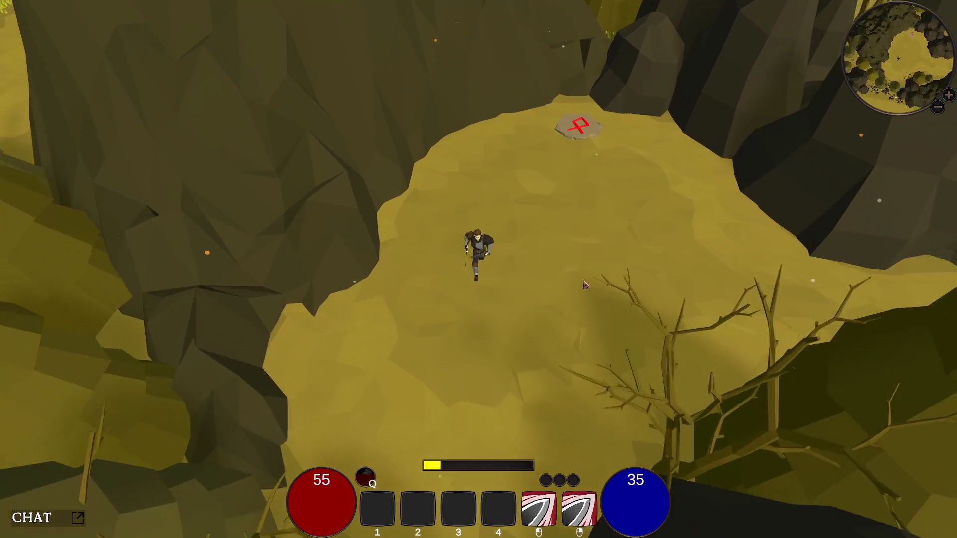
key(d)
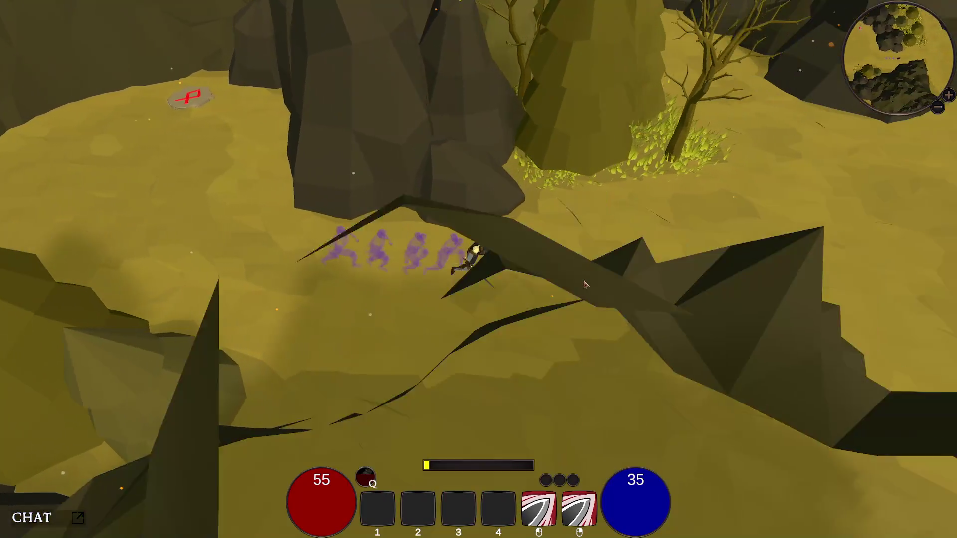
key(d)
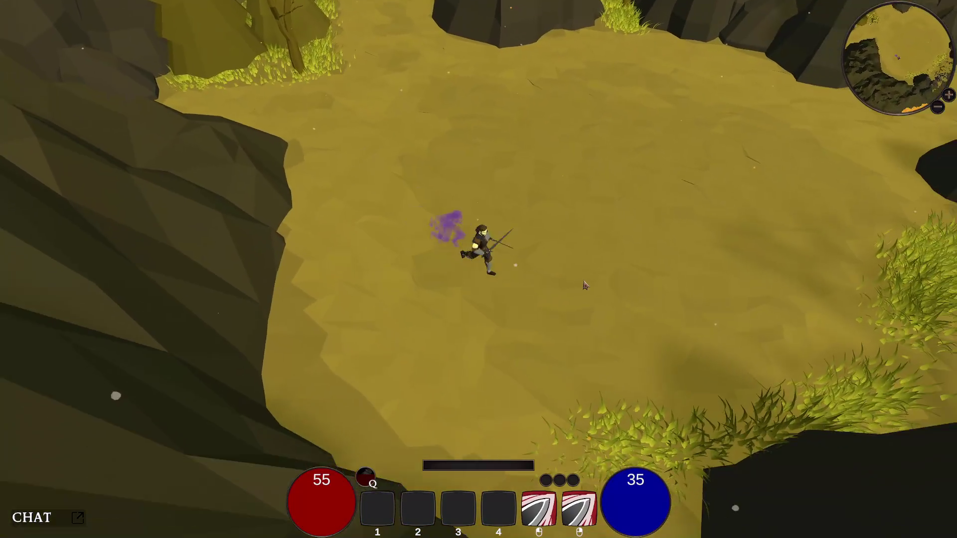
key(d)
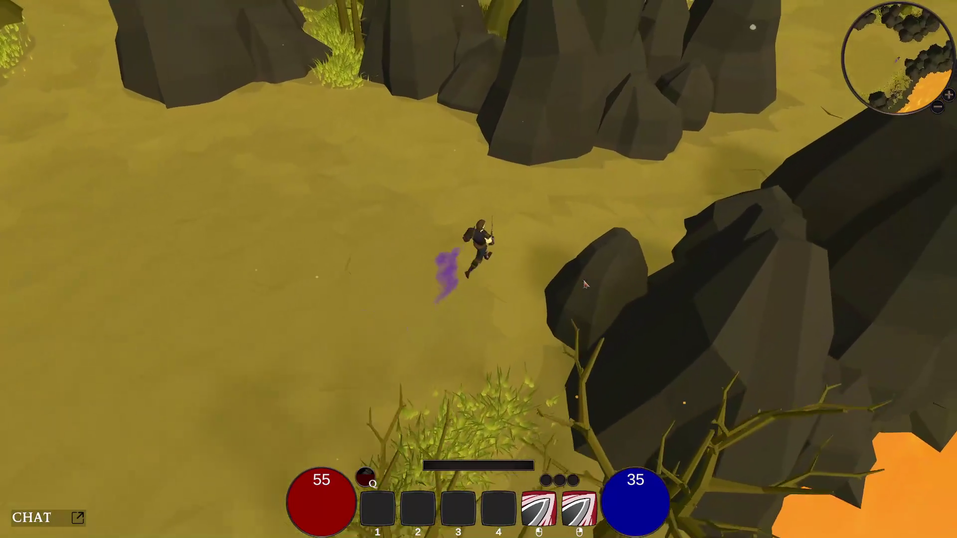
- Run past the trees and rocks, then dash up the forest path across the rocky clearing
key(w)
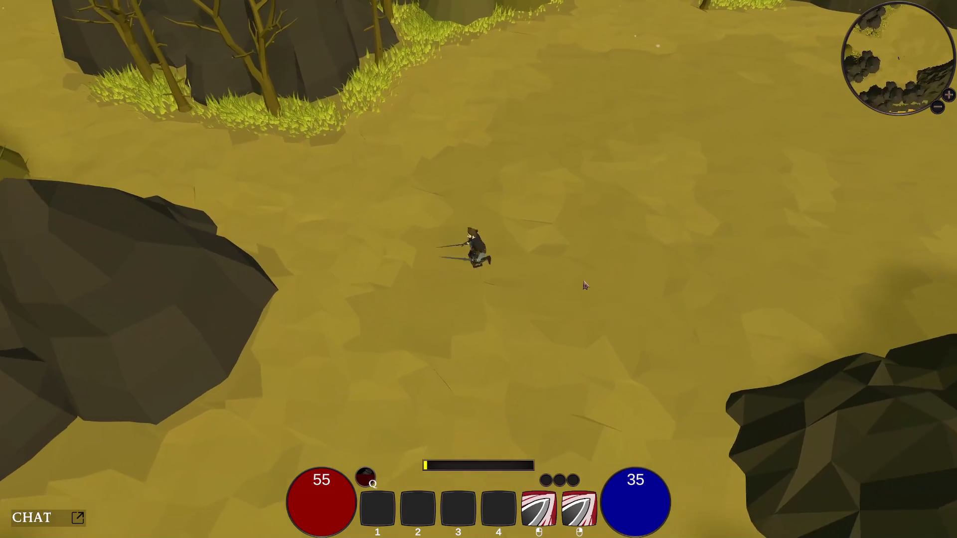
key(a)
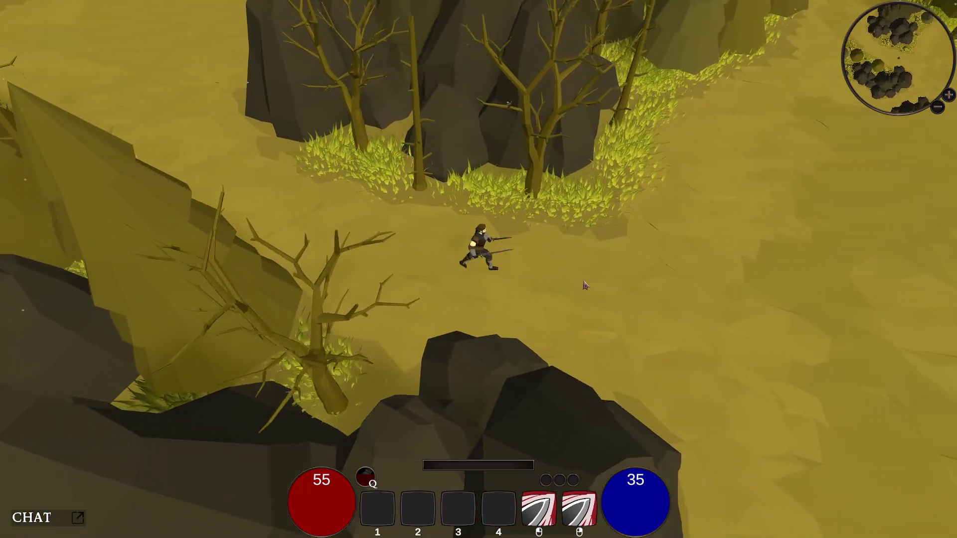
key(s)
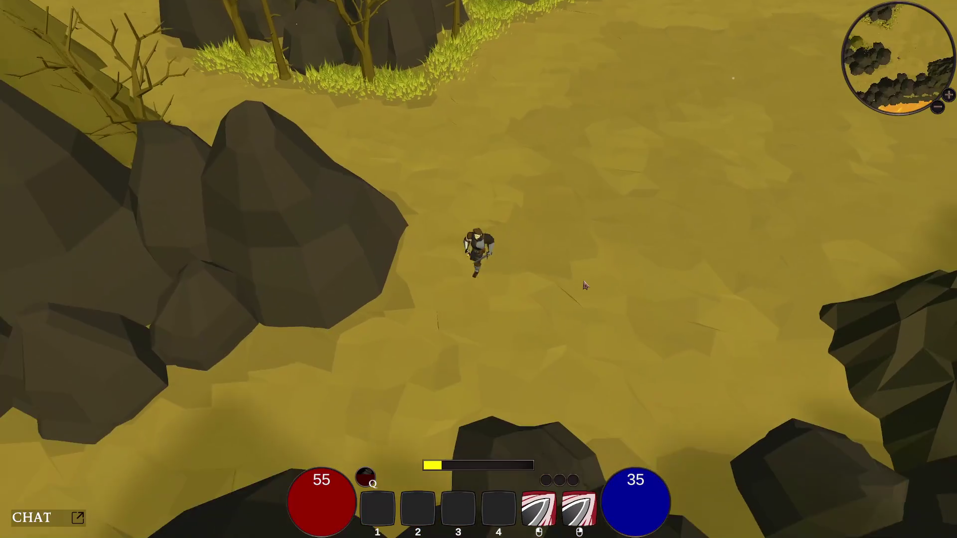
key(a)
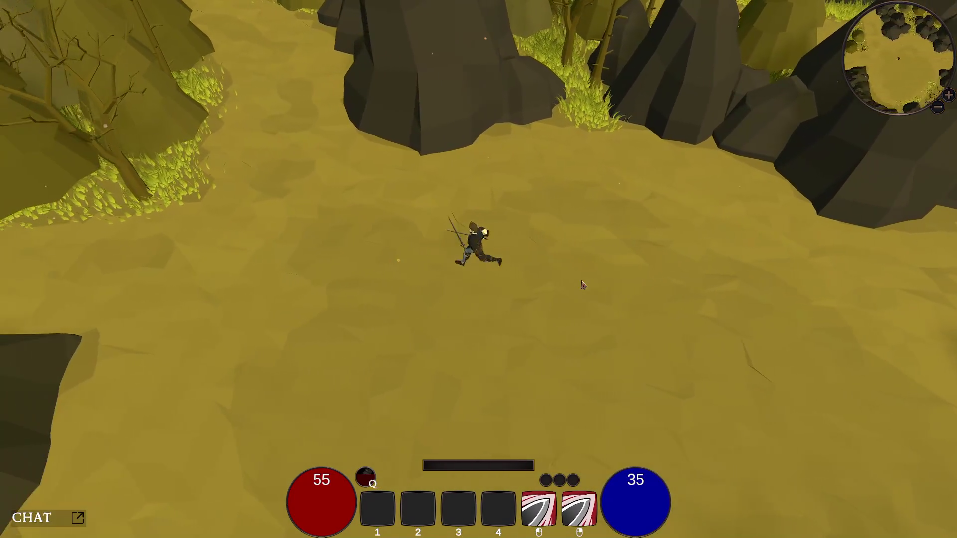
key(space)
key(space)
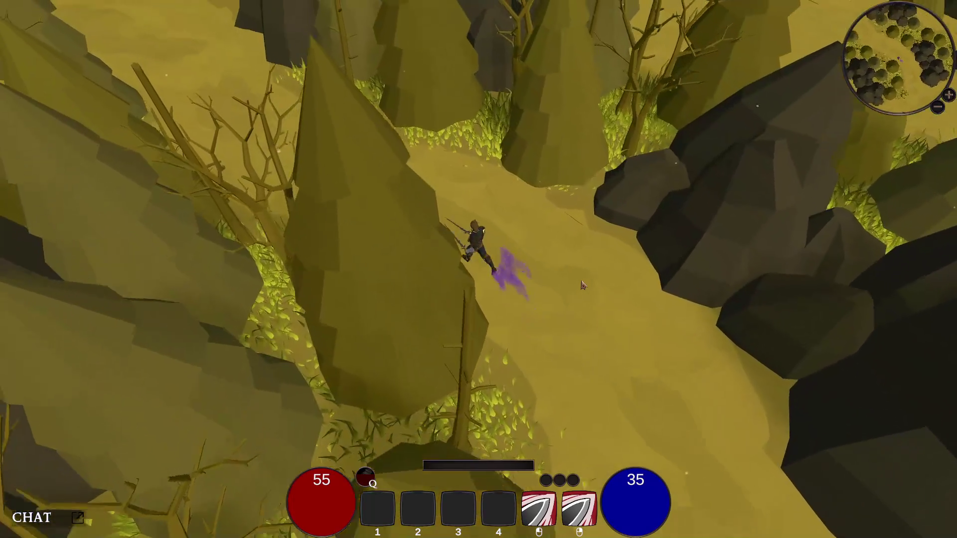
key(space)
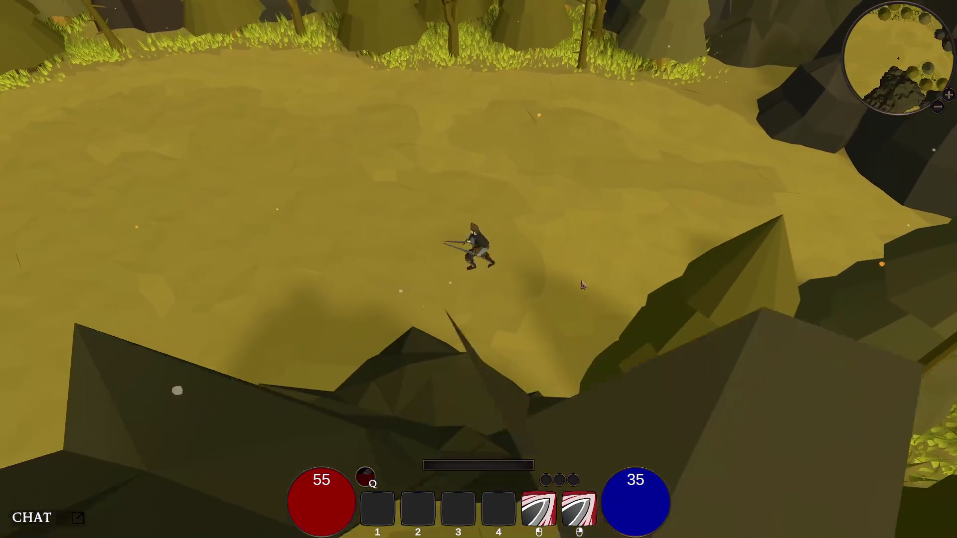
key(space)
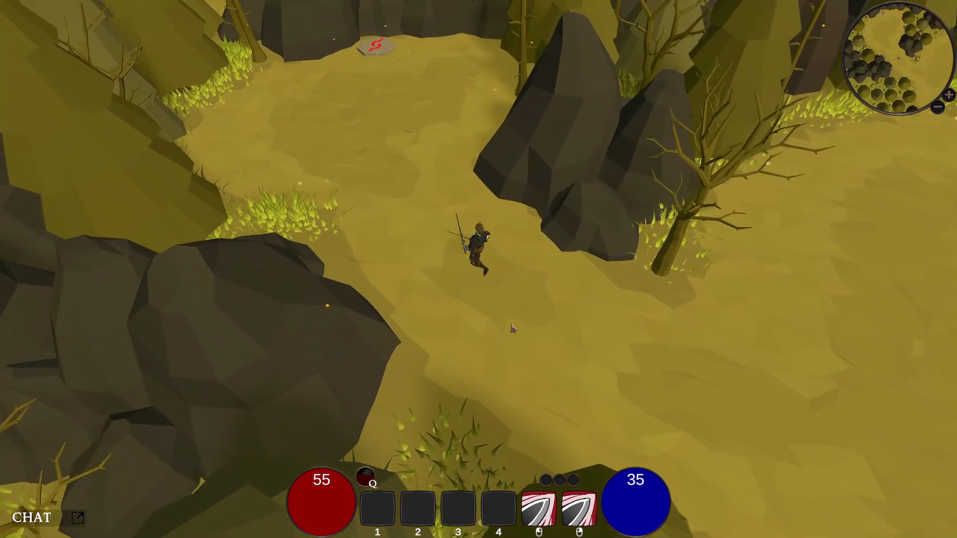
- Dash north past the rune stone and over the rocks, then along the trail into the glowing portal
key(space)
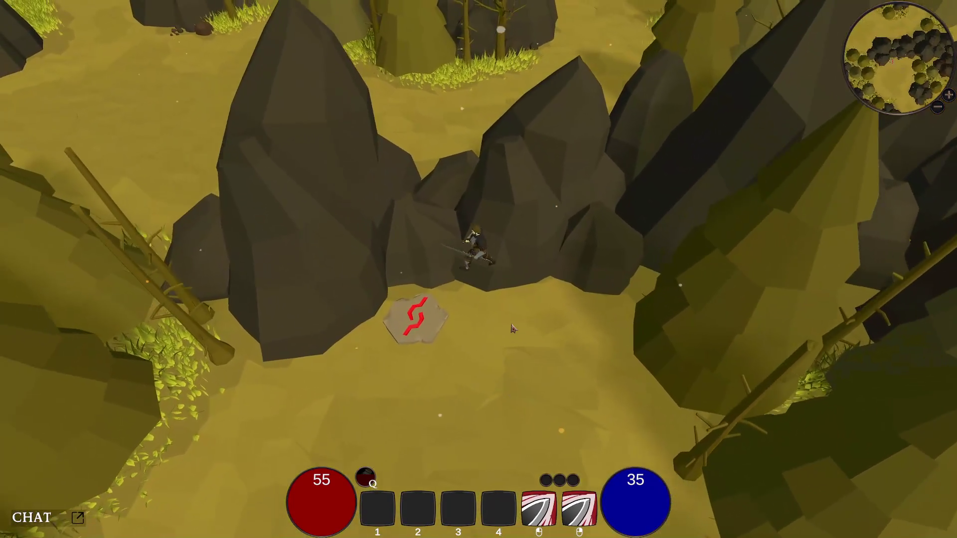
key(space)
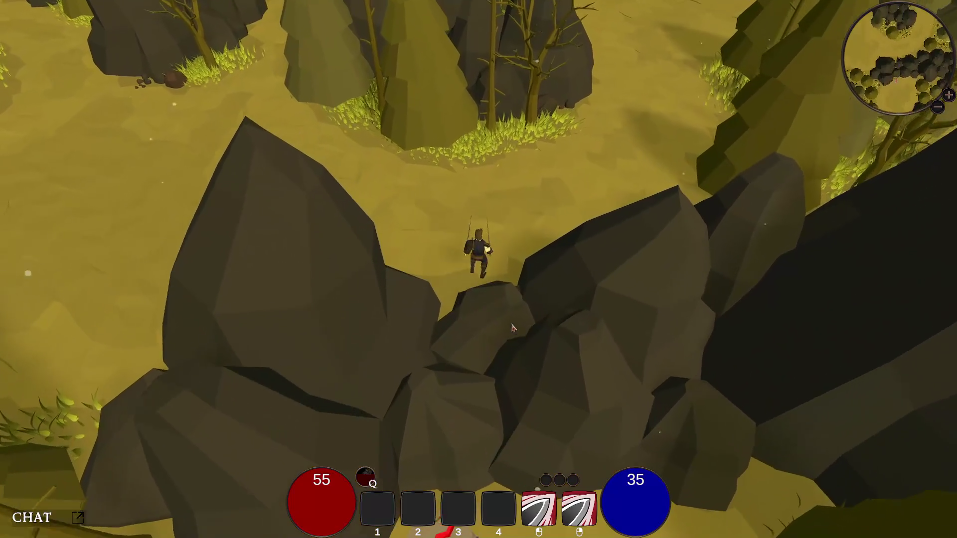
key(space)
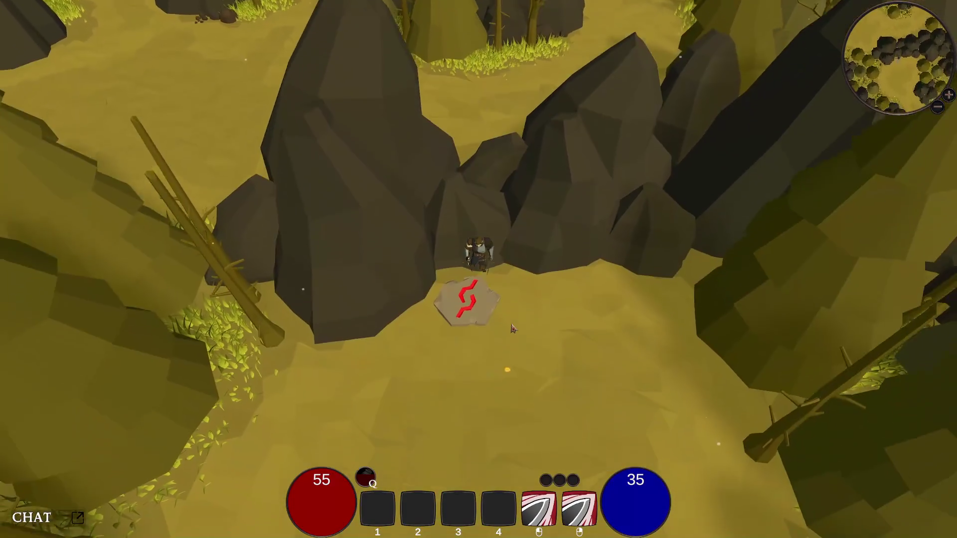
key(space)
key(w)
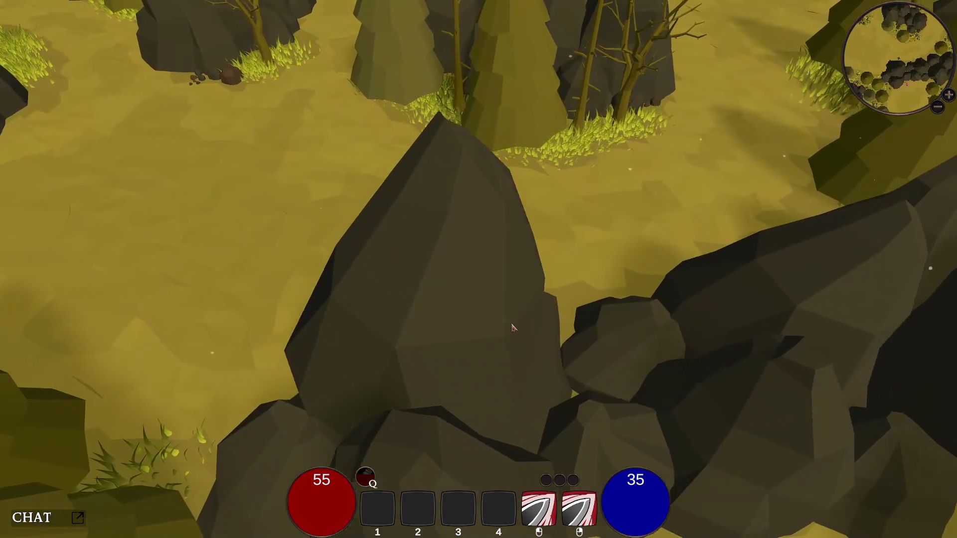
key(w)
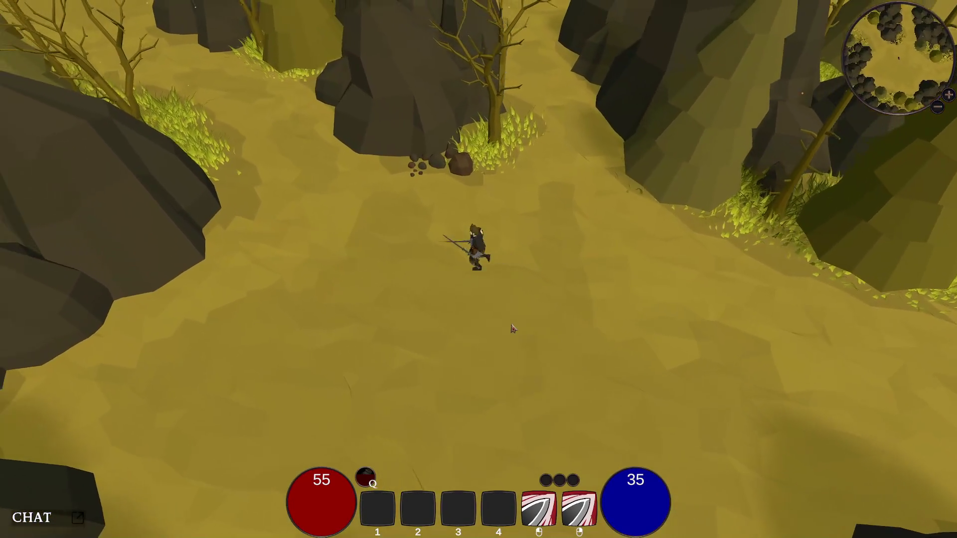
key(space)
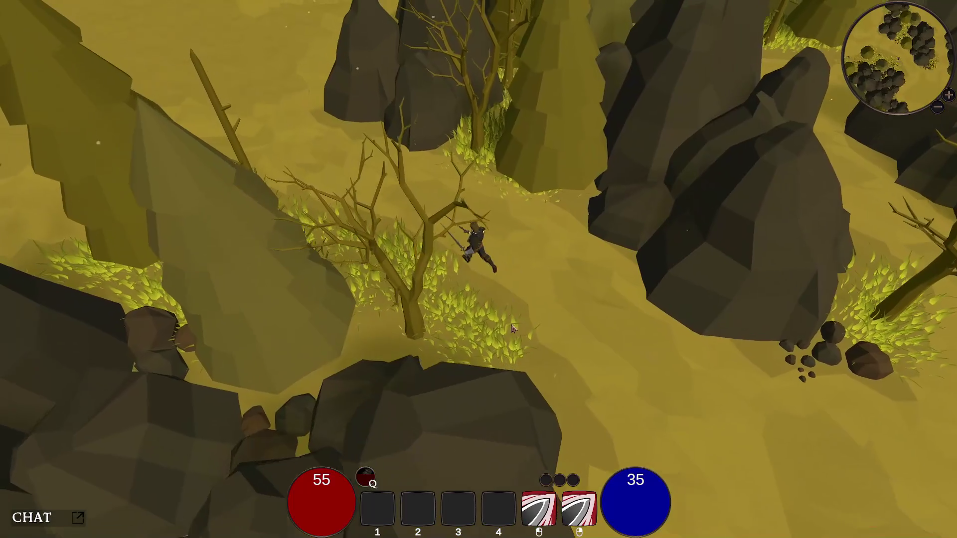
key(w)
key(space)
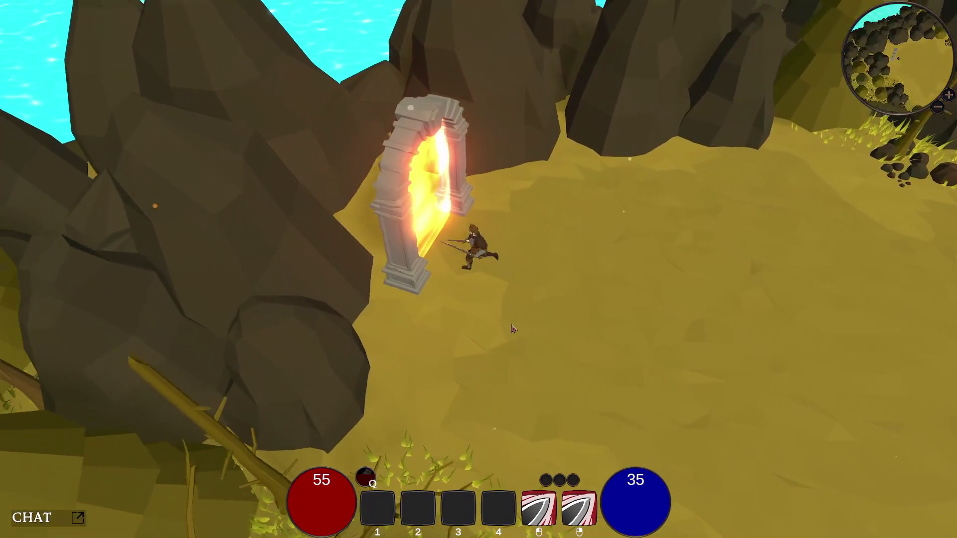
key(a)
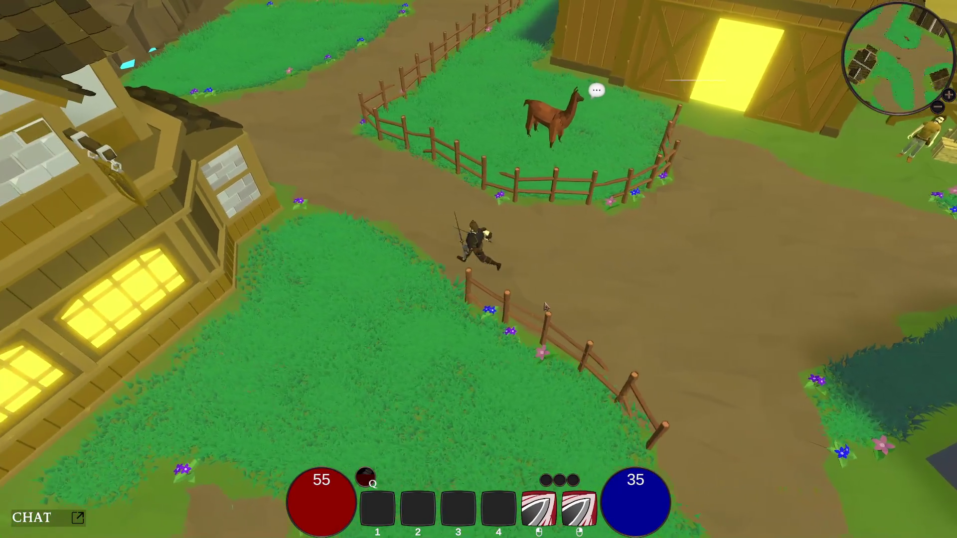
- Cross the river bridge and run around the fountain into the village, slashing with the swords
key(w)
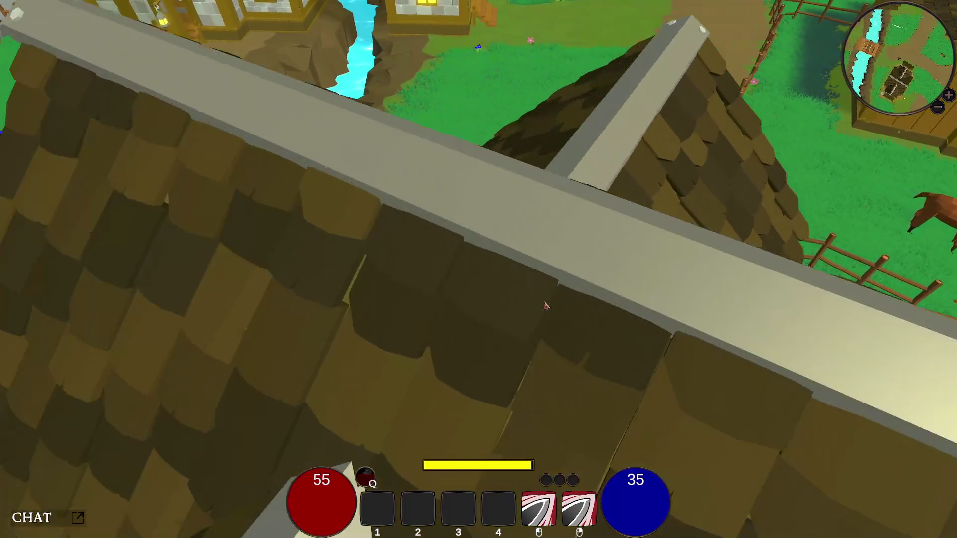
key(w)
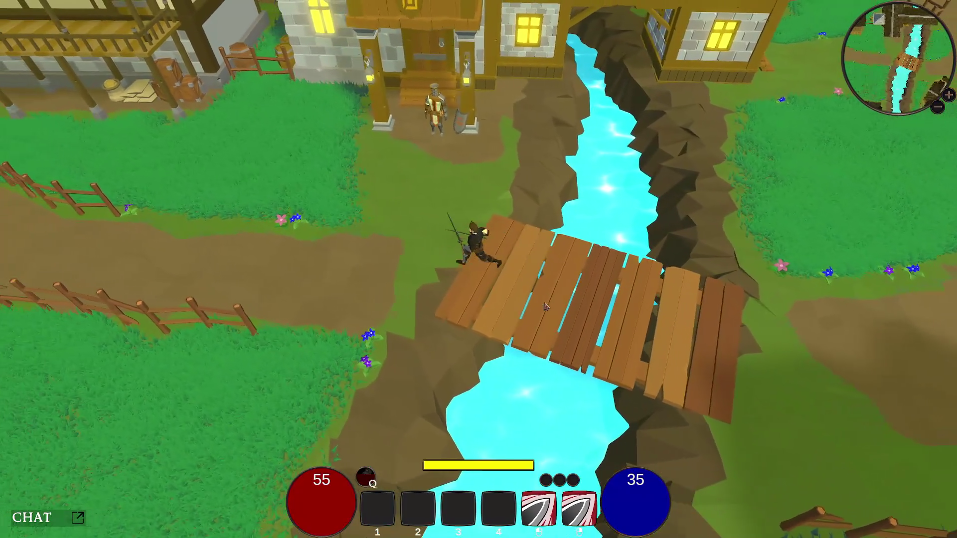
key(w)
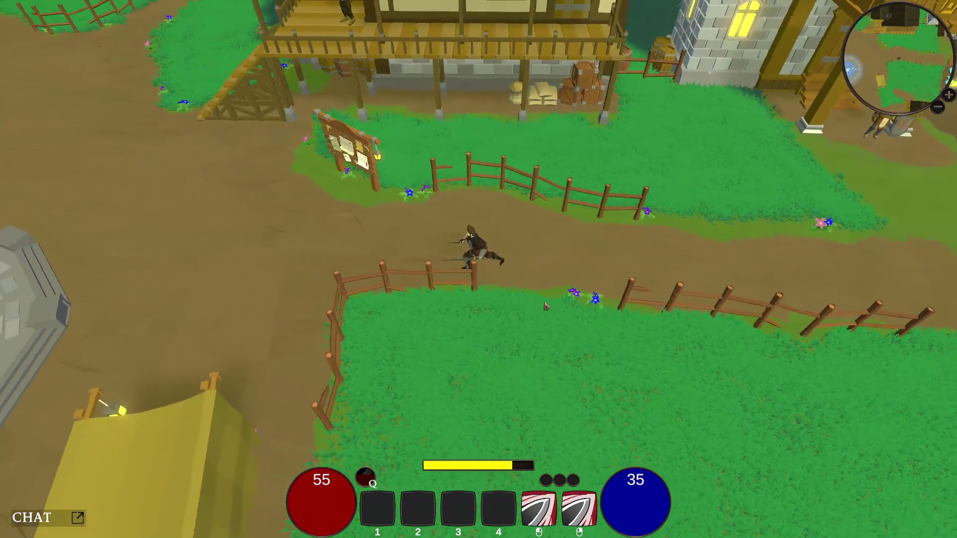
click(545, 306)
key(w)
click(545, 306)
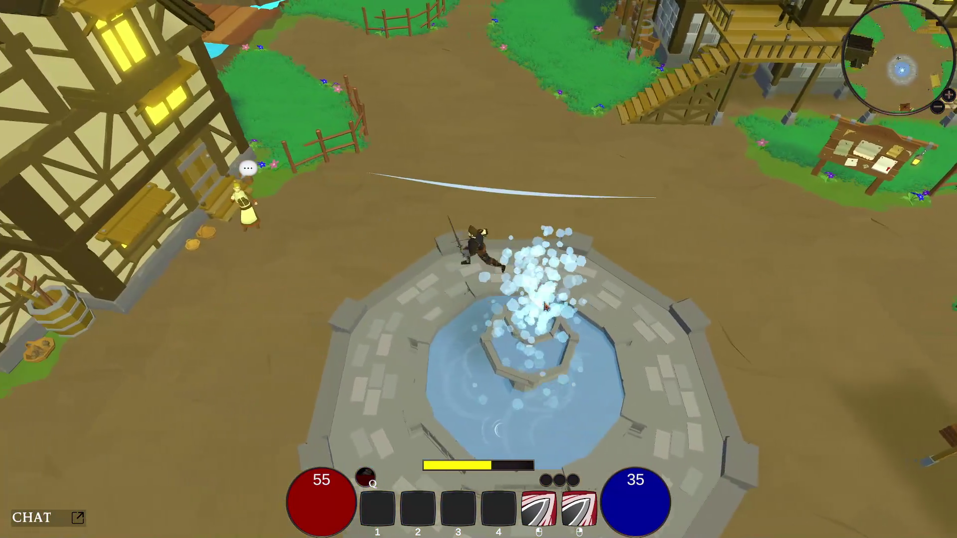
key(w)
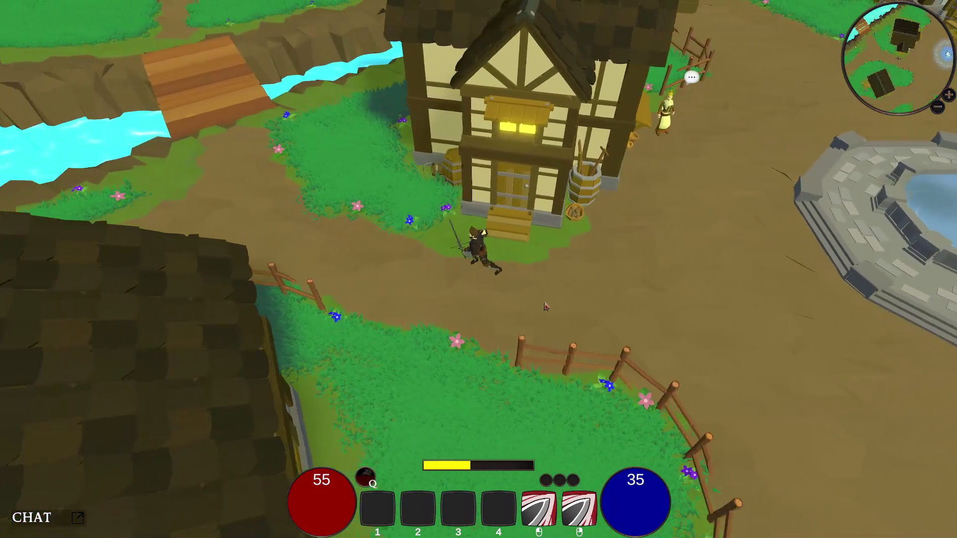
key(w)
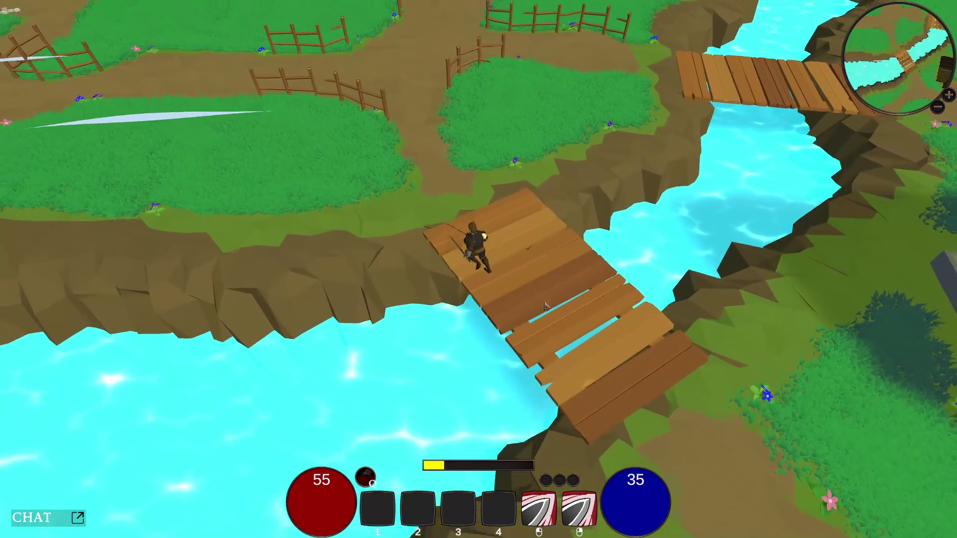
click(545, 306)
key(w)
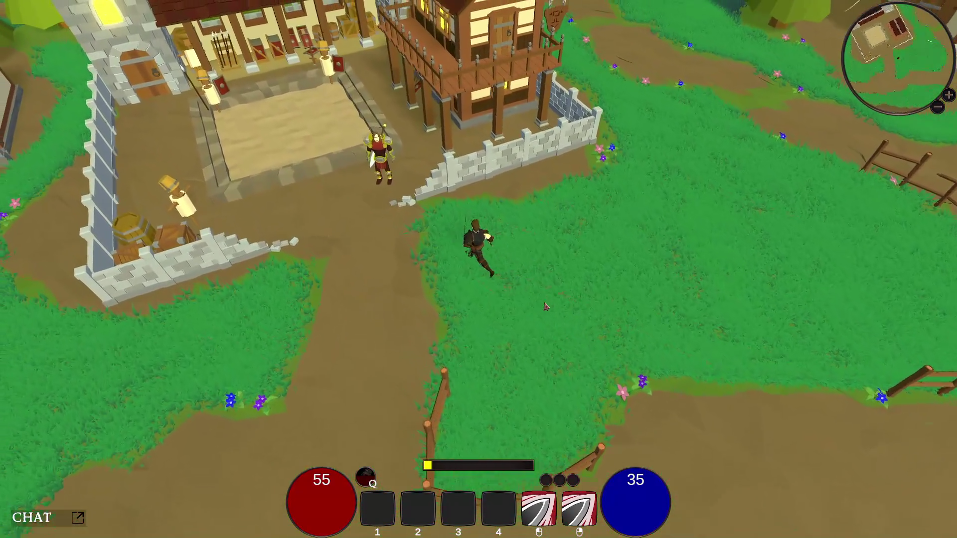
- View the Warriors Guild Upgrade costs, close the window and walk south
key(e)
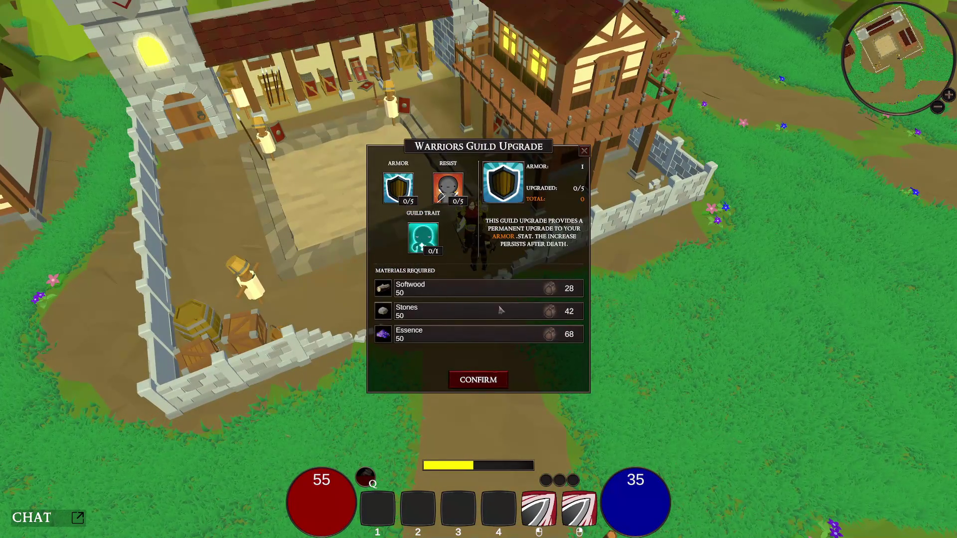
click(584, 152)
key(s)
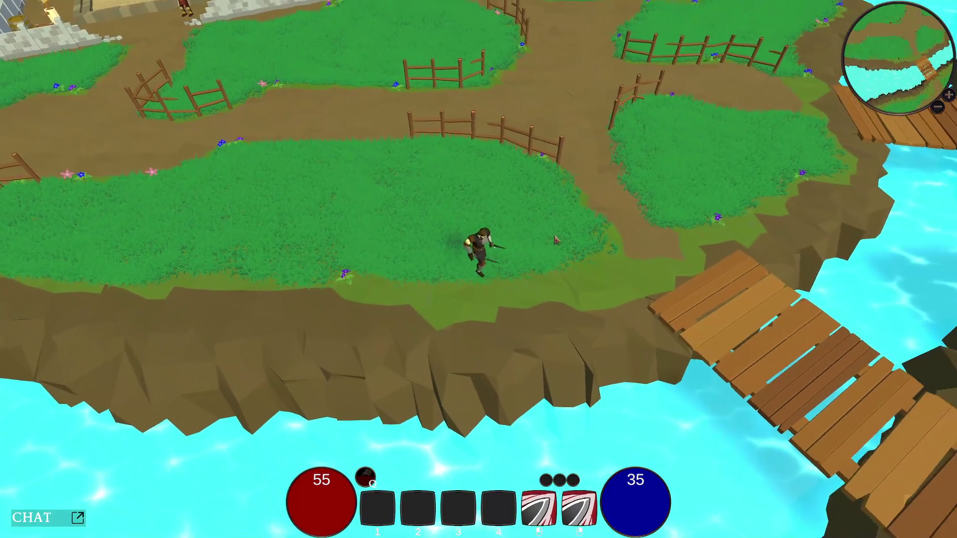
- Dash to the dock and fish at the post, catching rainbow trout
key(shift)
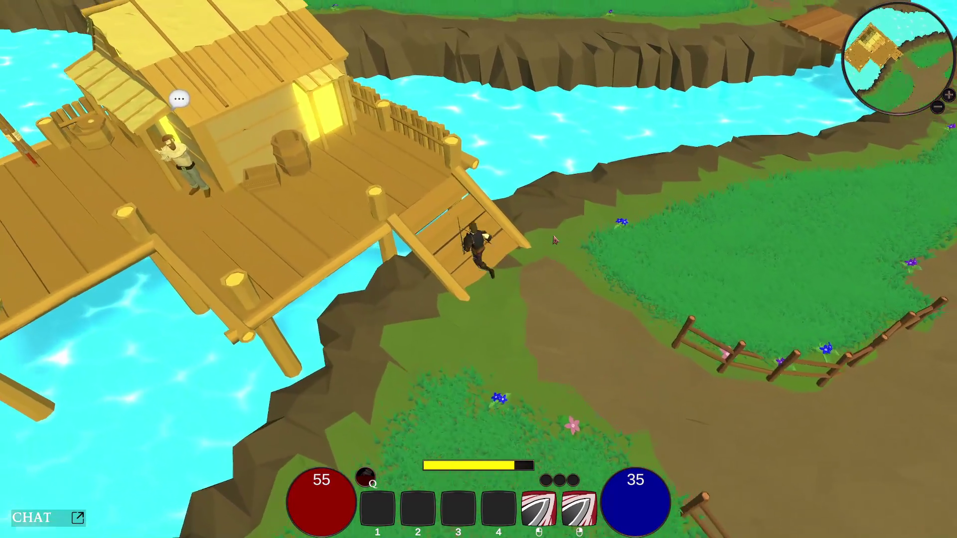
key(a)
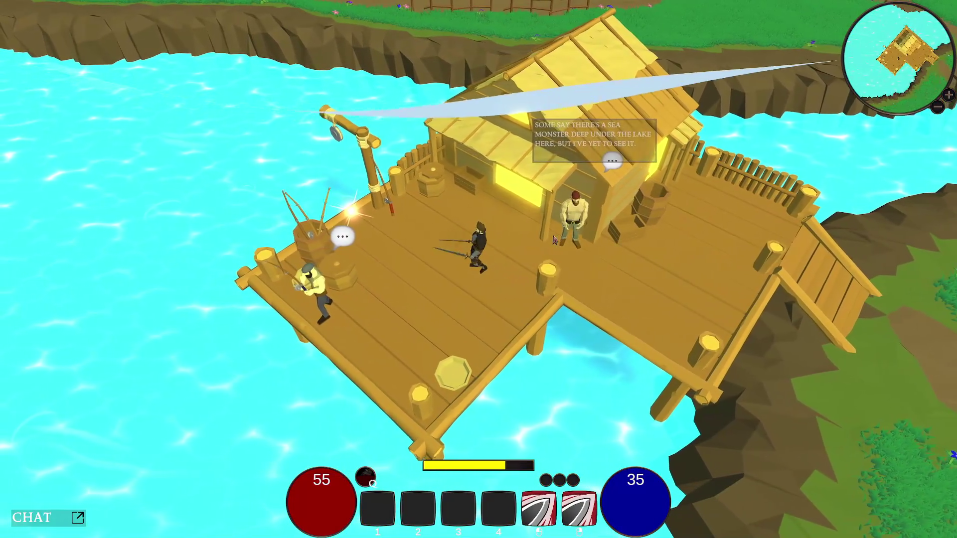
key(a)
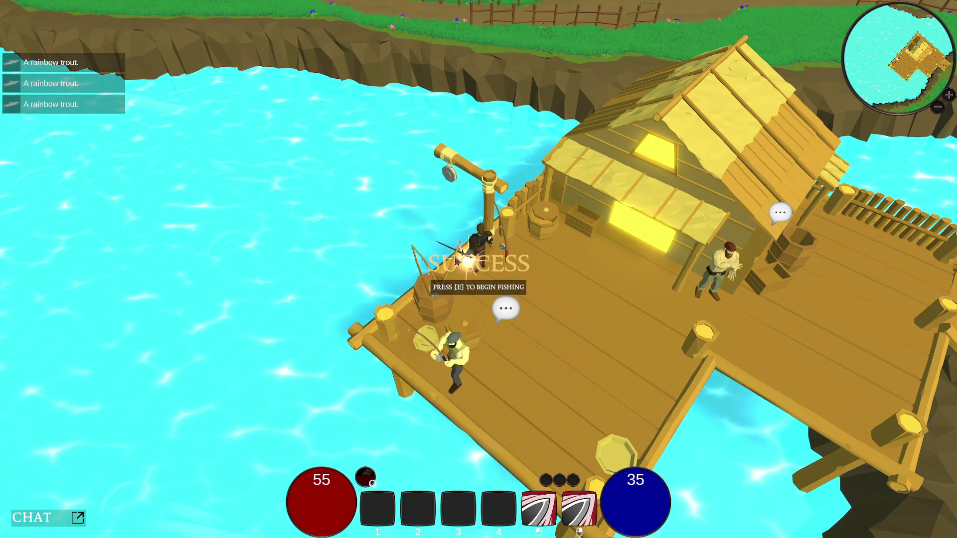
- Walk off the dock across the dirt crossroads to the sawmill
key(d)
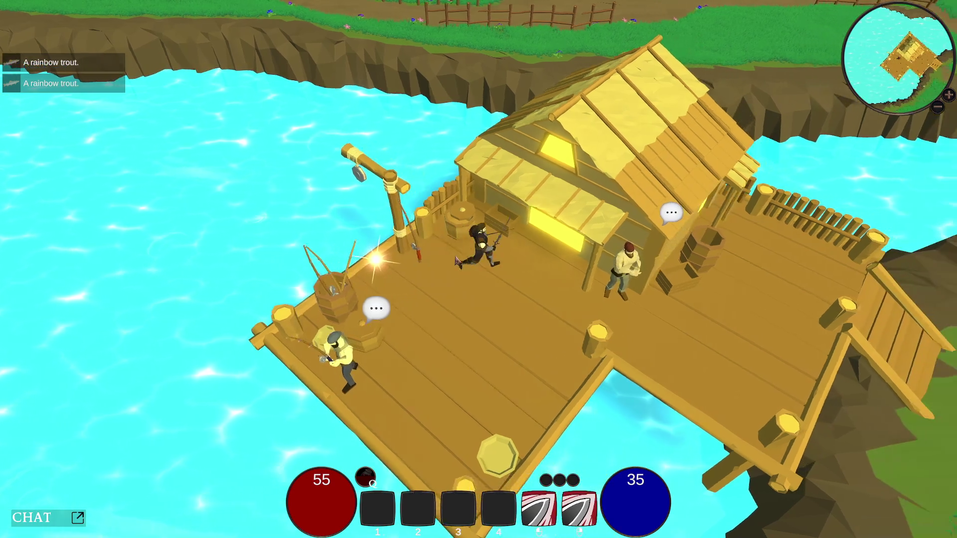
key(d)
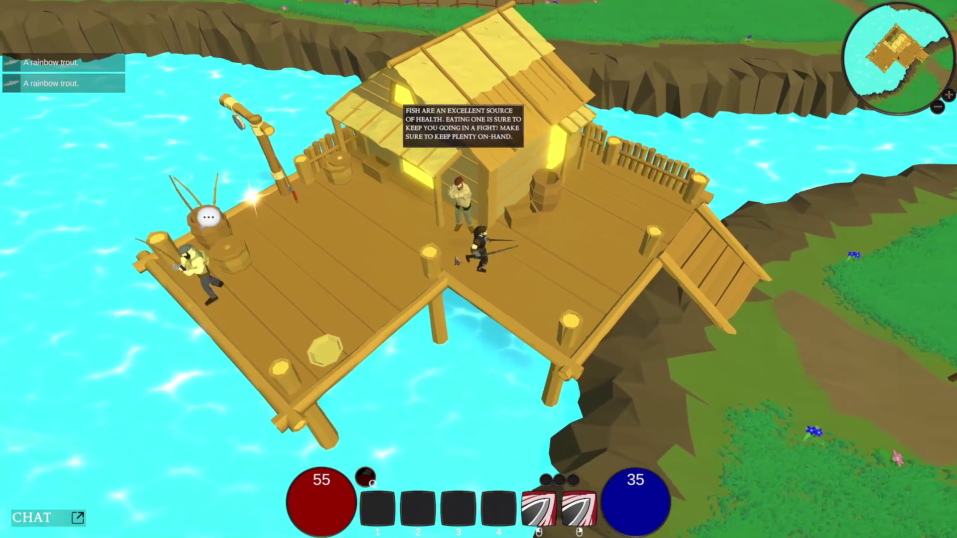
key(d)
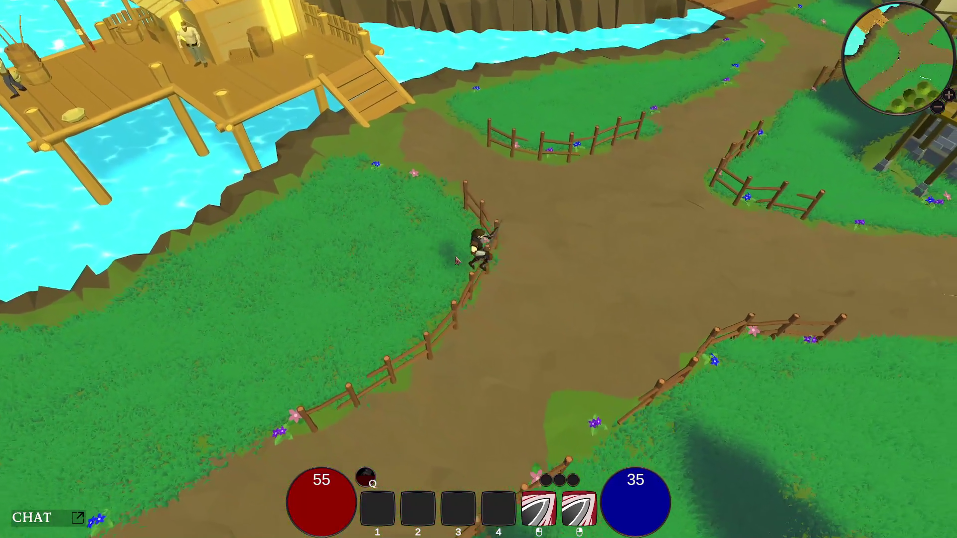
key(s)
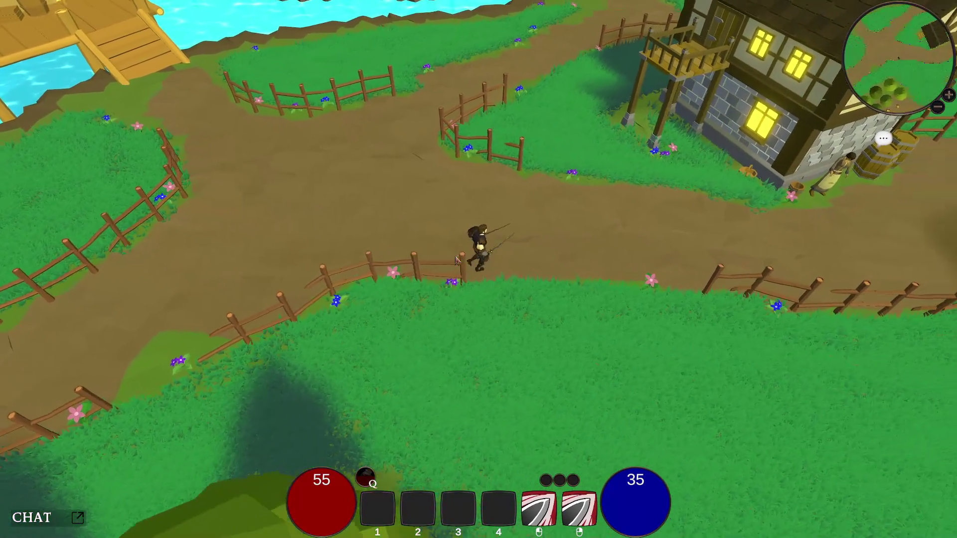
key(s)
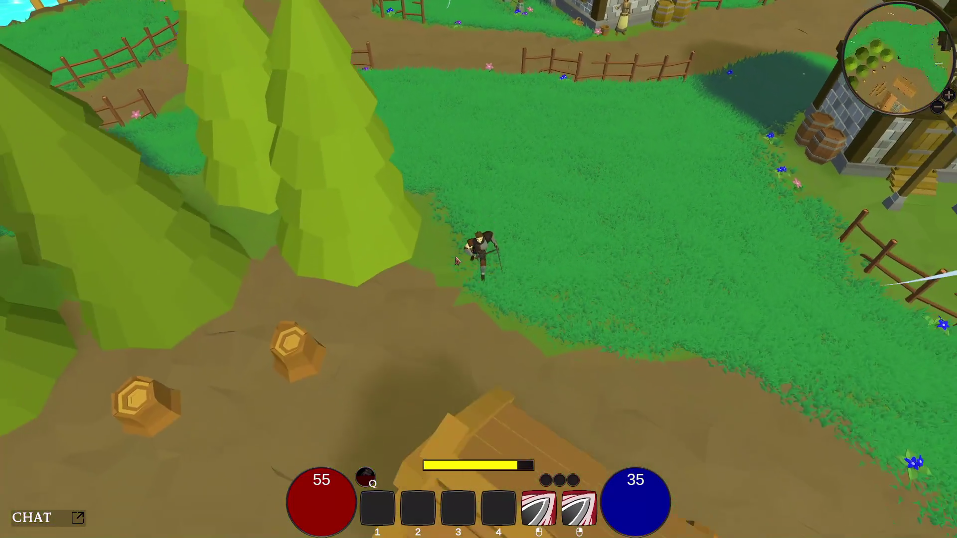
key(s)
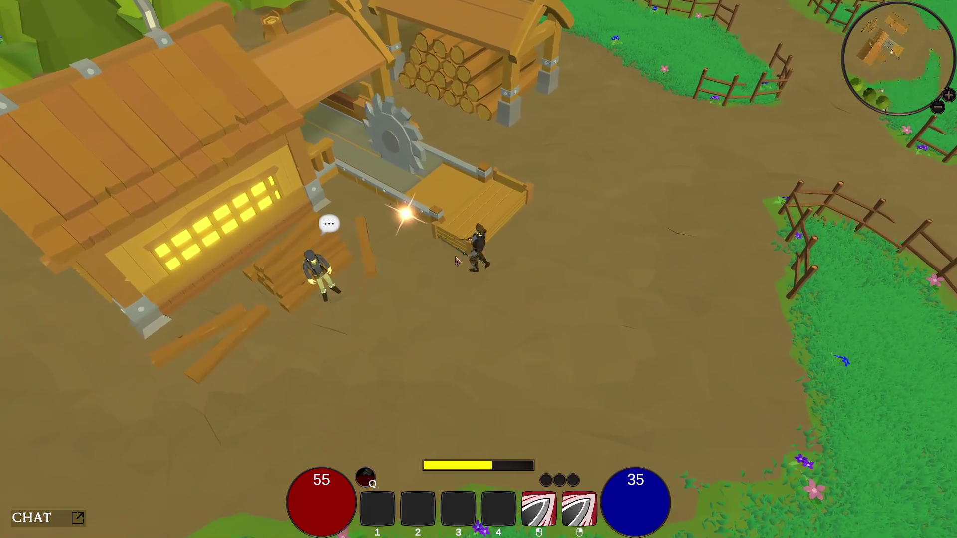
- Run from the sawmill north between the houses and past the fountain, then east along the river path
key(a)
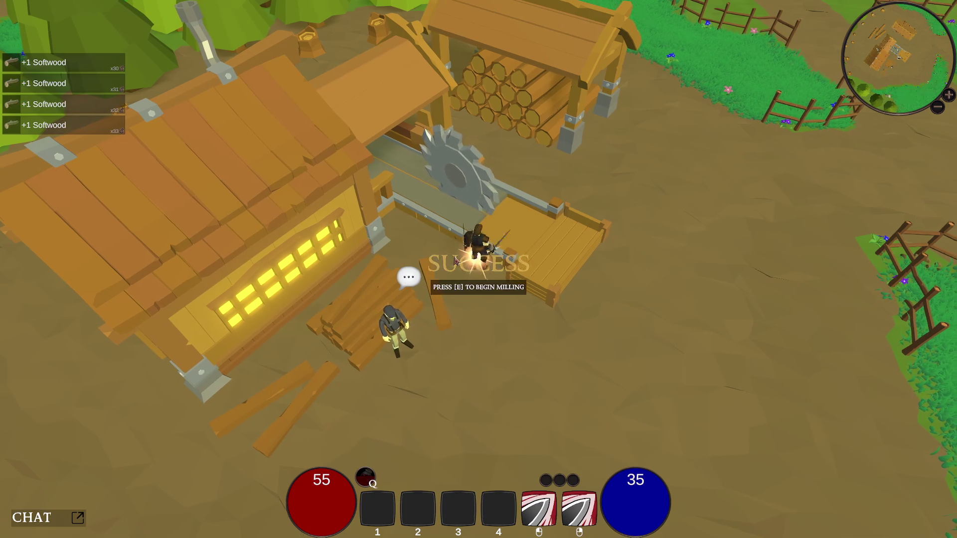
key(w)
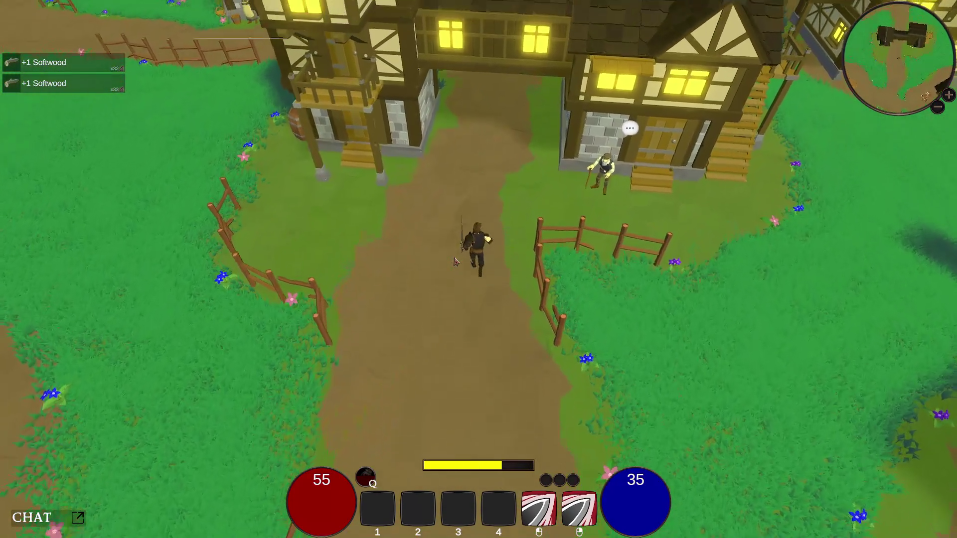
key(w)
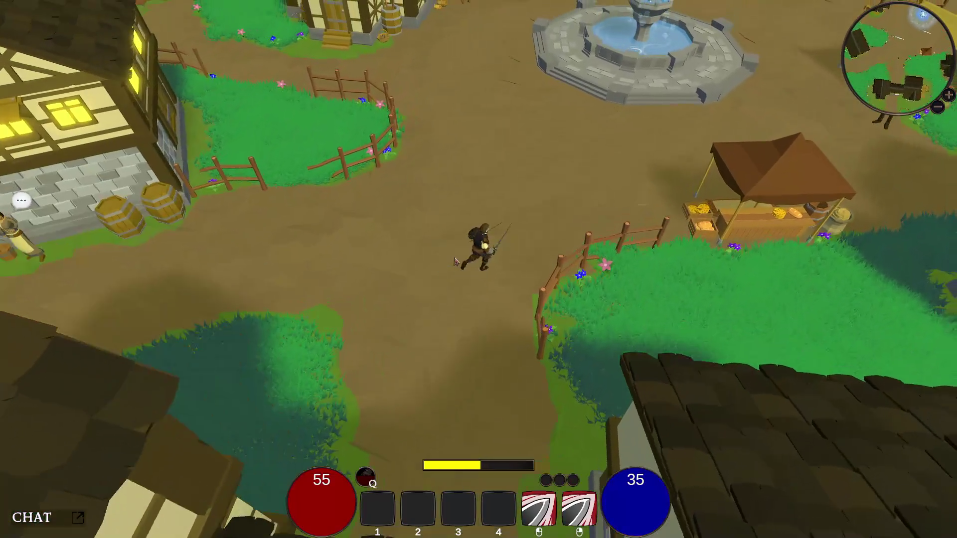
key(w)
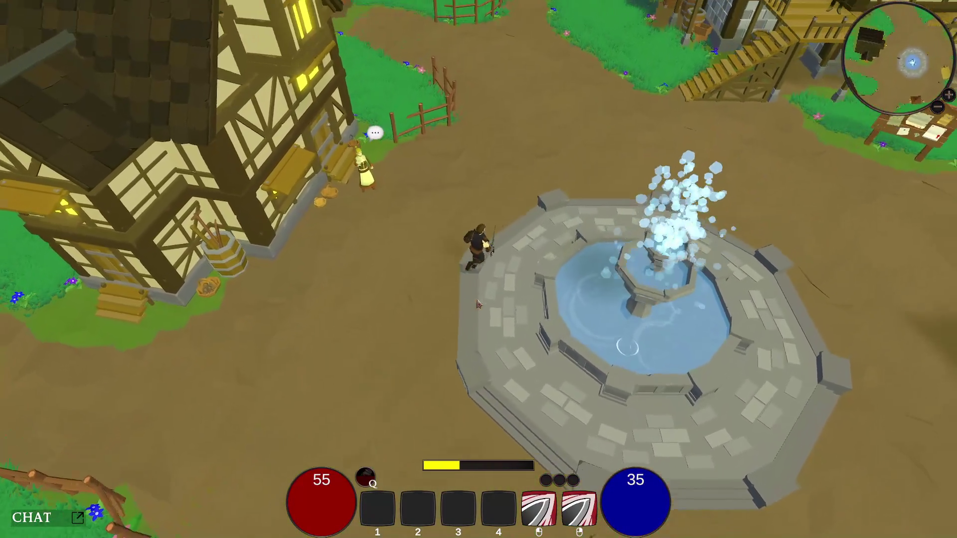
key(w)
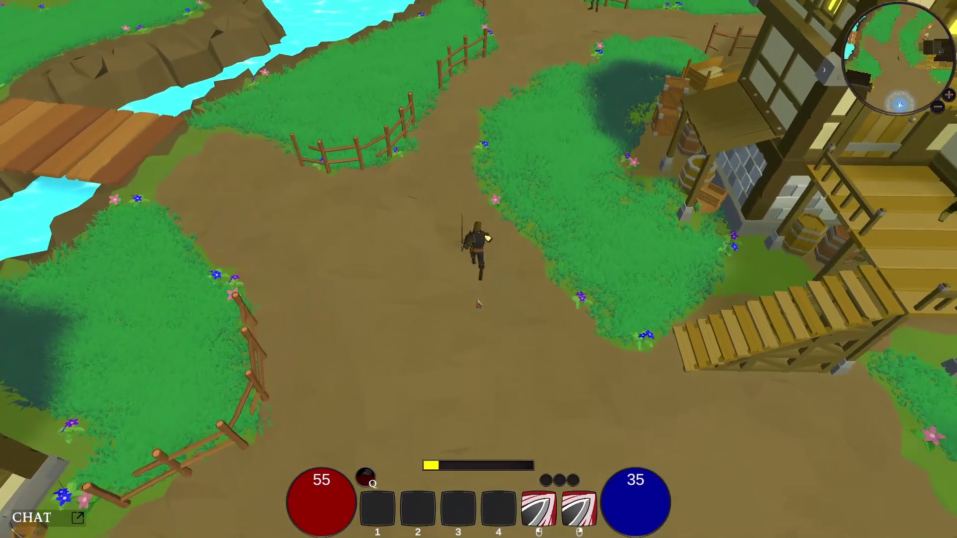
key(w)
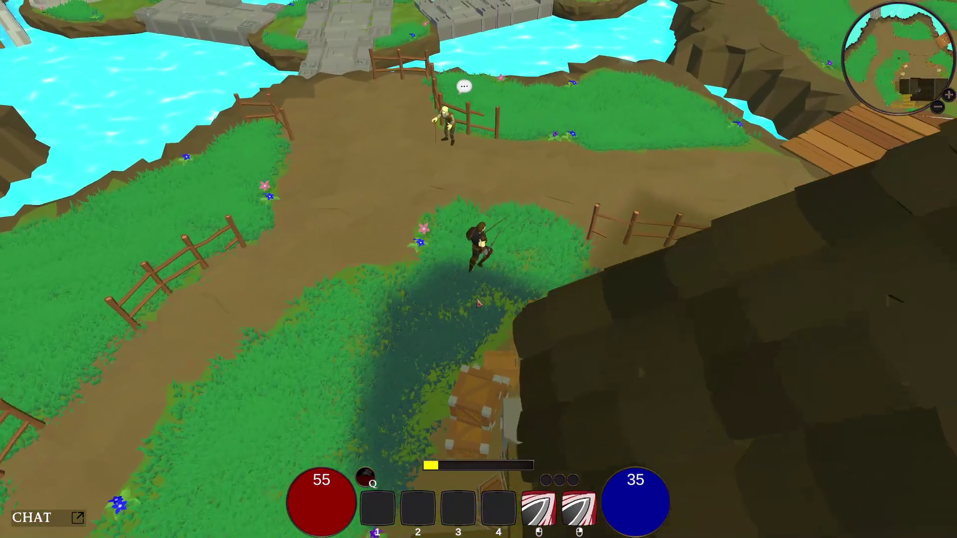
key(d)
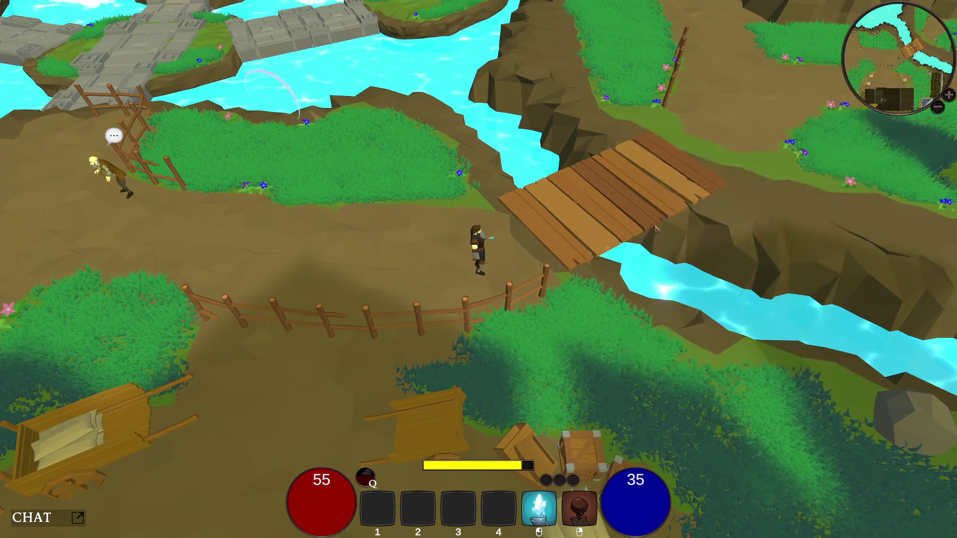
- Cross the wooden bridge onto the grass, casting bolts ahead and toward the upper right
key(w)
click(633, 184)
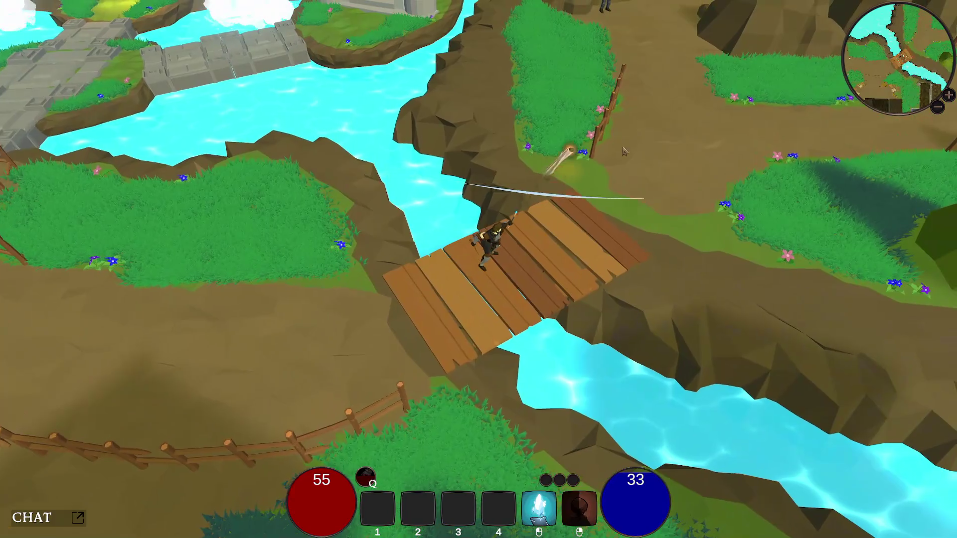
key(w)
click(625, 65)
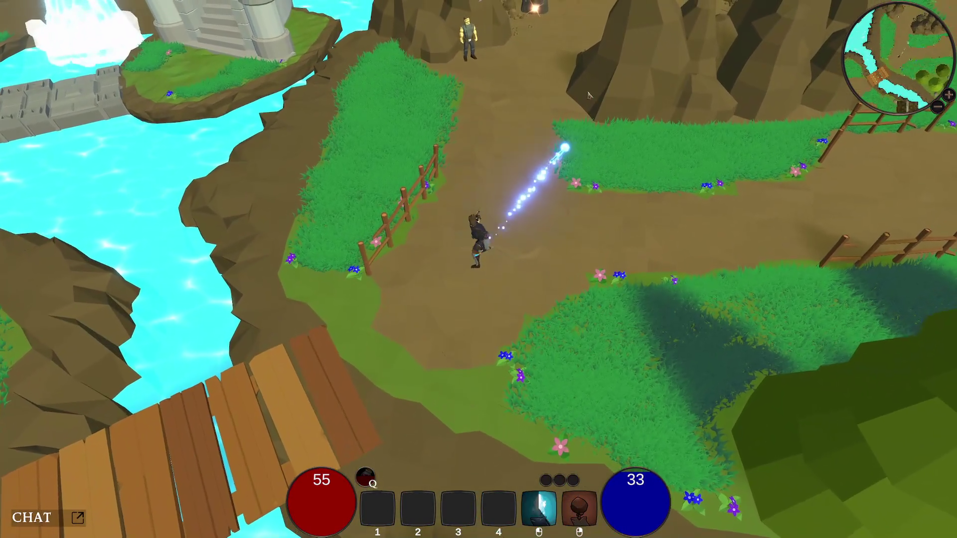
- Mine the ore rock in the clearing, stopping the white bar in the green zone
key(w)
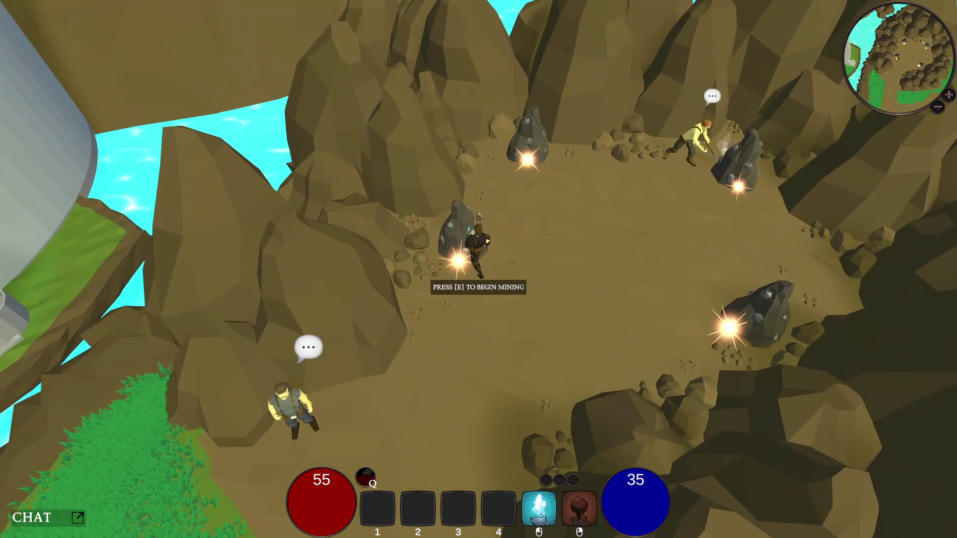
key(e)
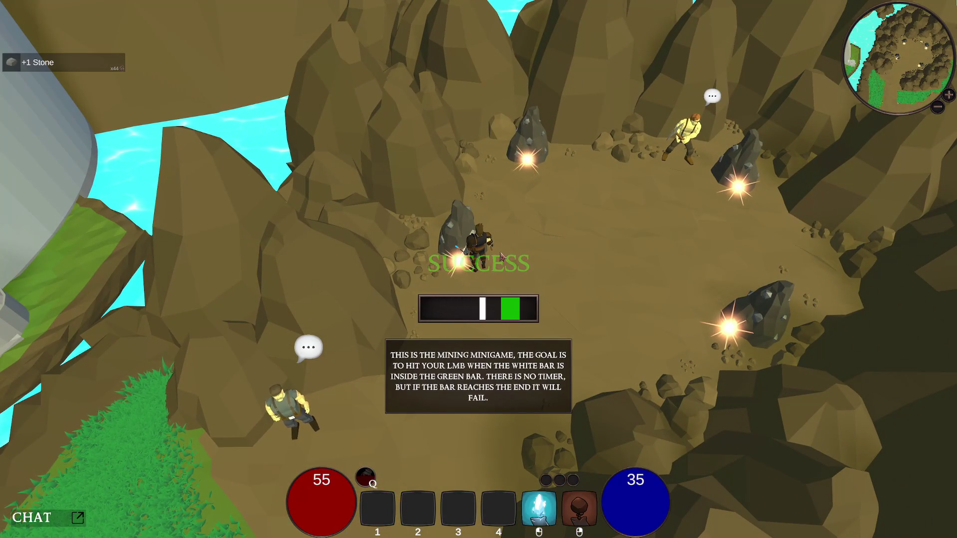
click(502, 257)
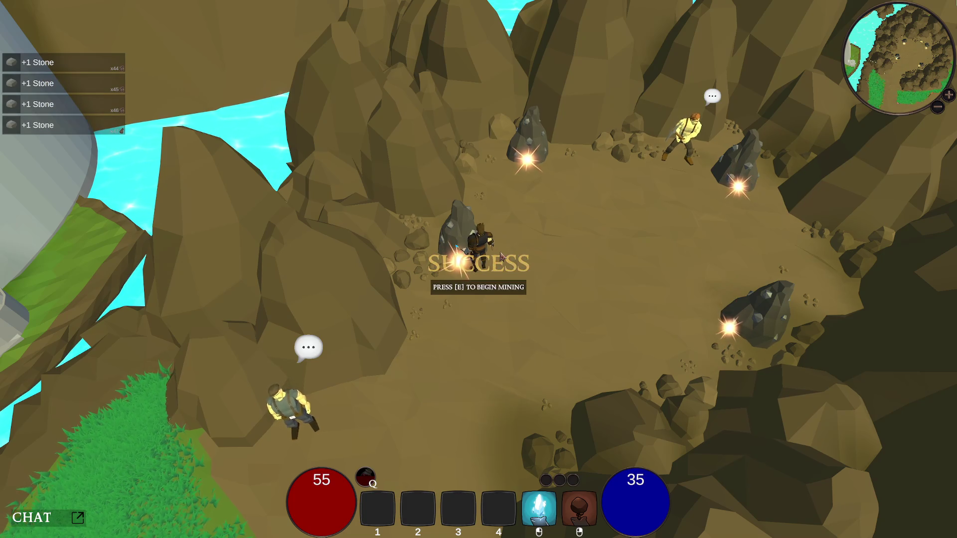
- Run back down the path from the mine, across the crossroads and up onto the grass
key(s)
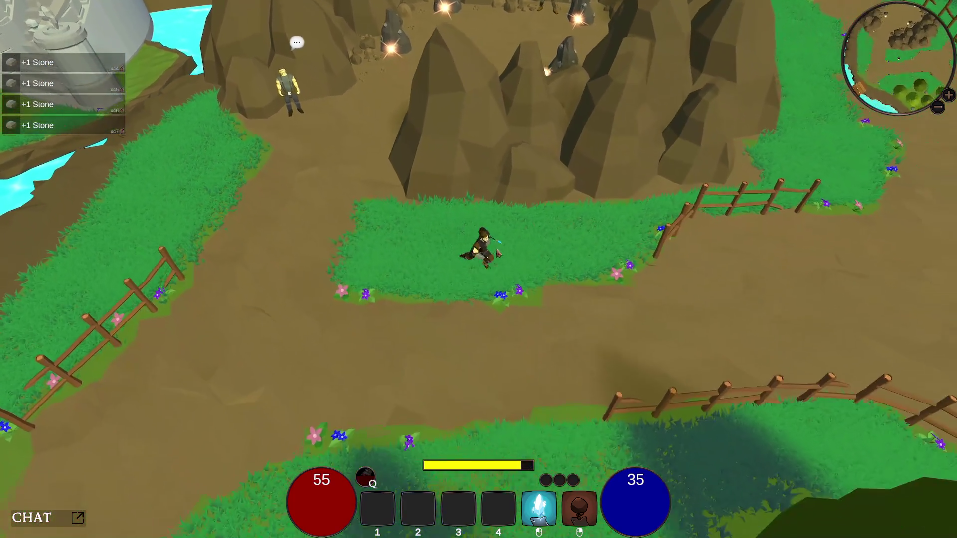
key(s)
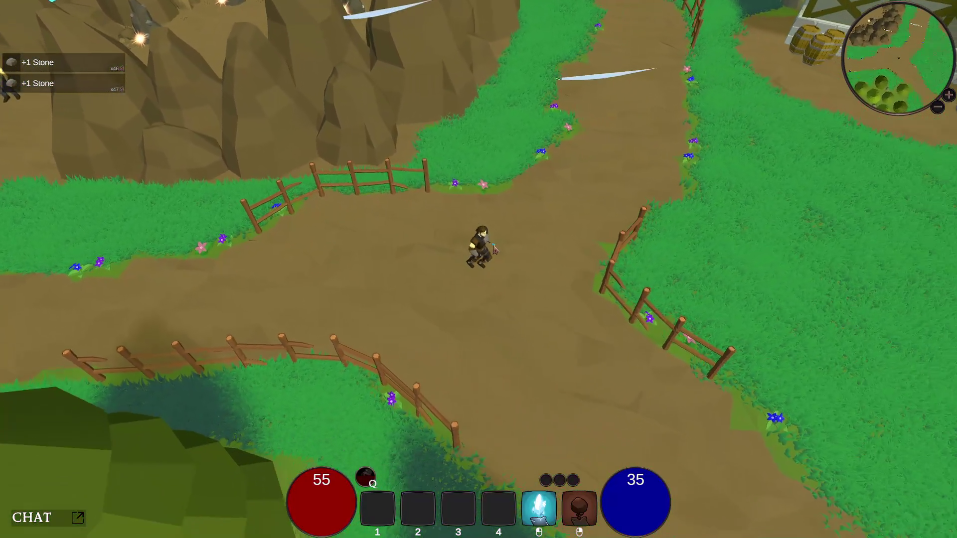
key(s)
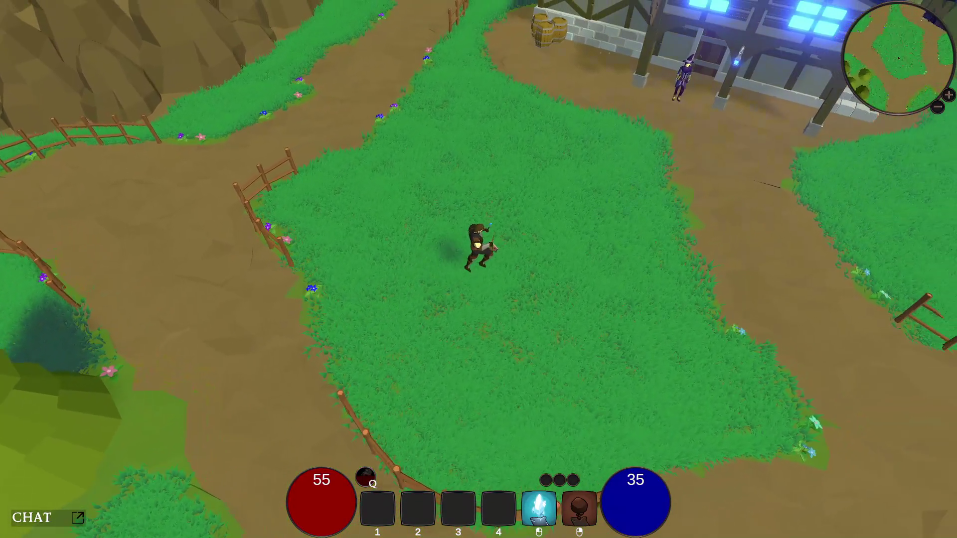
key(d)
key(w)
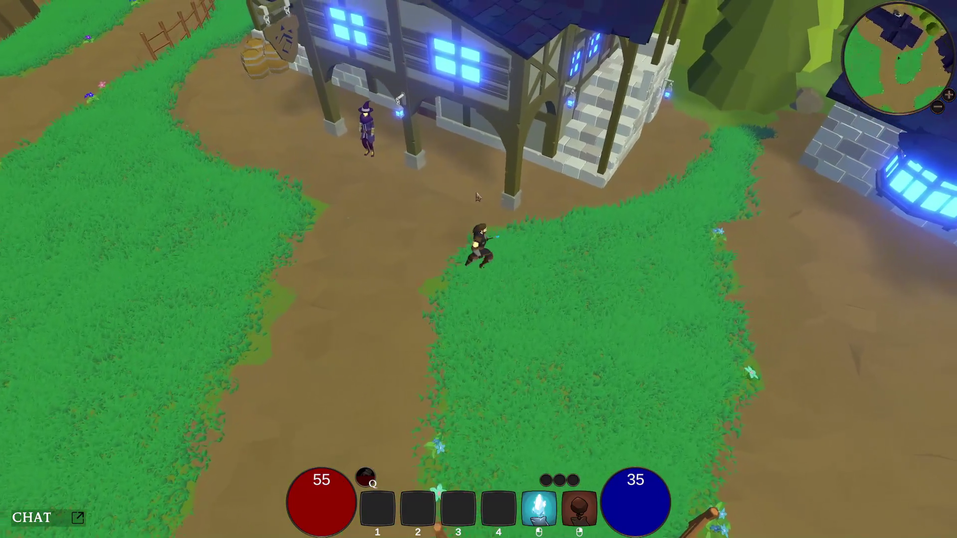
key(d)
key(d)
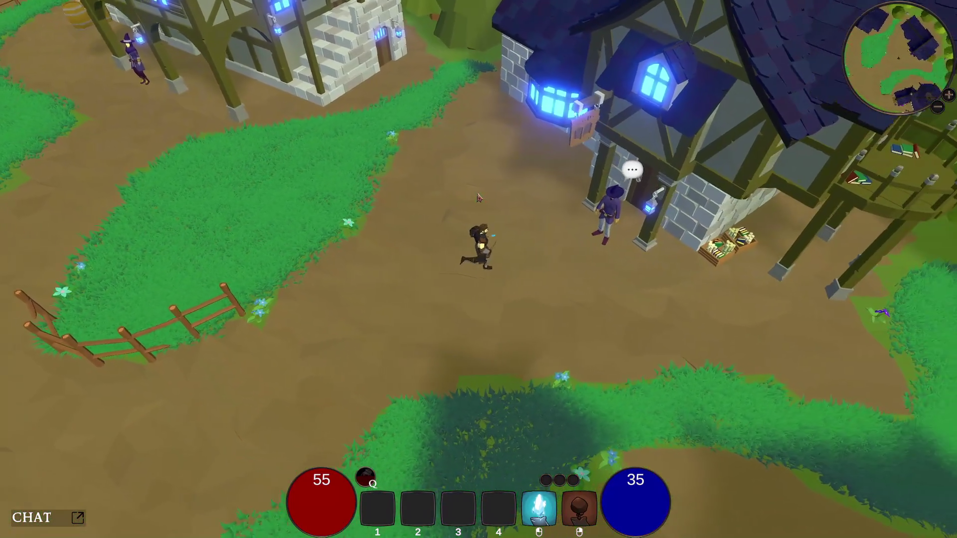
- Enchant at the cauldron by the blue-roofed house for two Essence, then walk away
key(a)
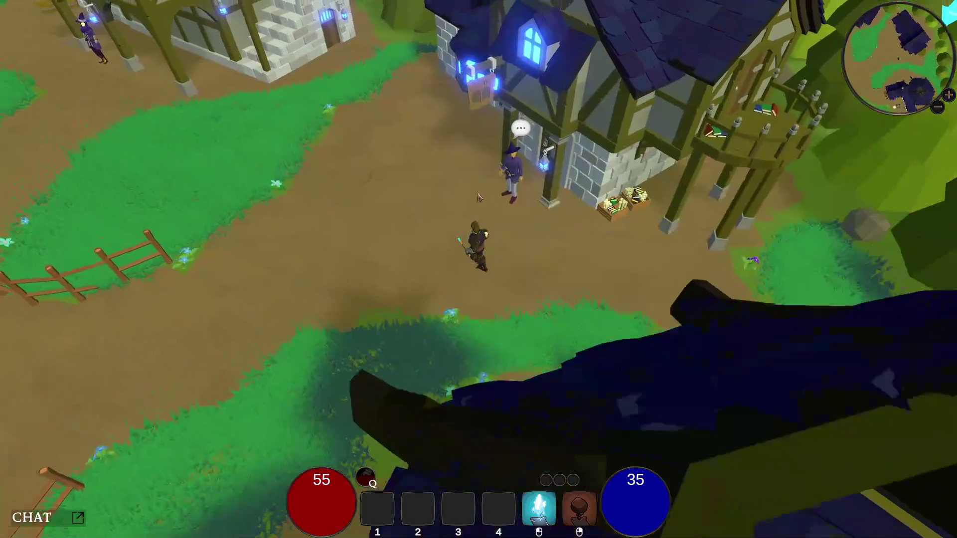
key(s)
key(d)
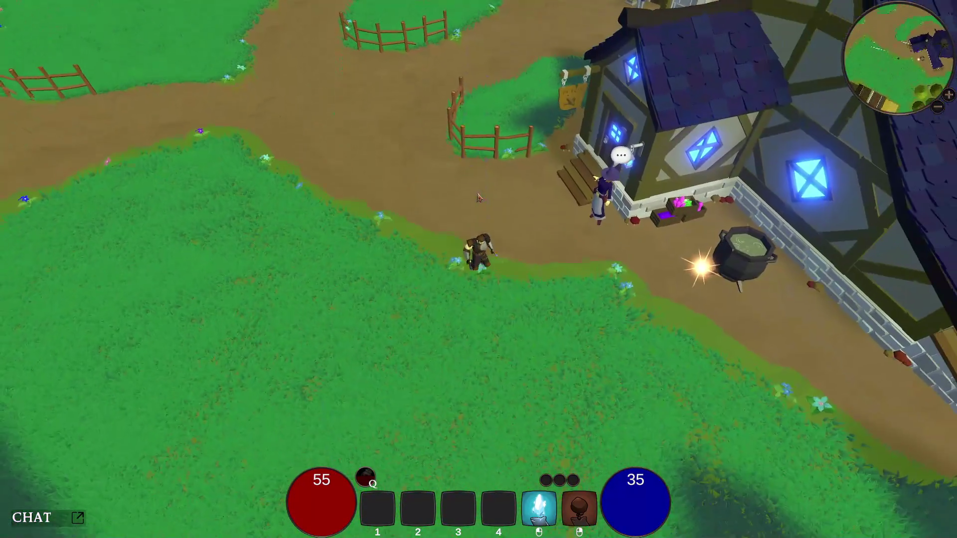
key(e)
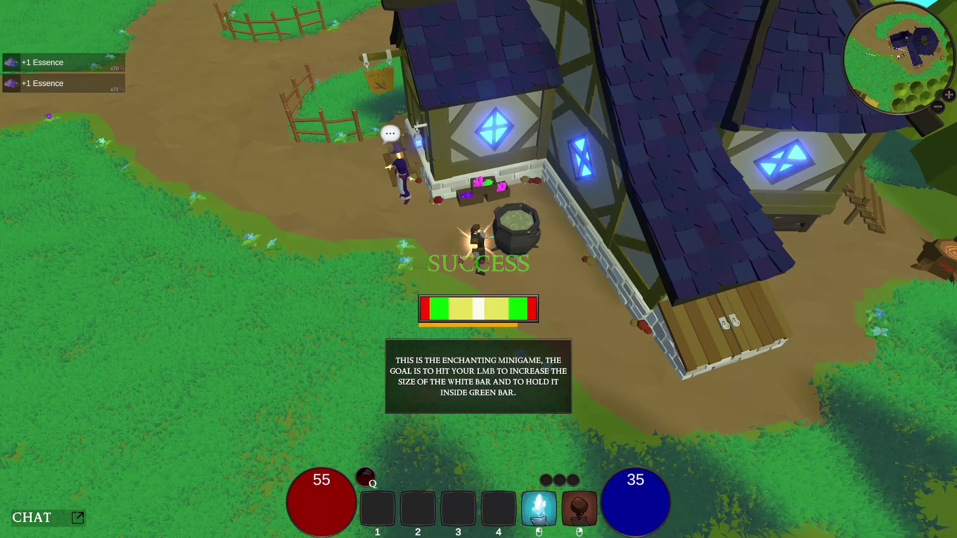
key(a)
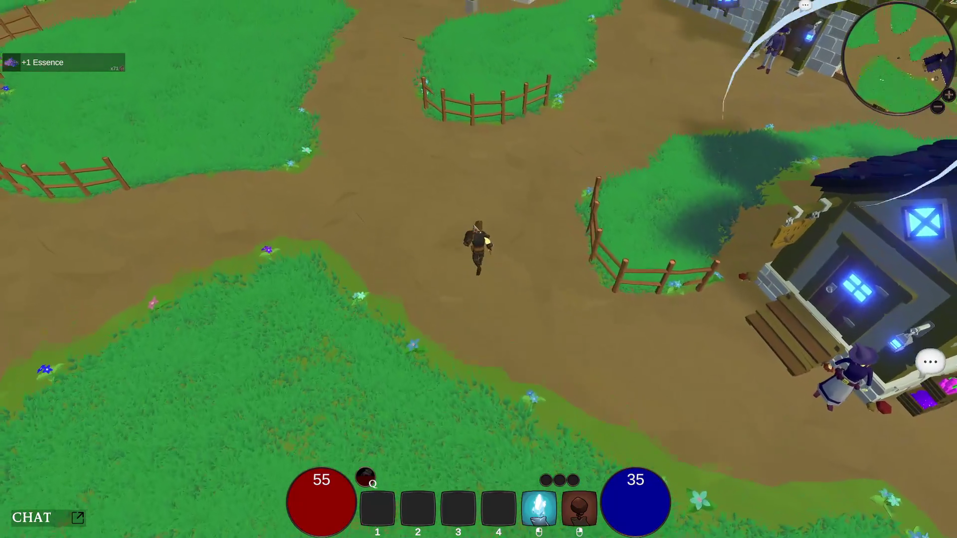
- Open the Character panel and inspect the inventory items
key(c)
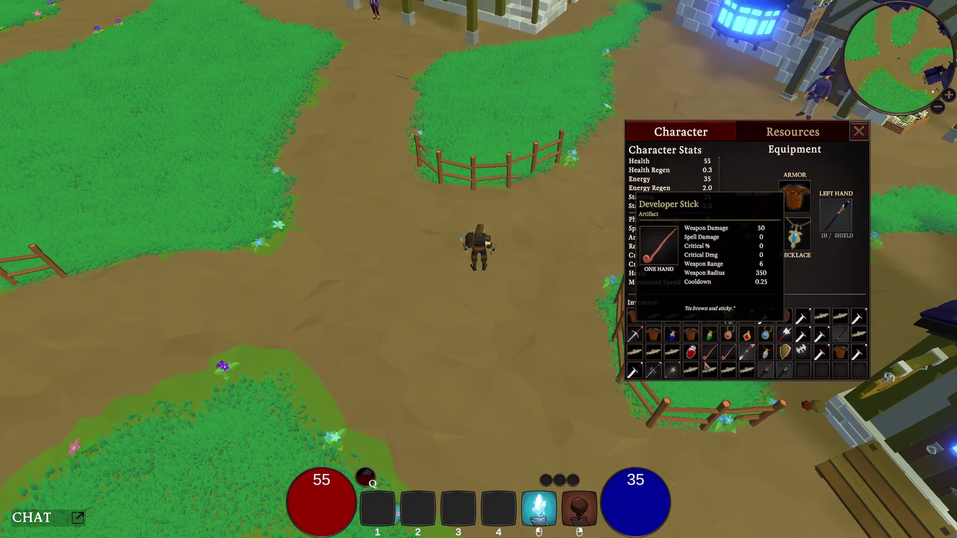
mouse_move(763, 371)
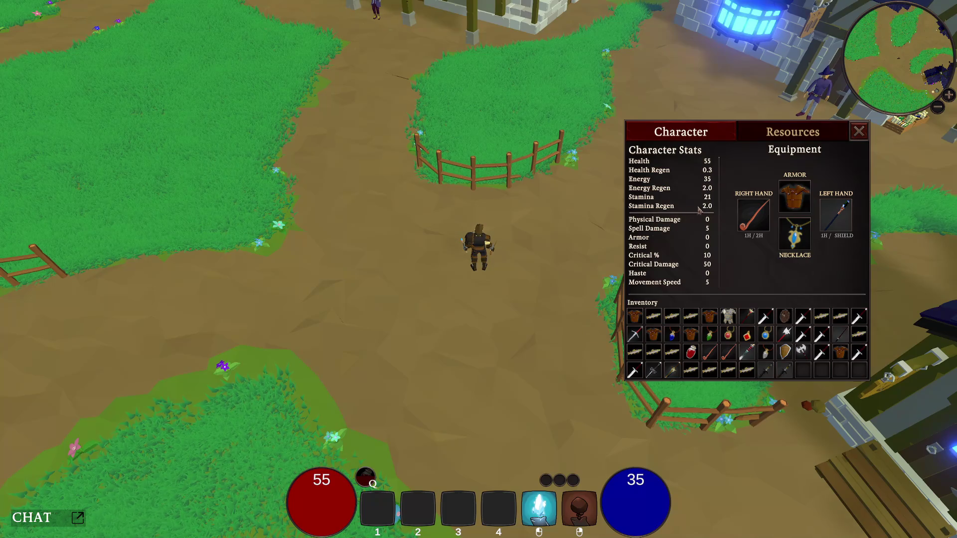
mouse_move(820, 338)
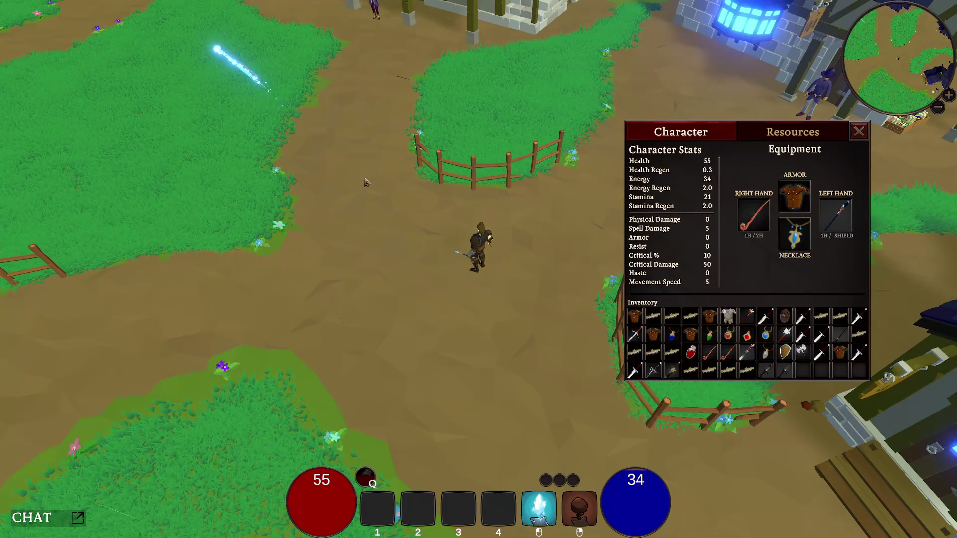
- Run west across the village and south-west onto the wooden river bridge
key(a)
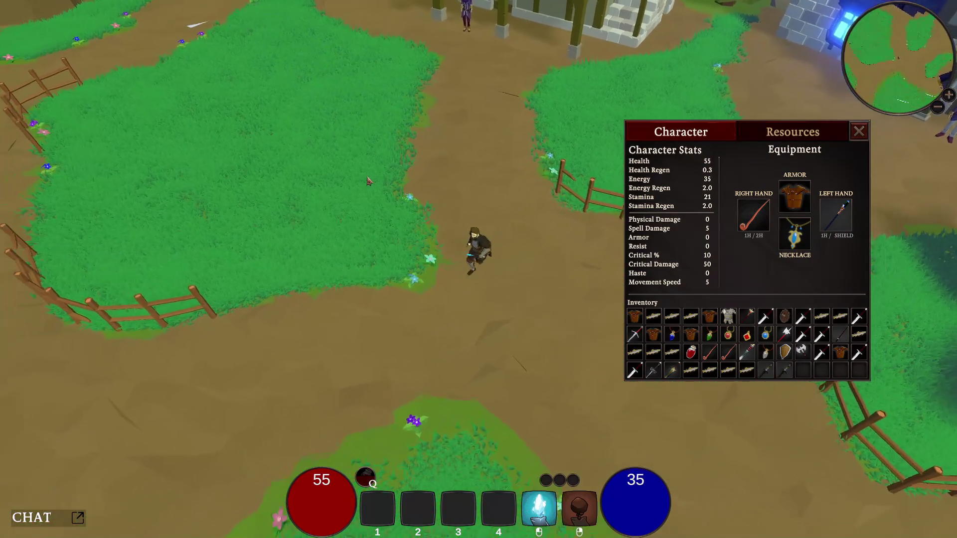
key(s)
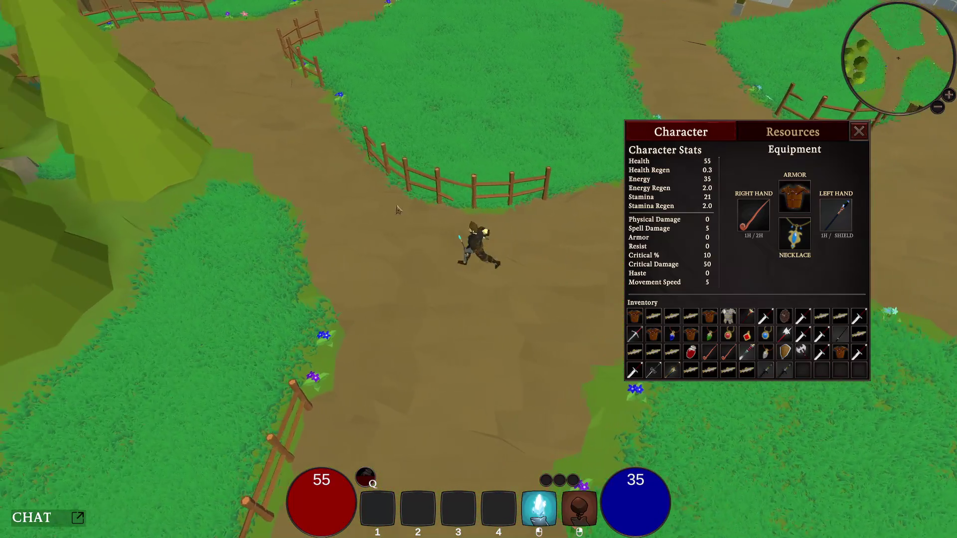
key(s)
key(s)
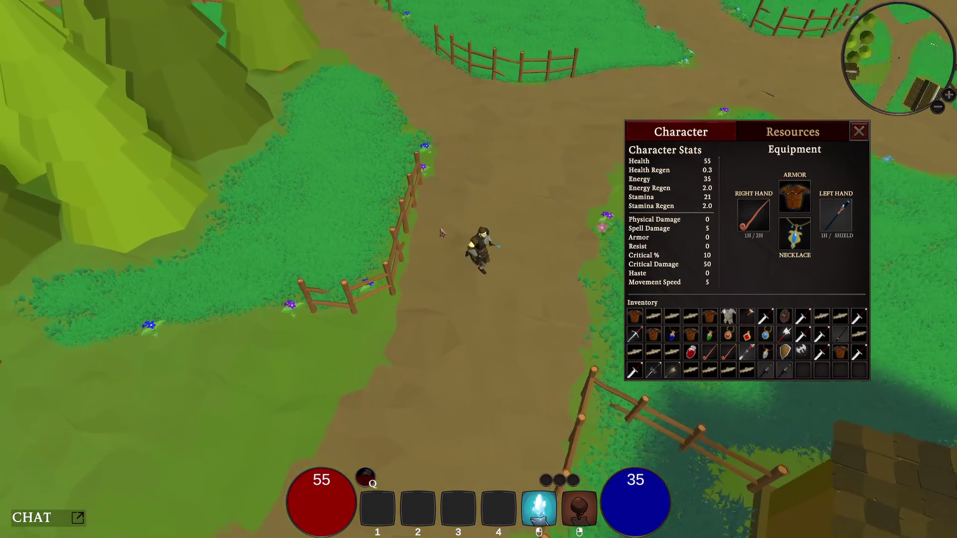
key(s)
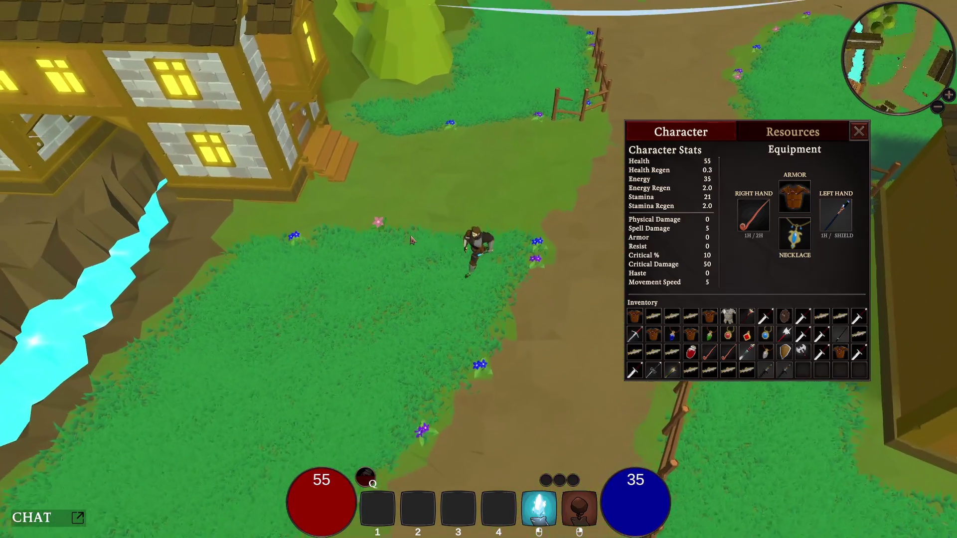
key(s)
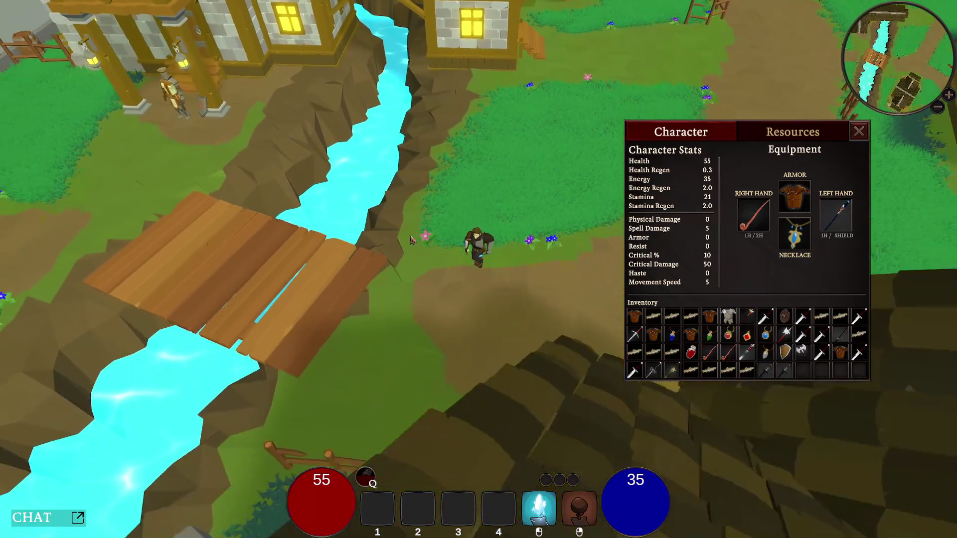
key(s)
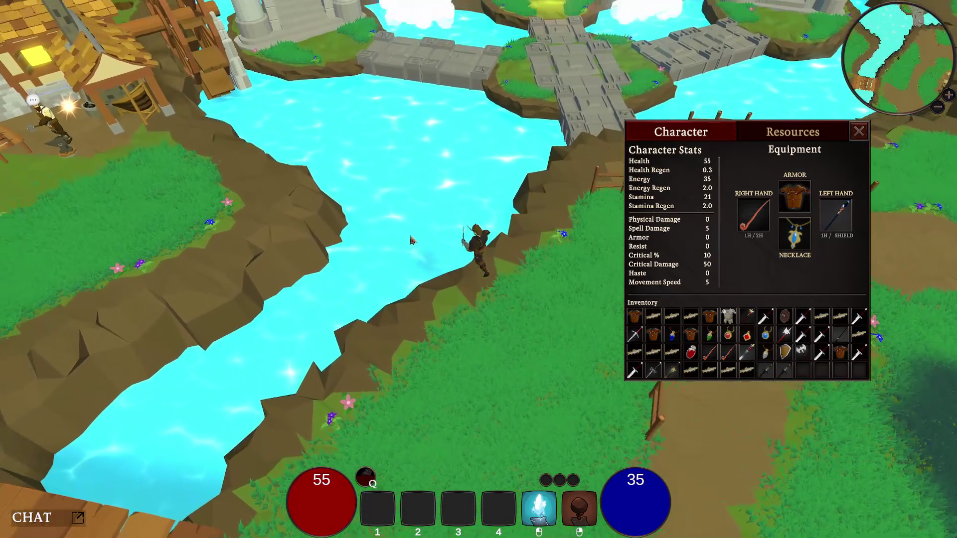
- Dash across the river past the blacksmith, close the Character panel and walk up to the antler-decorated hut
key(space)
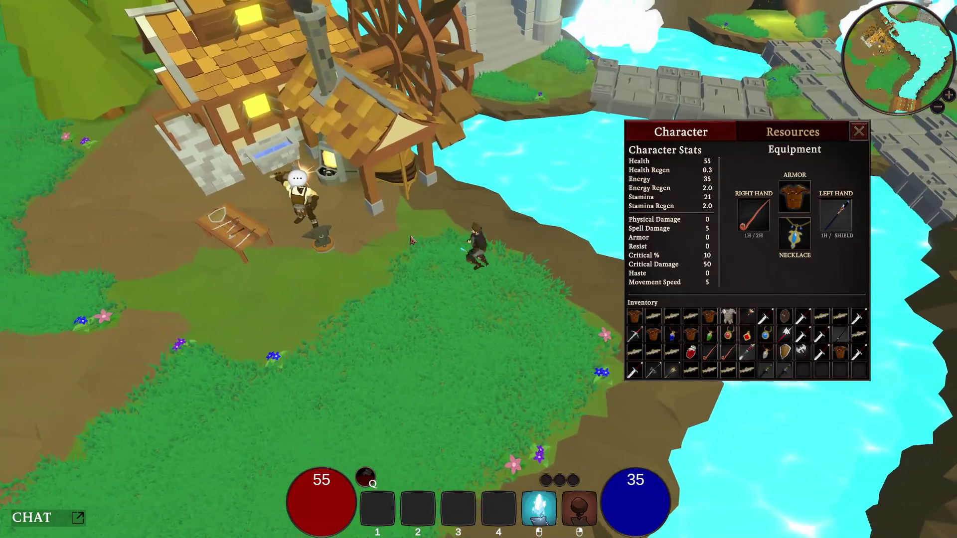
key(a)
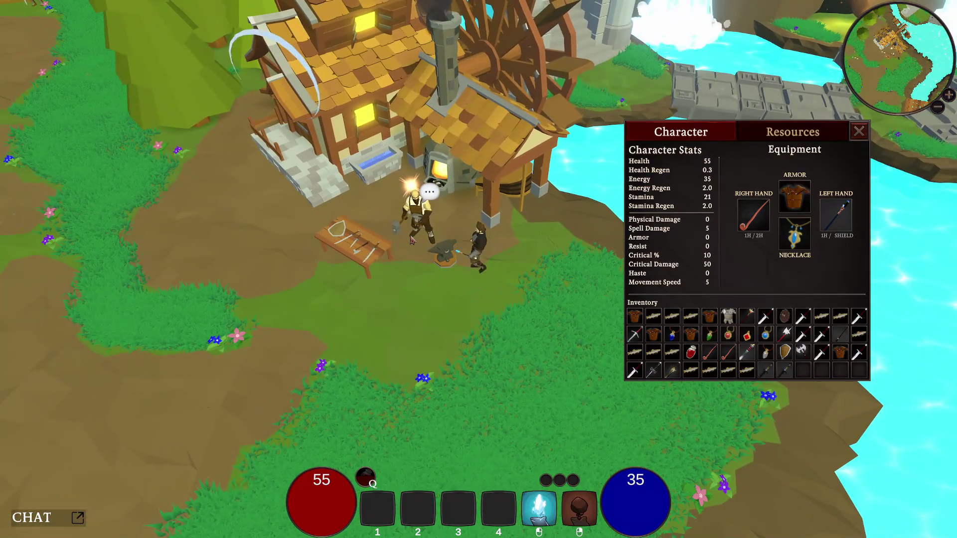
key(a)
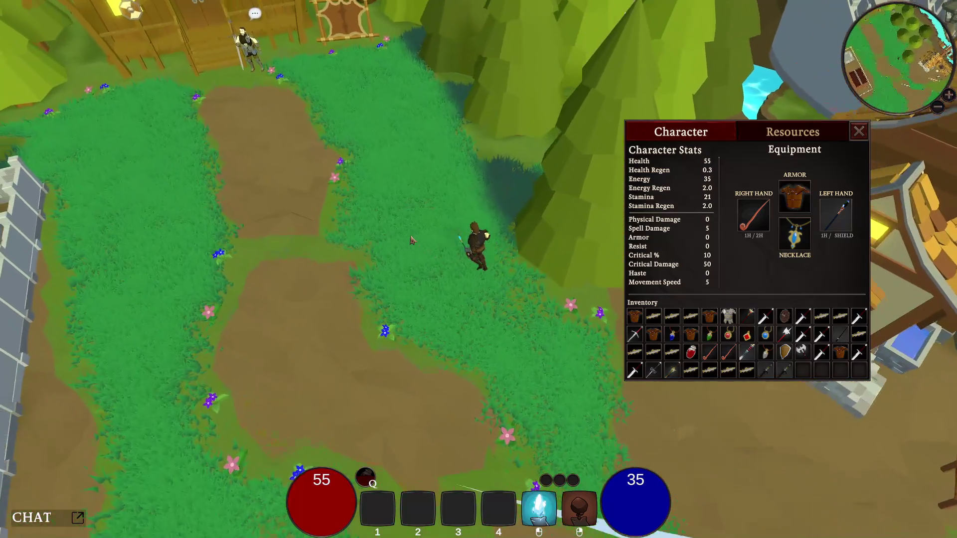
key(c)
key(w)
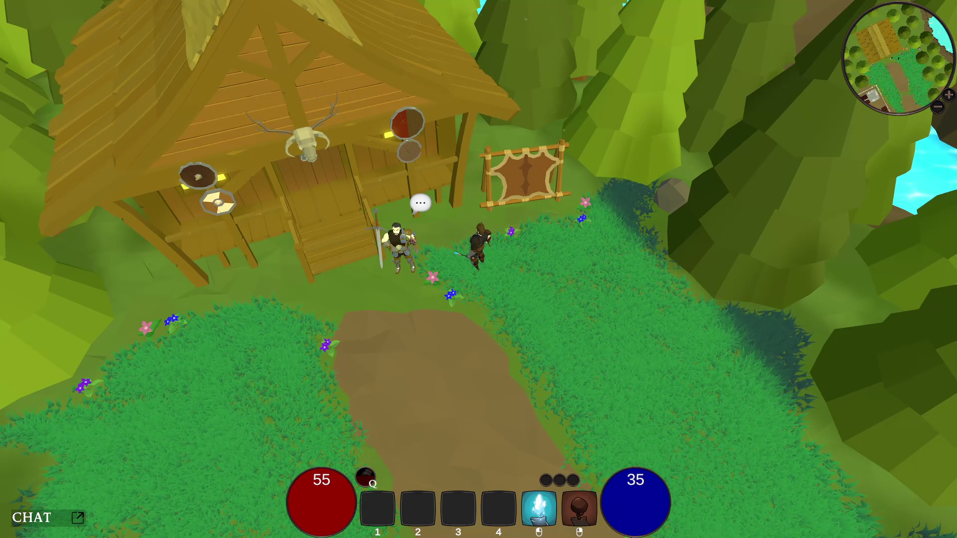
- Stand by the villager outside the hut, then walk down the path toward the training courtyard
key(s)
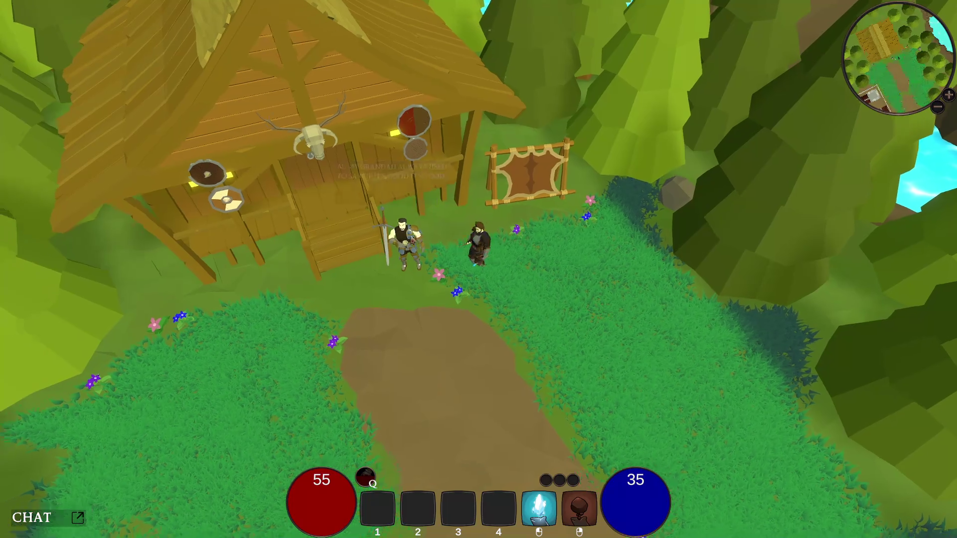
key(d)
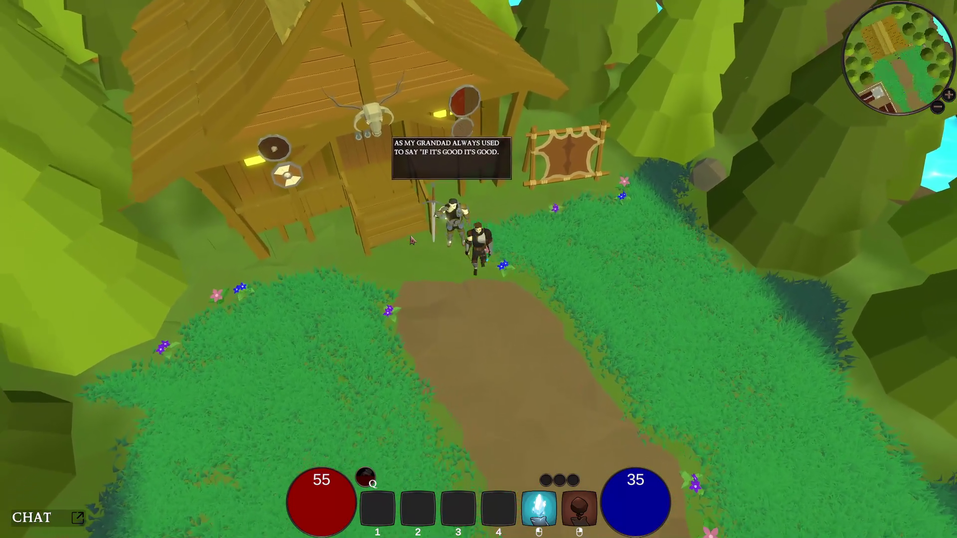
key(s)
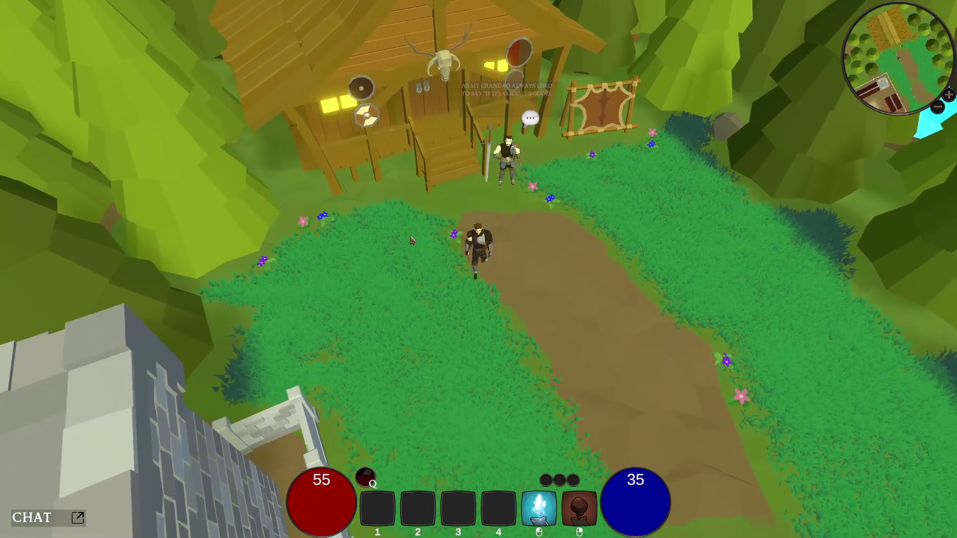
key(s)
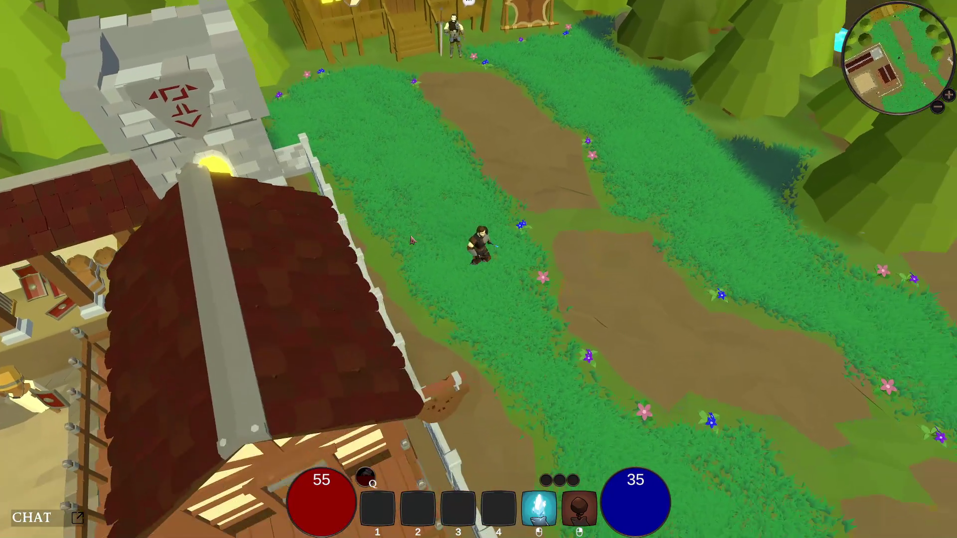
key(a)
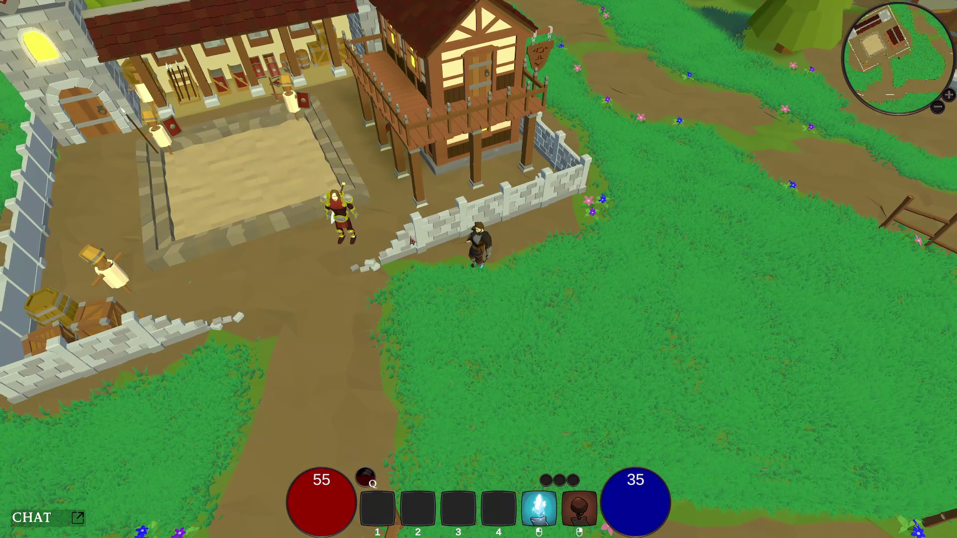
- Run across the fields past the blacksmith's house to the riverbank and back toward the blacksmith
key(w)
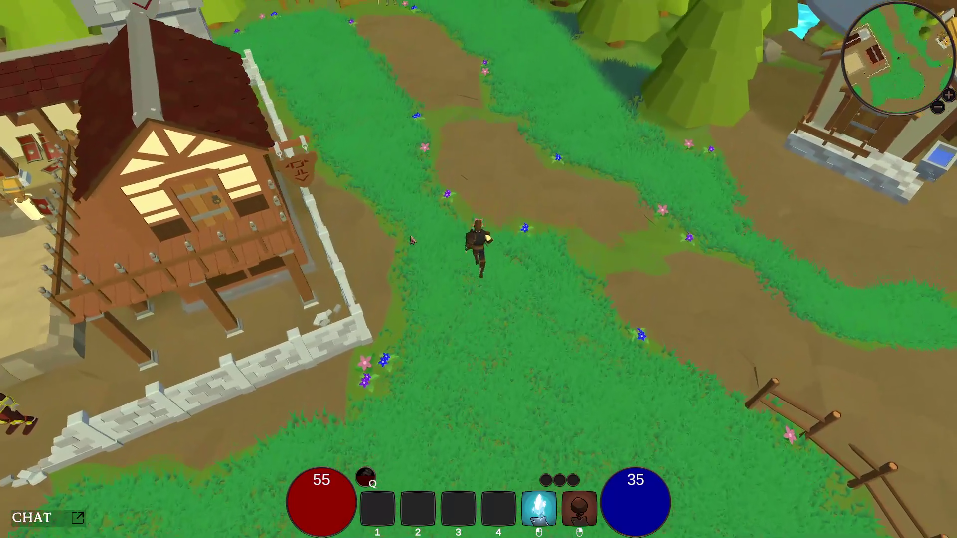
key(w)
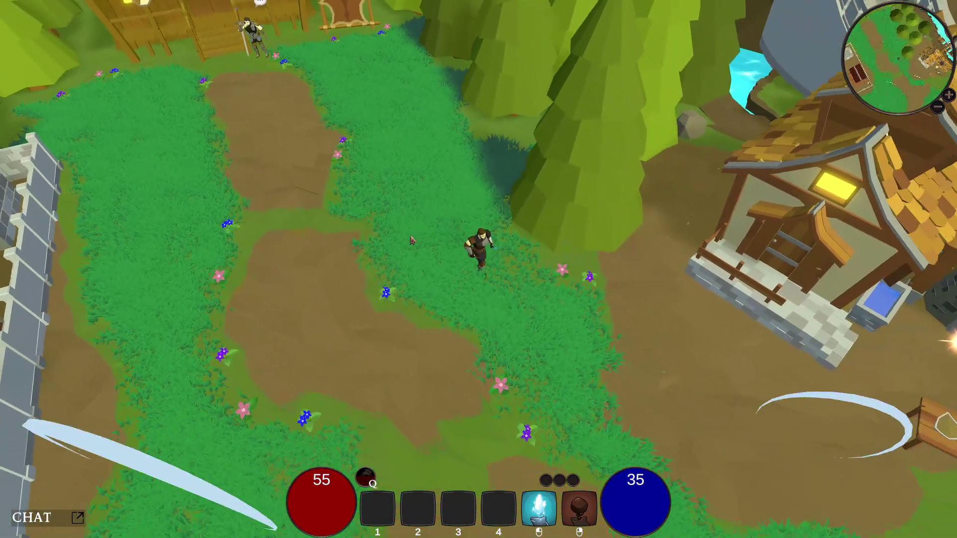
key(d)
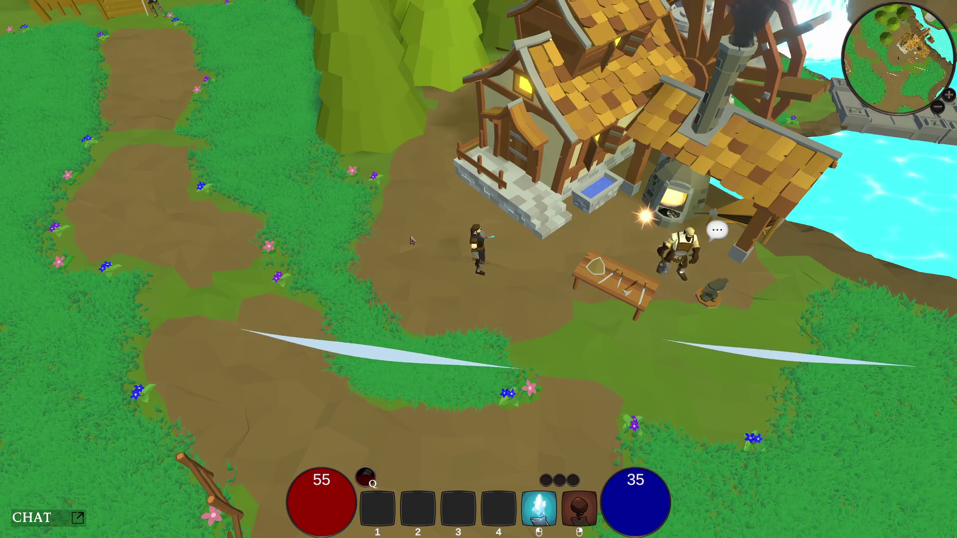
key(d)
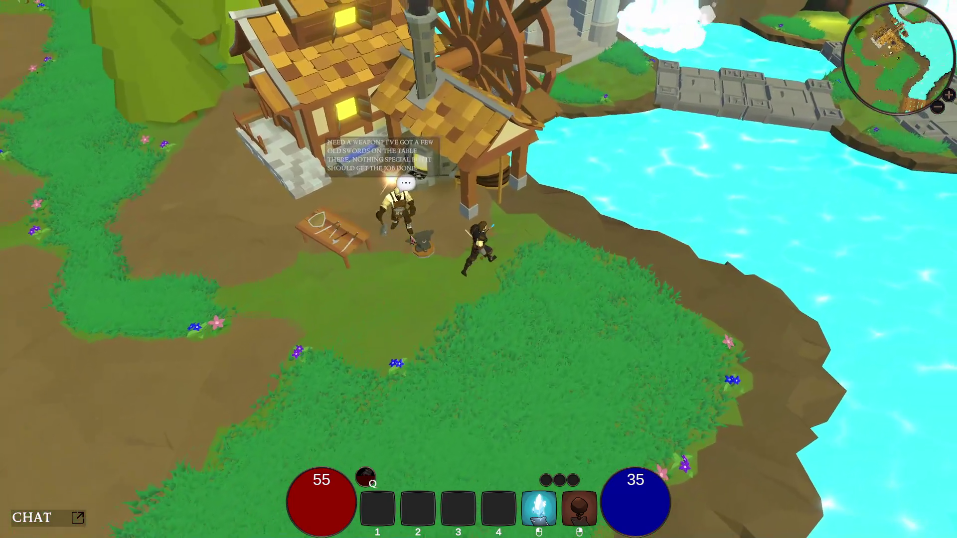
key(d)
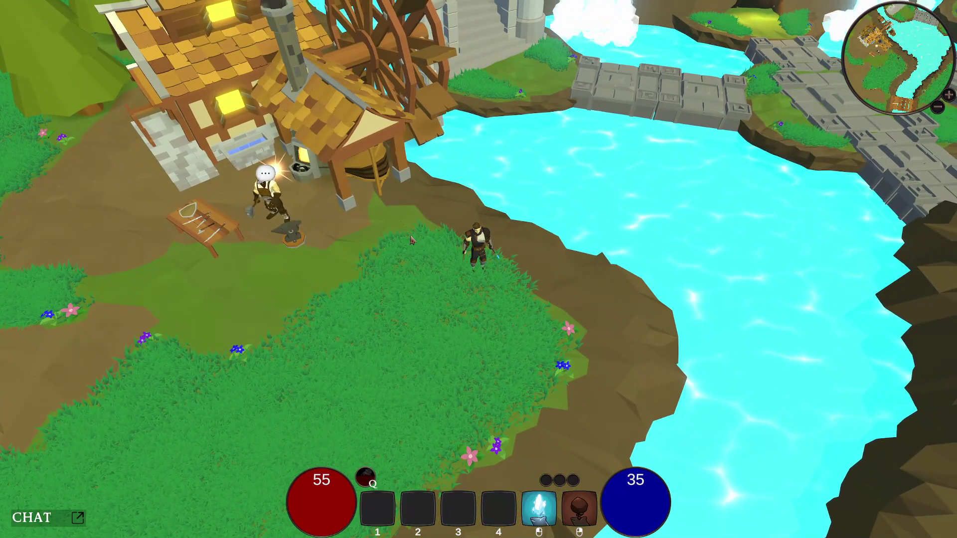
key(a)
key(a)
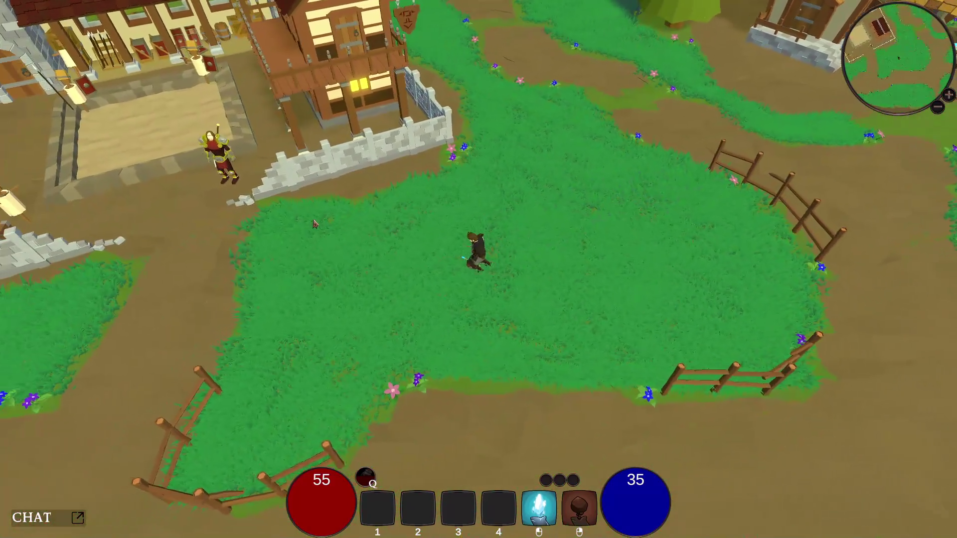
- Open the warrior trainer's Warriors Guild Upgrade window and close it again
key(w)
key(e)
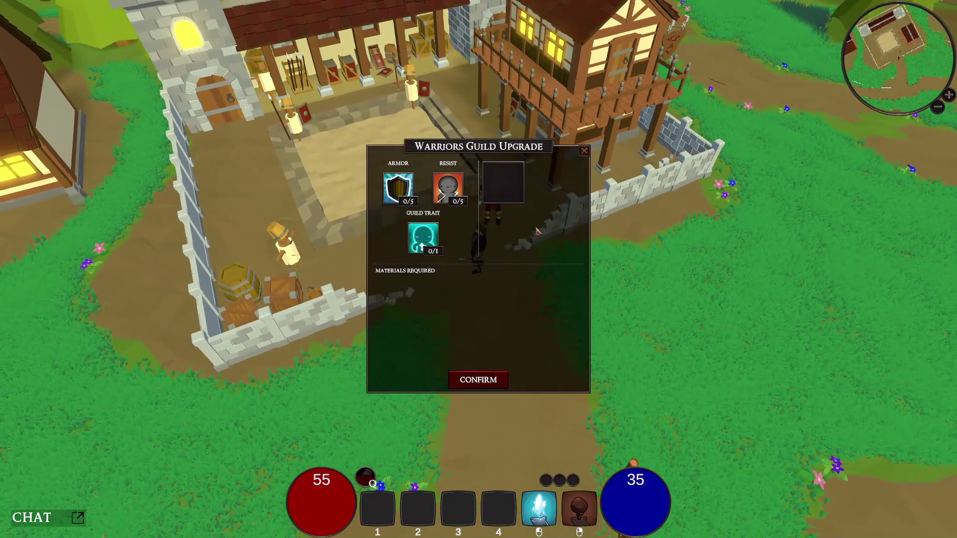
click(584, 150)
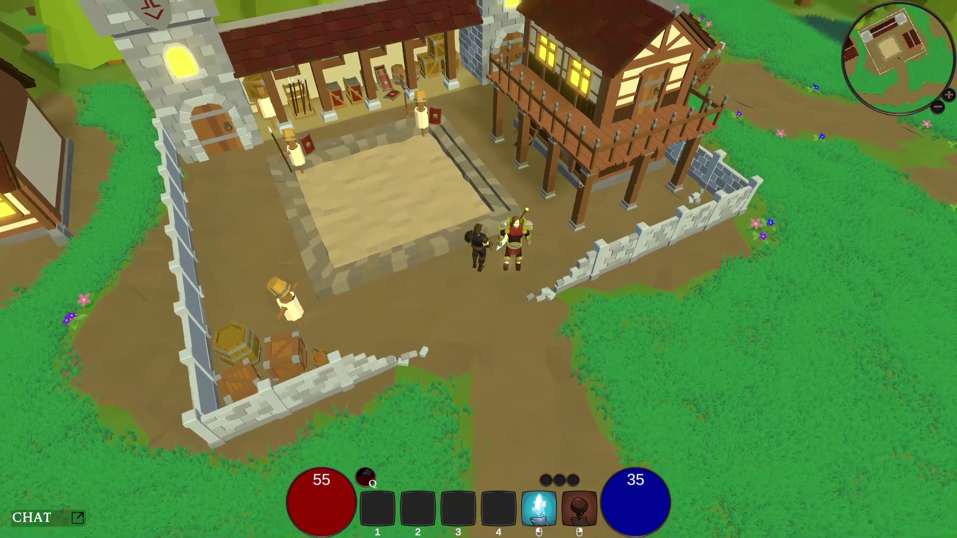
- Run south across the river past the dock to the large timber building
key(s)
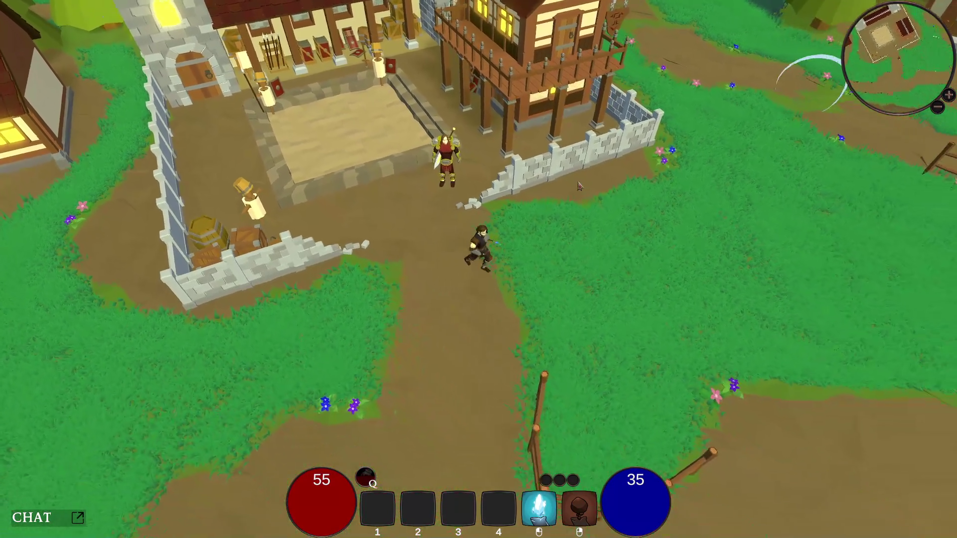
key(s)
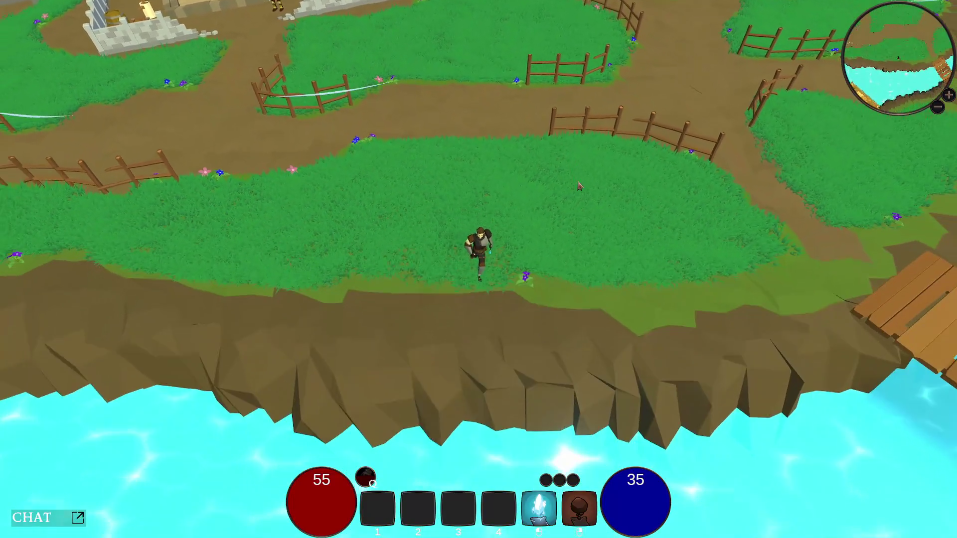
key(s)
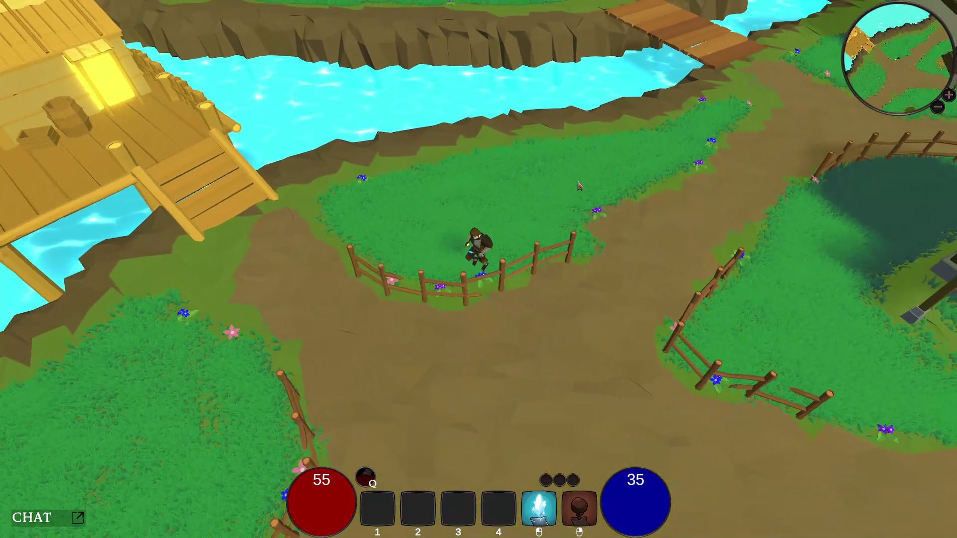
key(s)
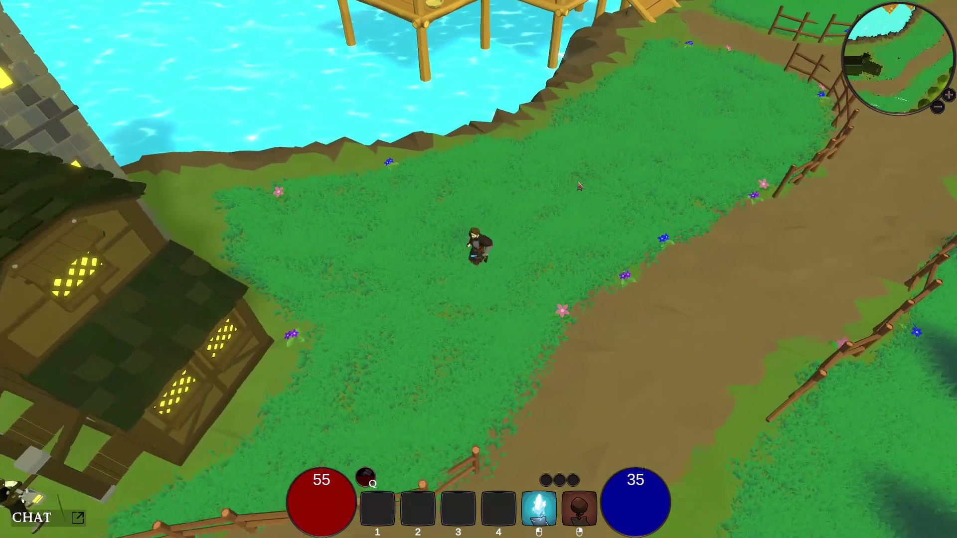
key(s)
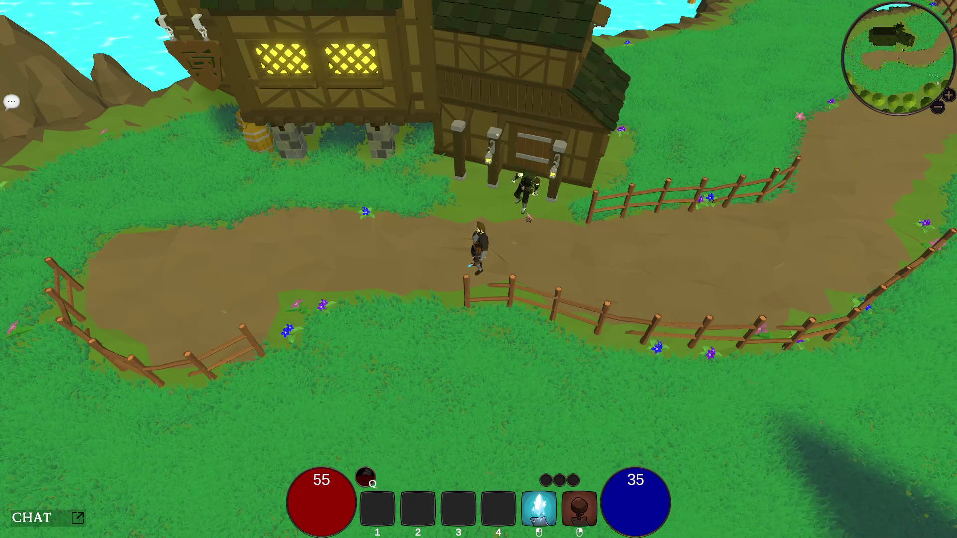
- Replace the Wood Wand of Icebolt with The Blackblade and a second sword, reaching Critical 20% and Critical Damage 75
key(c)
mouse_move(673, 372)
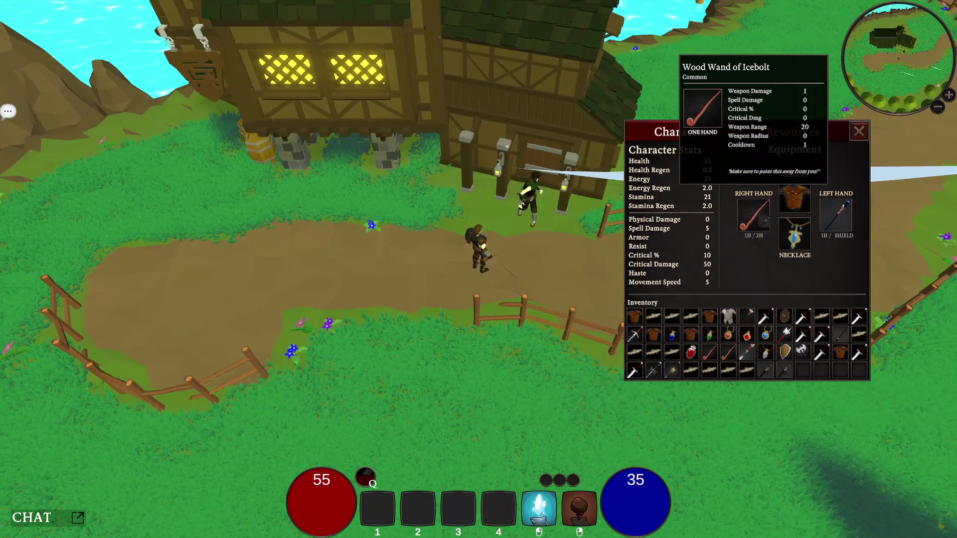
drag(753, 217, 784, 371)
mouse_move(768, 372)
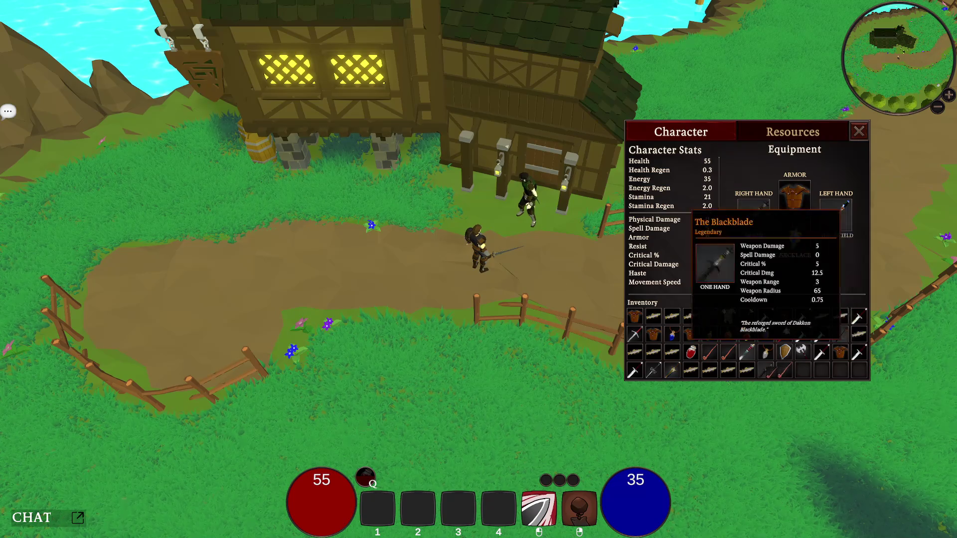
mouse_move(836, 216)
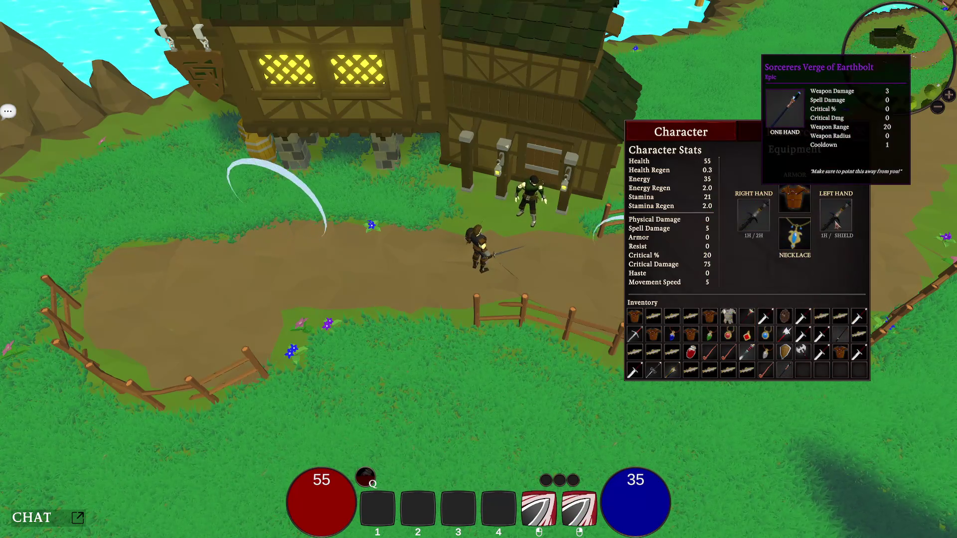
key(c)
key(d)
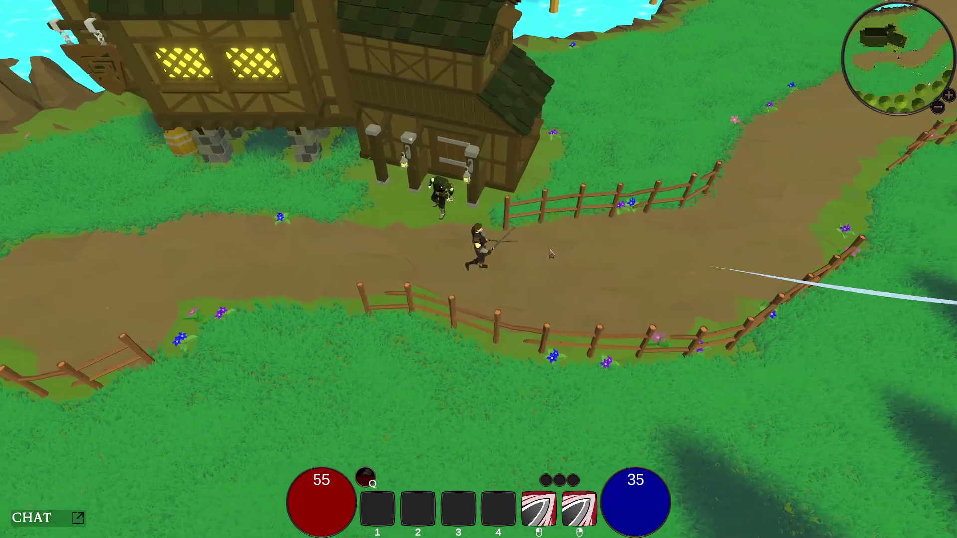
- Check the Assassins Guild Upgrade offer with the villager at the door and swing the swords
key(a)
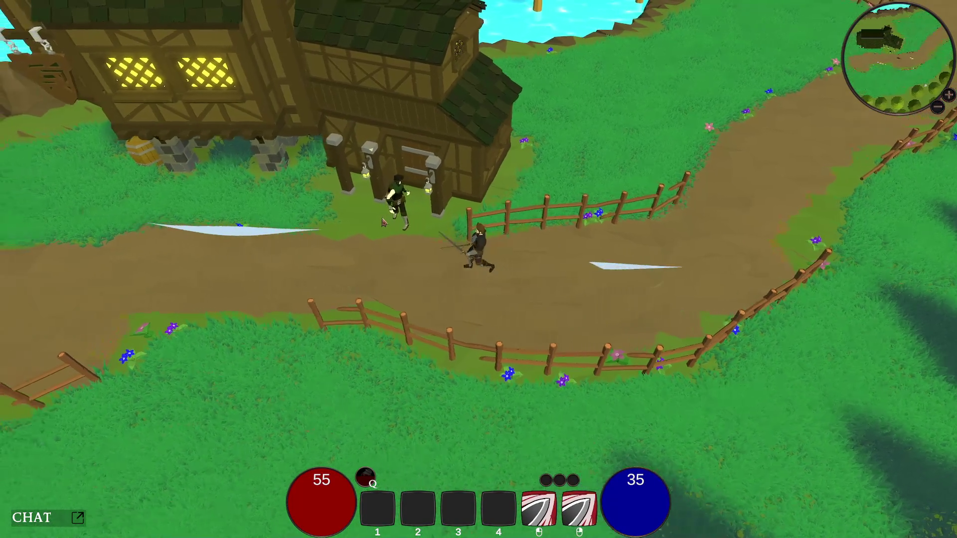
key(e)
key(Escape)
key(s)
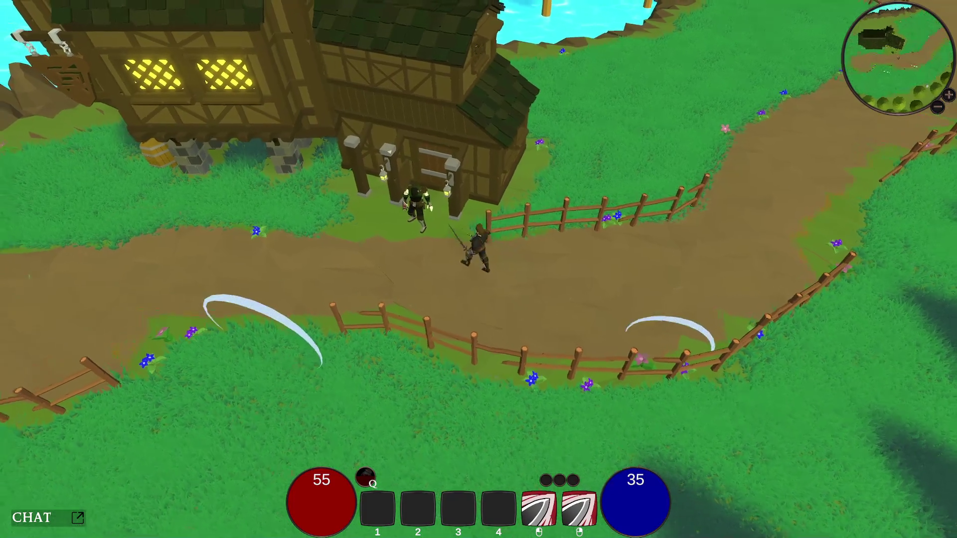
key(e)
click(584, 157)
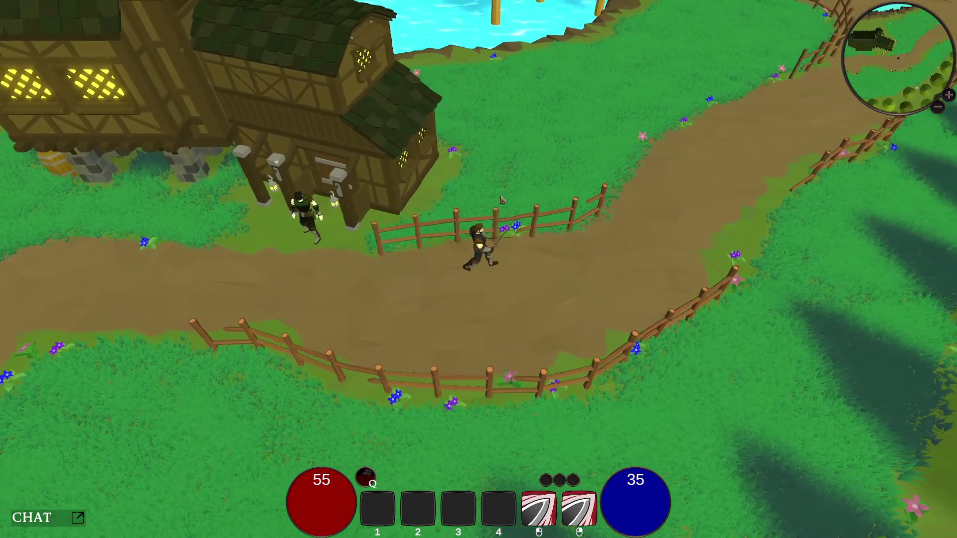
- Dash up toward the dock, back to the house, and across the town square to the fenced path
key(w)
key(space)
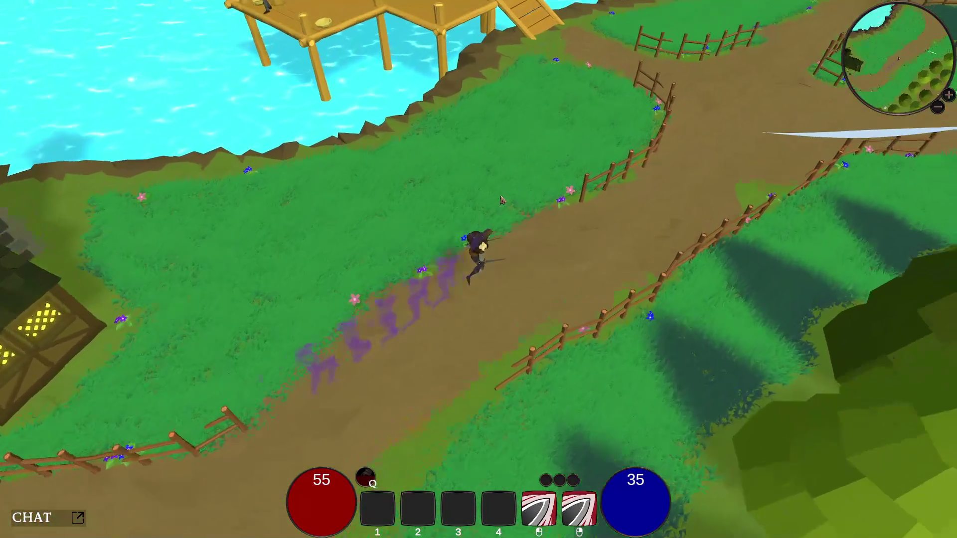
key(d)
key(space)
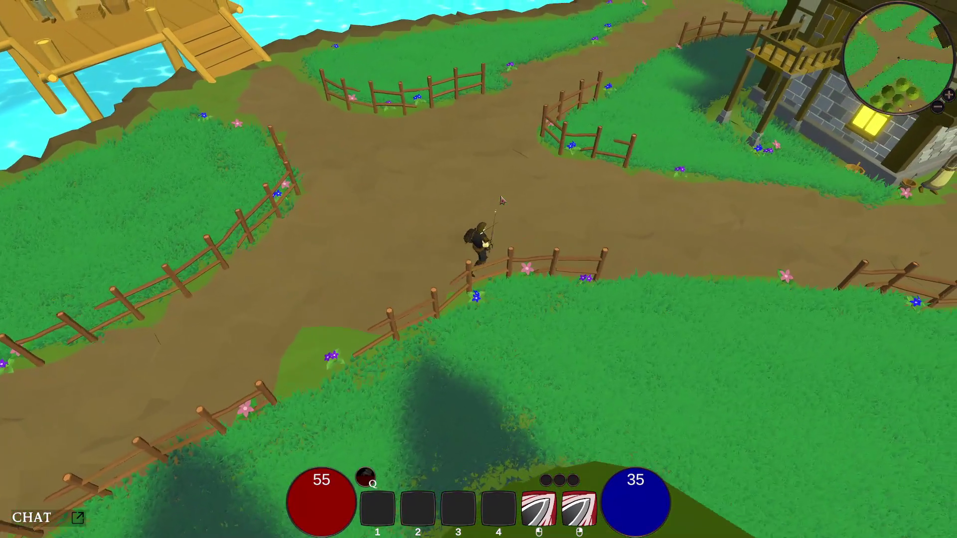
key(d)
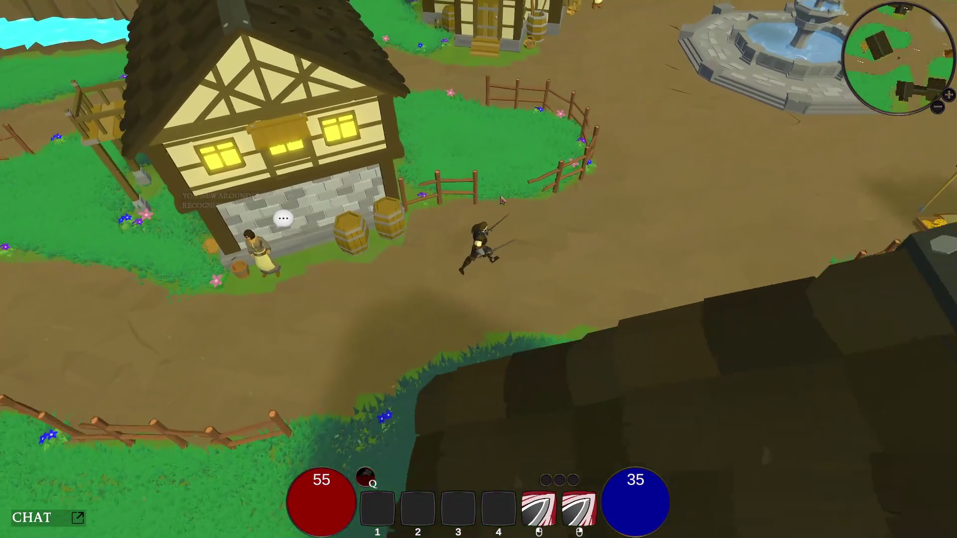
key(d)
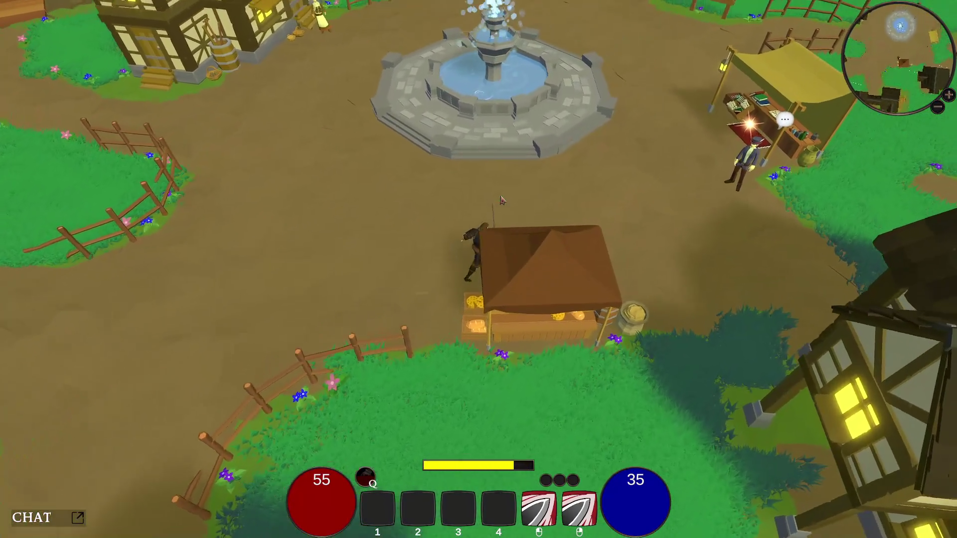
key(d)
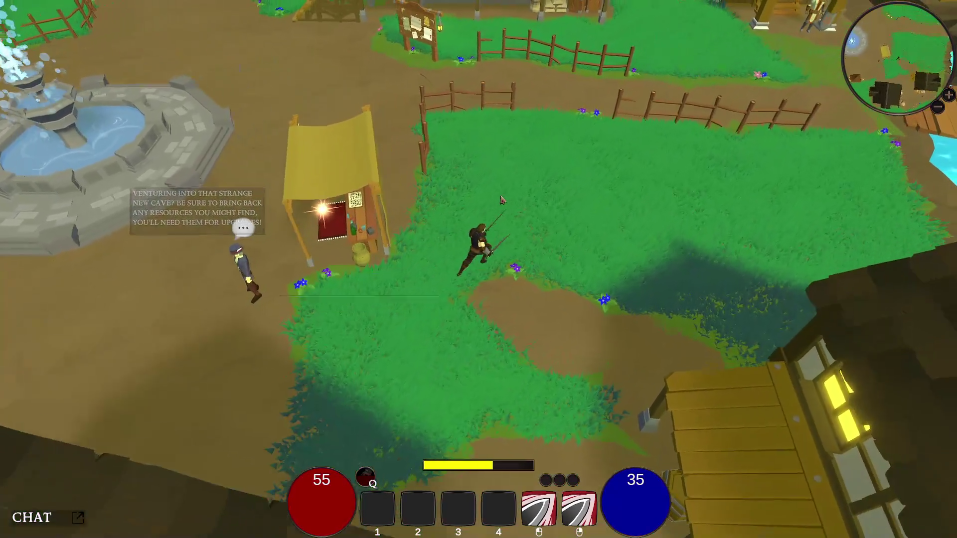
key(w)
key(space)
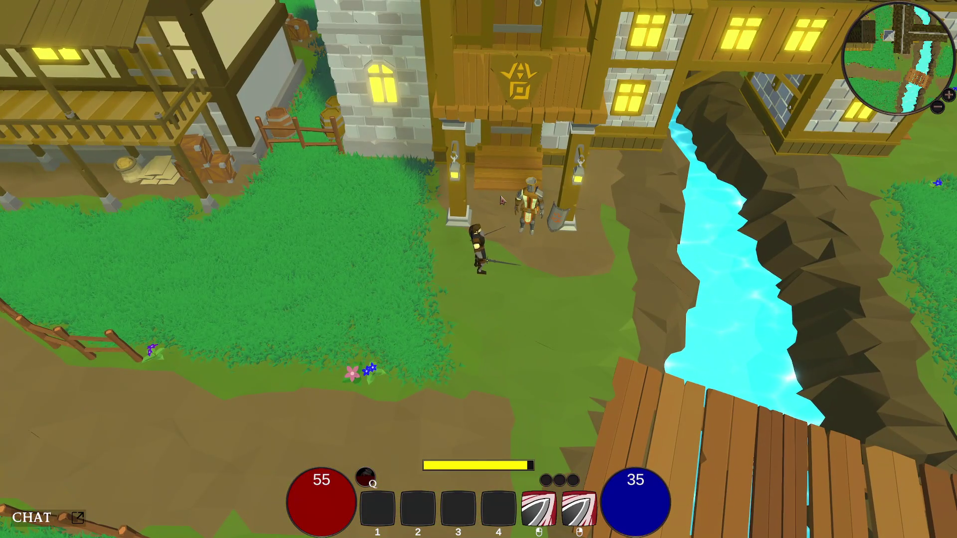
- View and close the Clerics Guild upgrade window, then run past the notice board and river back to the fountain
key(e)
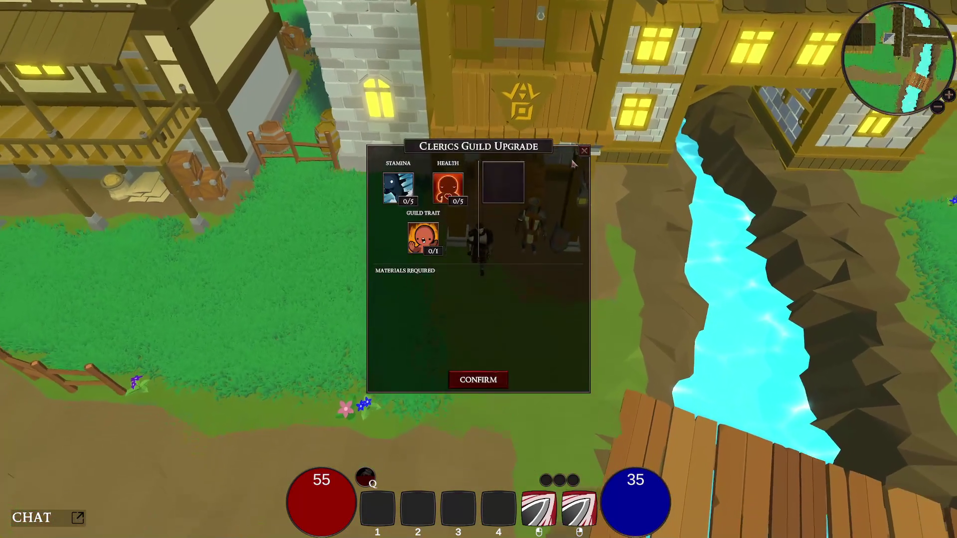
click(582, 153)
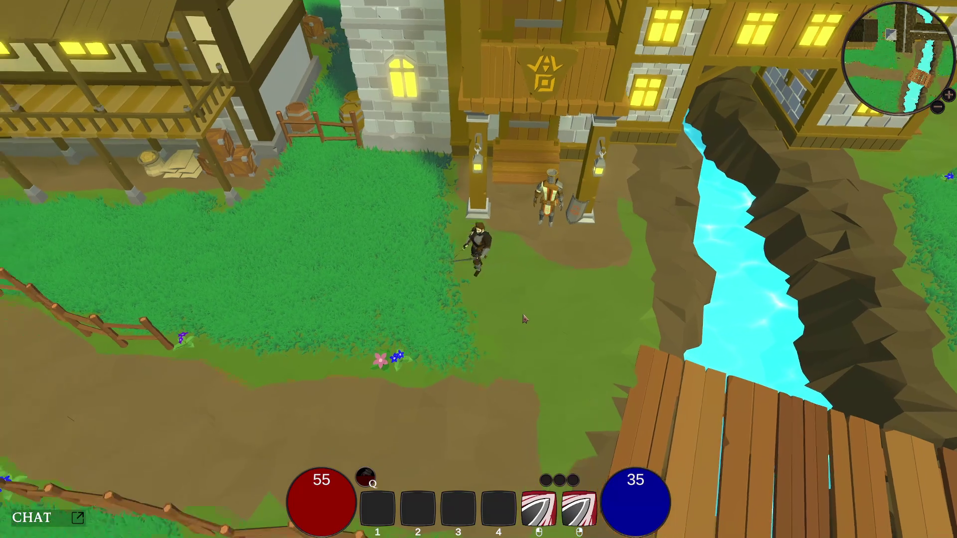
key(a)
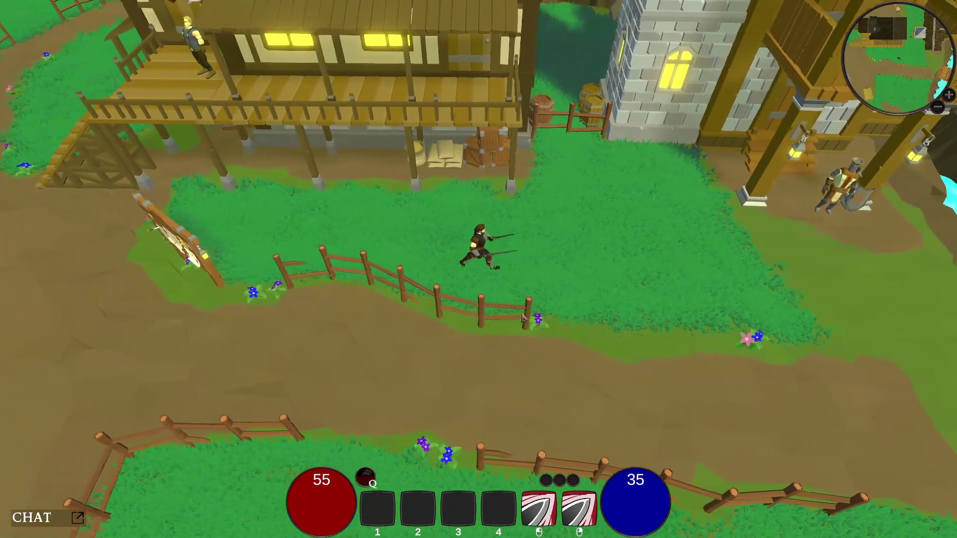
key(d)
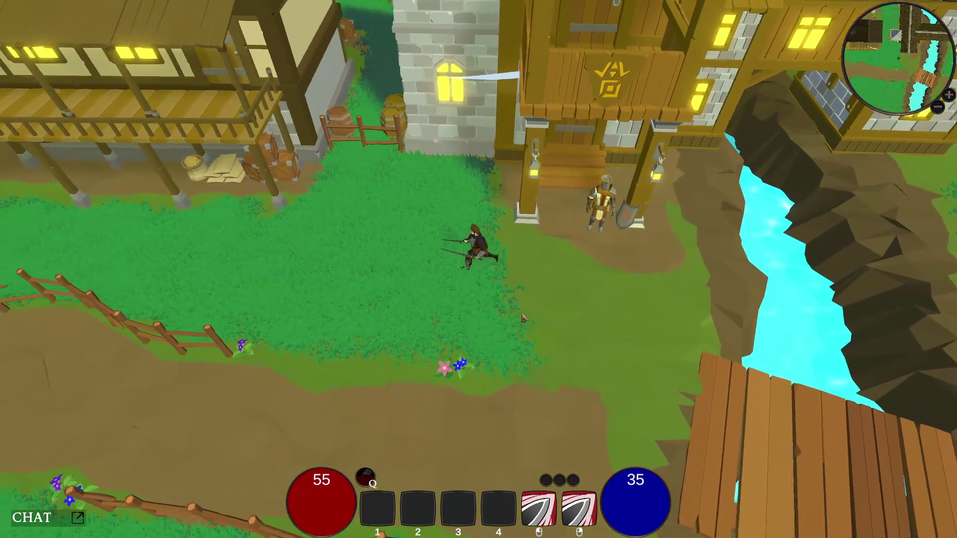
key(a)
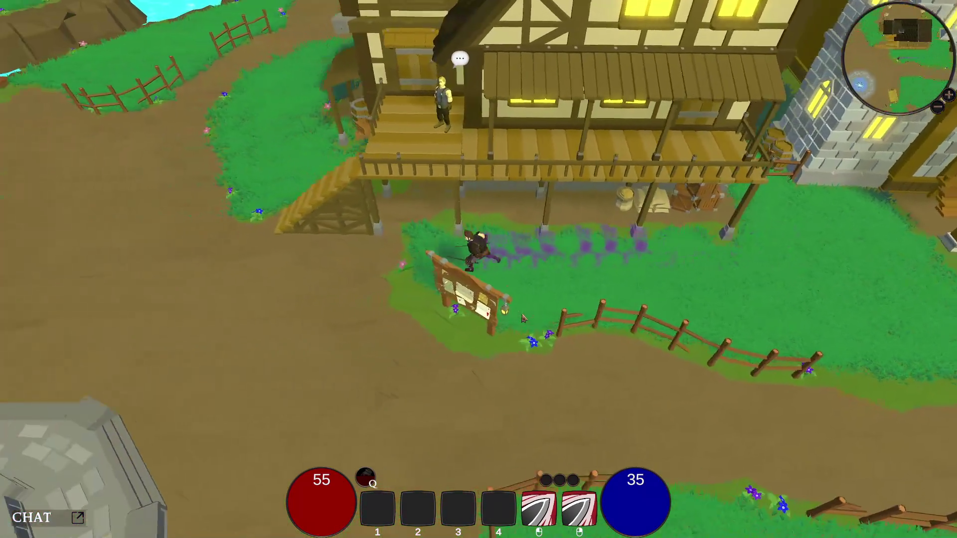
key(a)
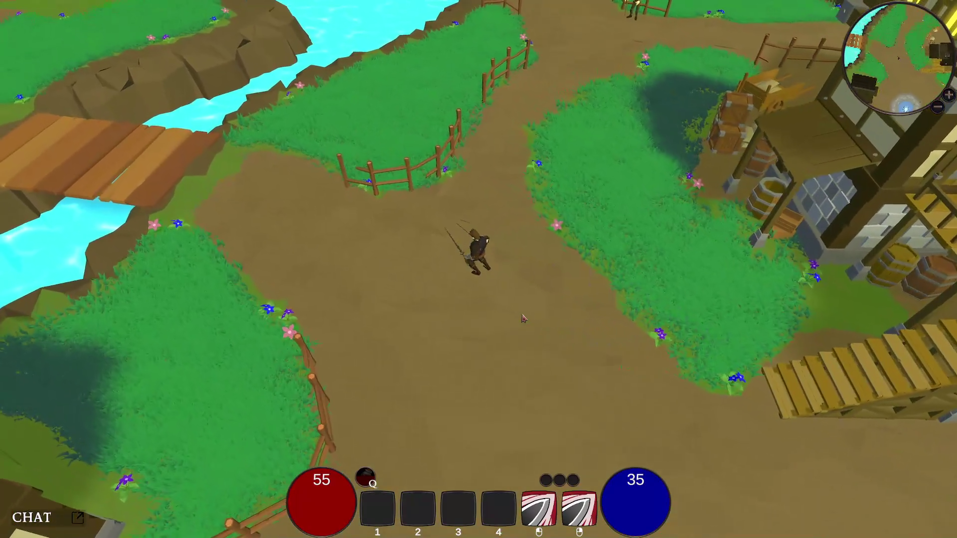
key(w)
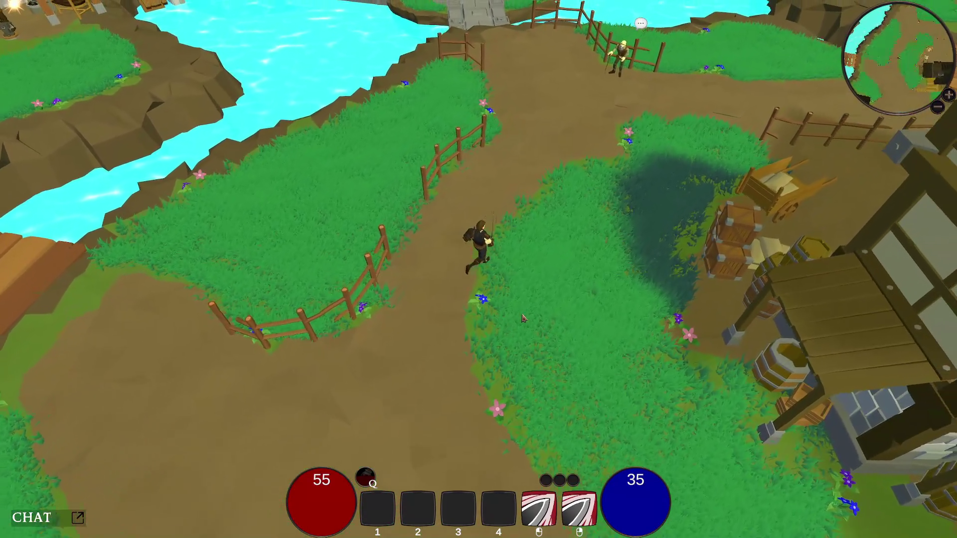
key(s)
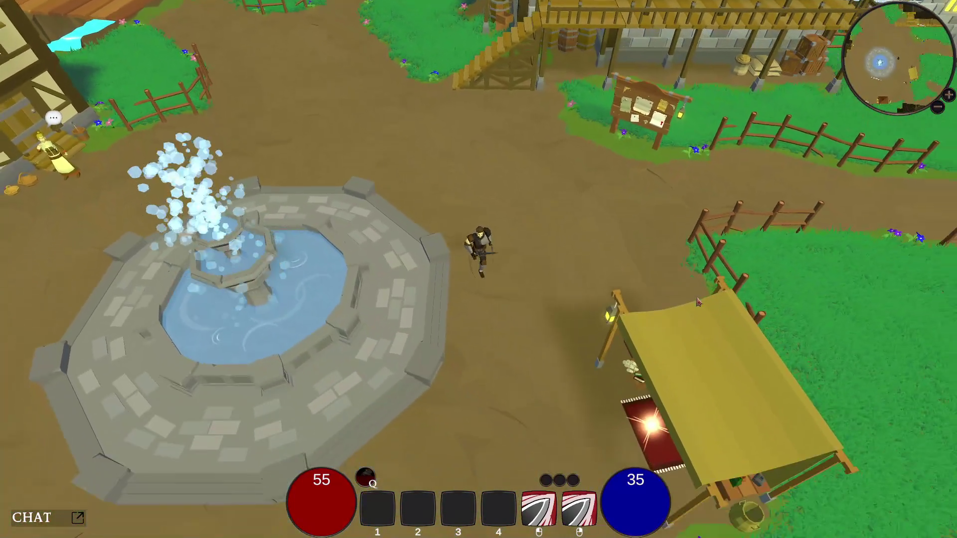
click(698, 302)
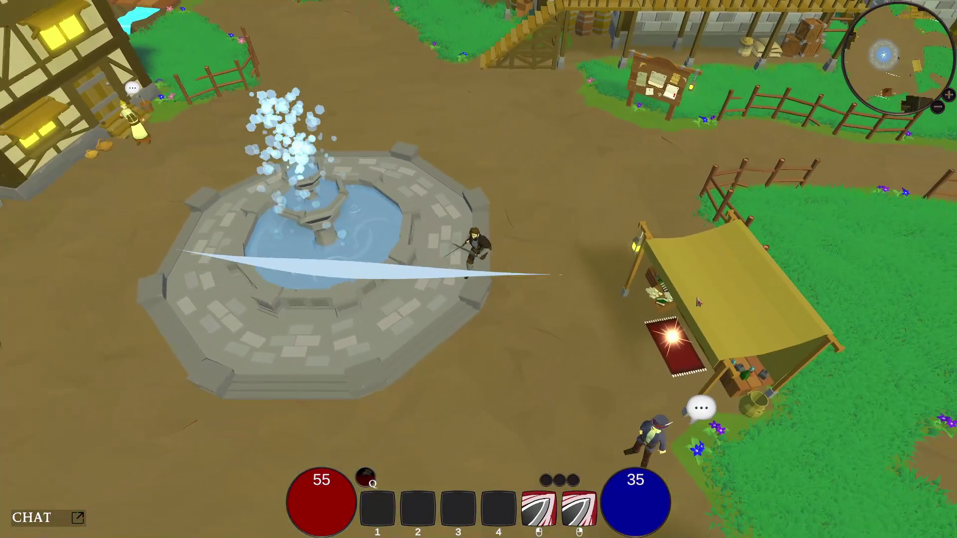
- View the merchant's Market Exchange beside the fountain, then close it
key(s)
key(a)
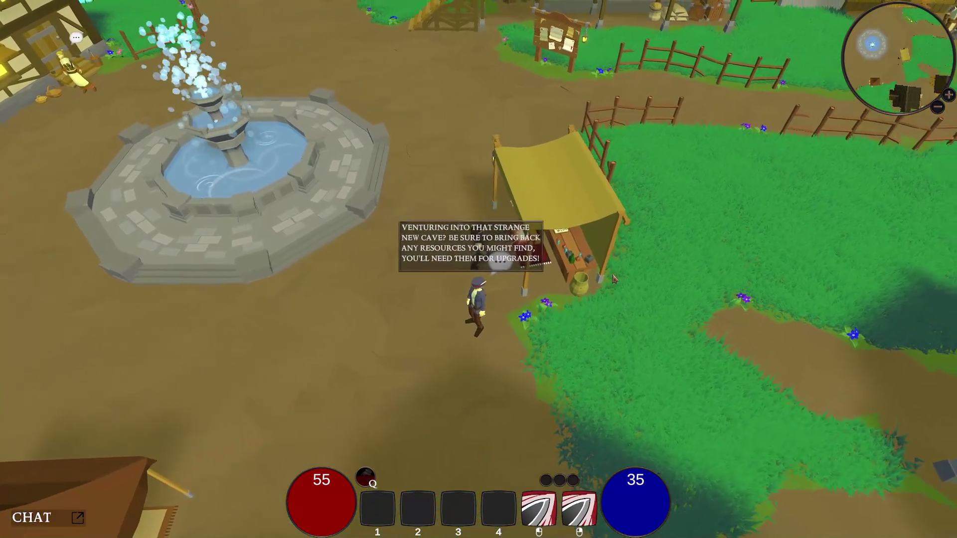
key(e)
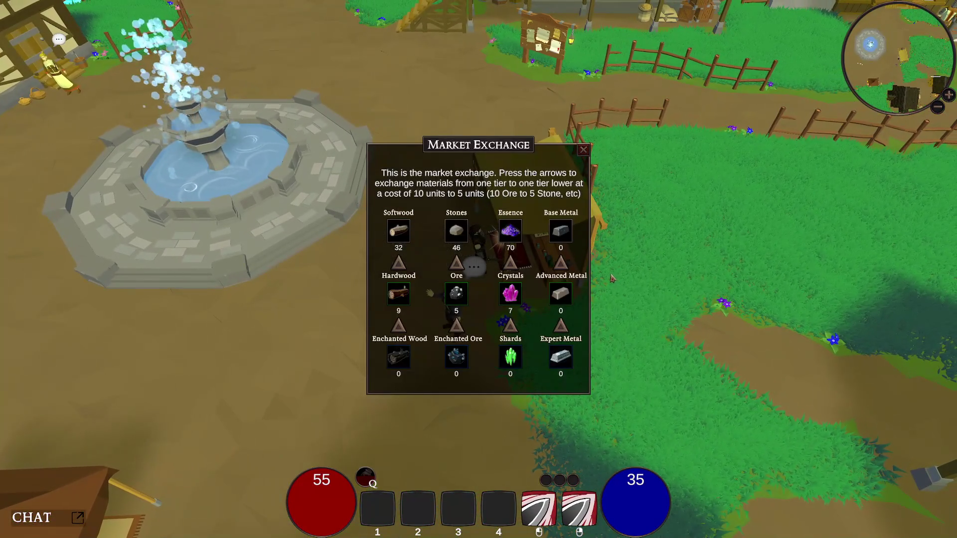
key(a)
- Open the character stats and equipment sheet and walk south past the stall
key(s)
key(c)
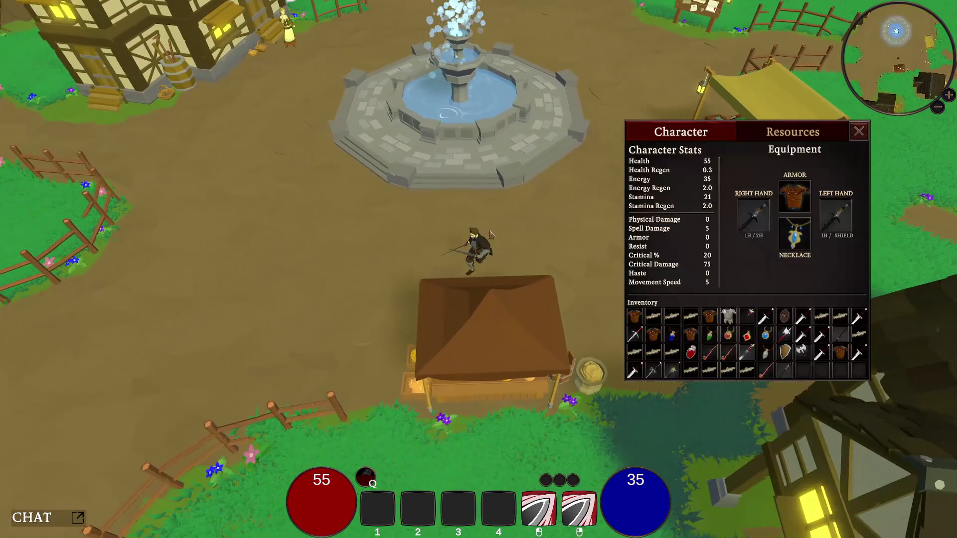
key(a)
key(s)
key(s)
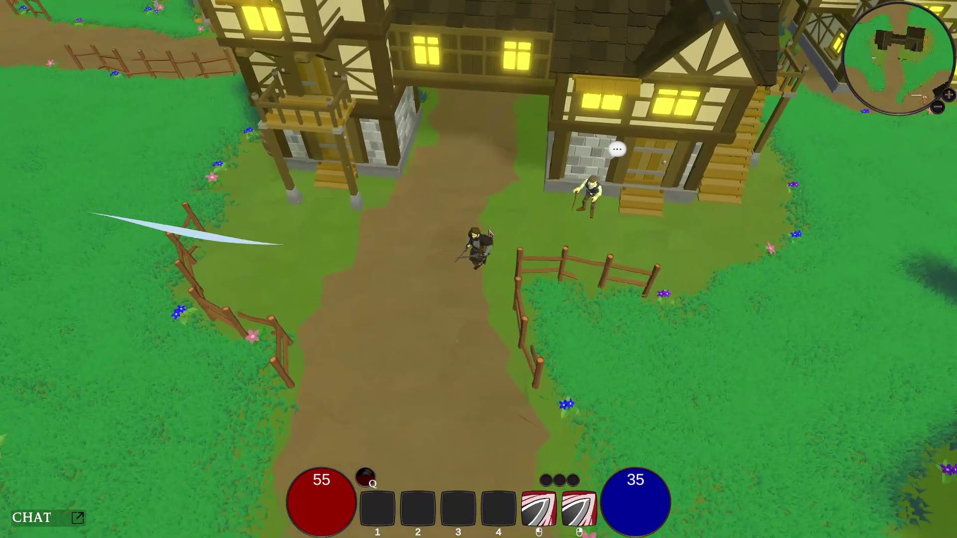
- Slash with the swords, orbit the camera, and run south to the houses and back north
click(490, 233)
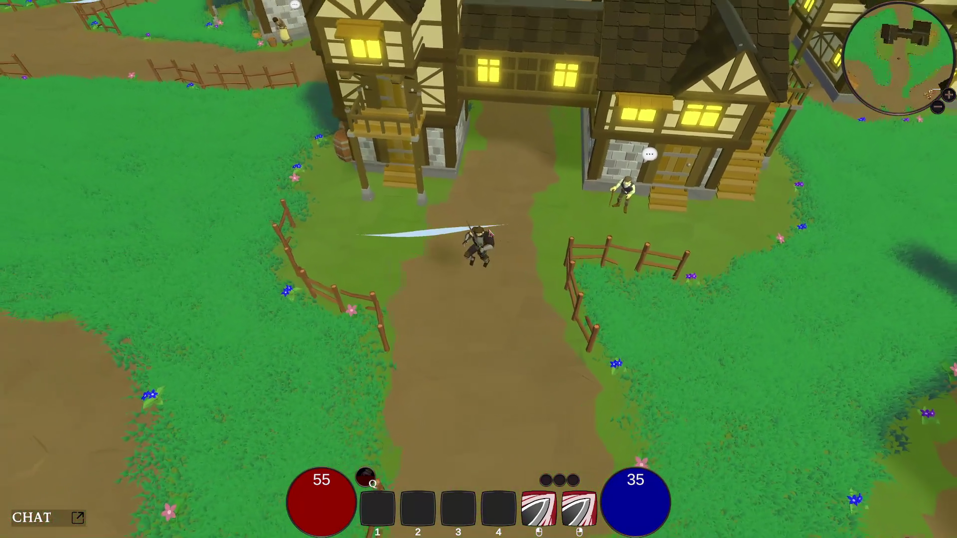
drag(489, 233, 580, 230)
key(w)
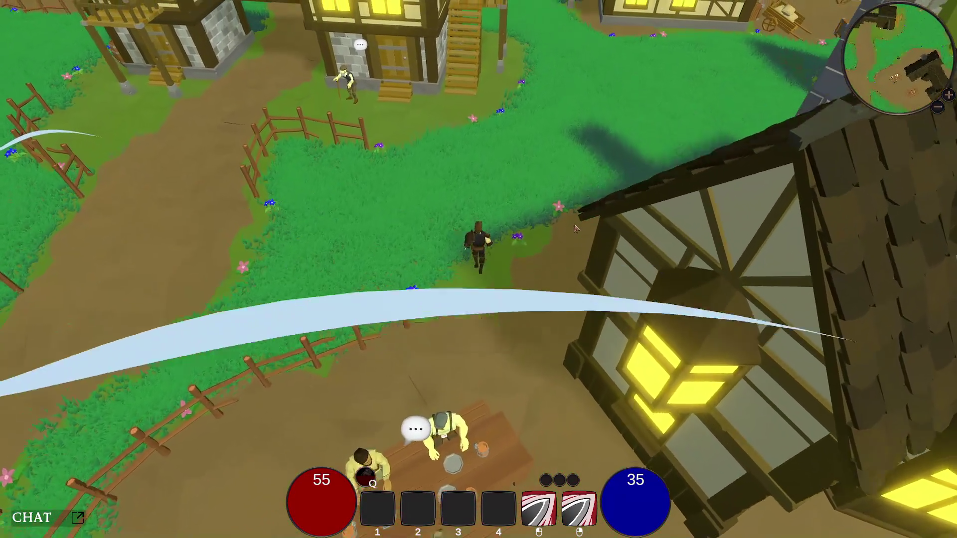
key(w)
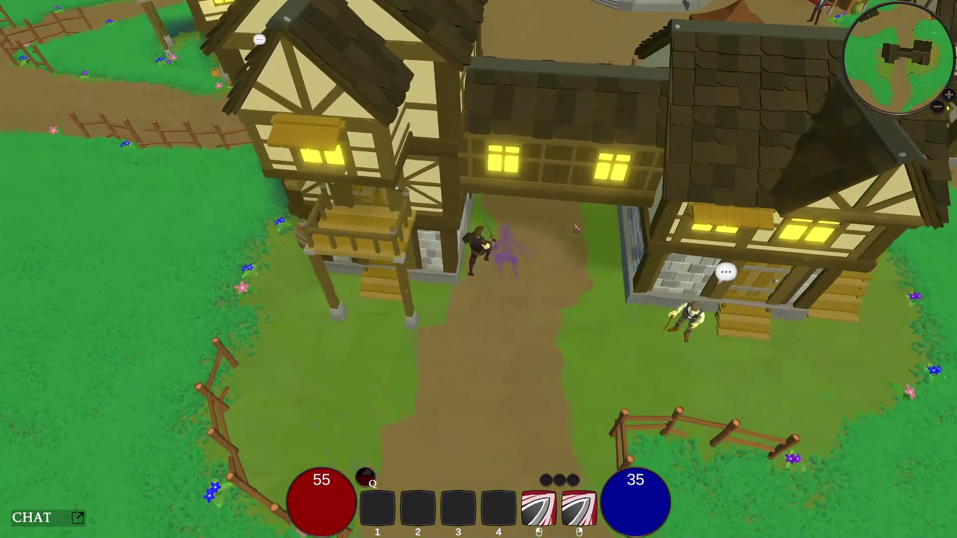
- Run to the fountain, swing the camera, turn back, and bring up the pause menu
key(w)
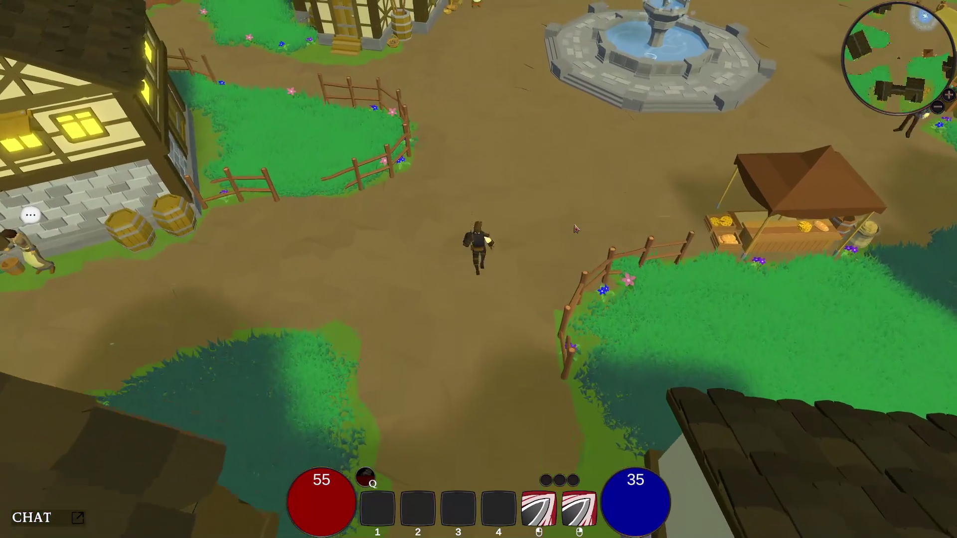
key(a)
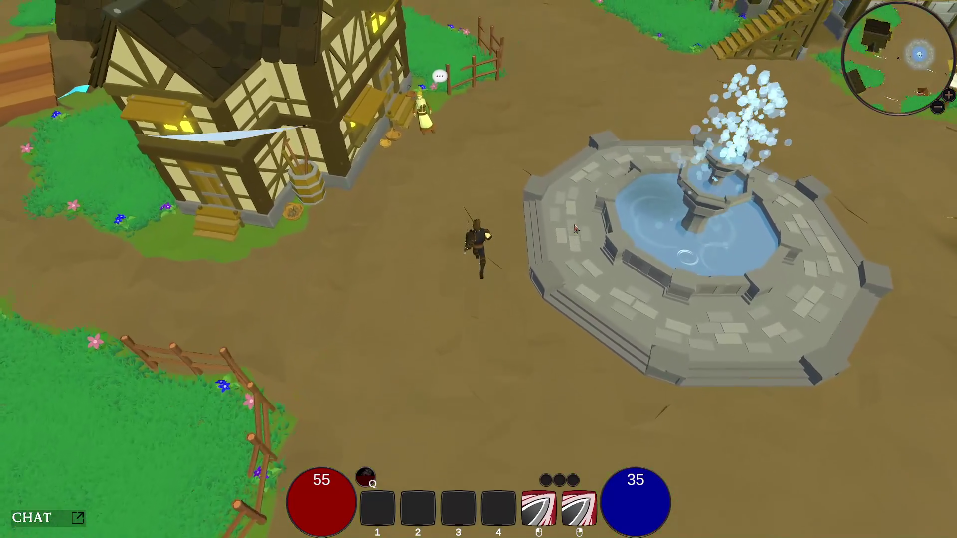
key(w)
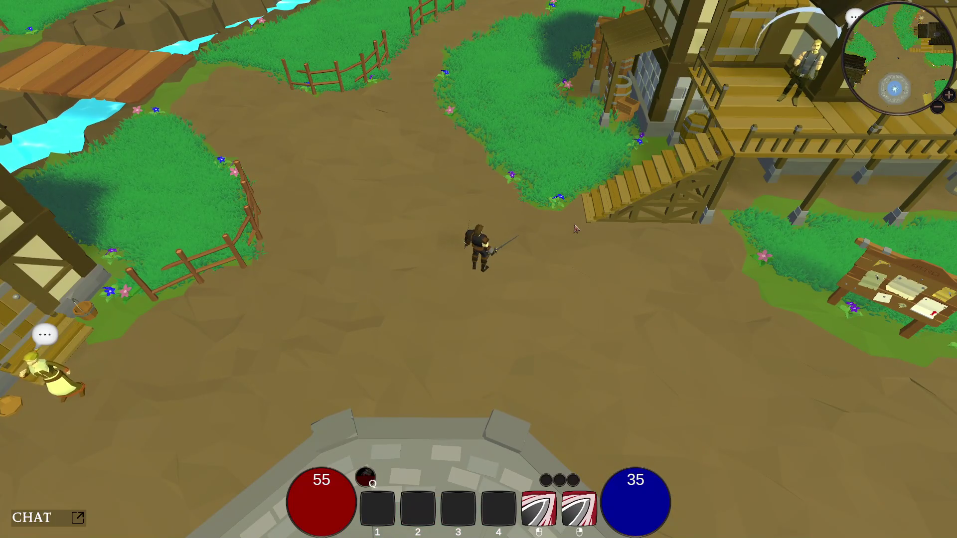
key(s)
key(Escape)
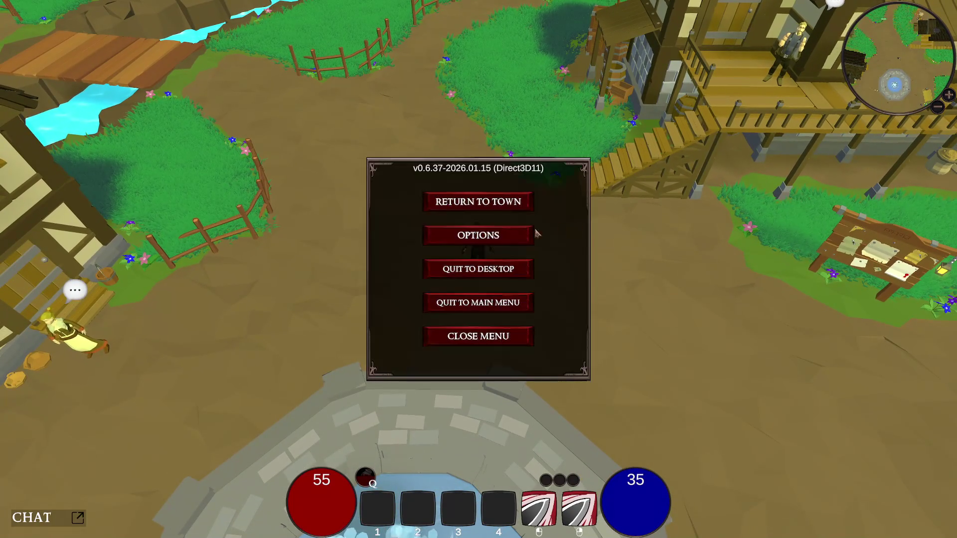
- Quit Echoes of Mayhem to the desktop from the pause menu
click(500, 271)
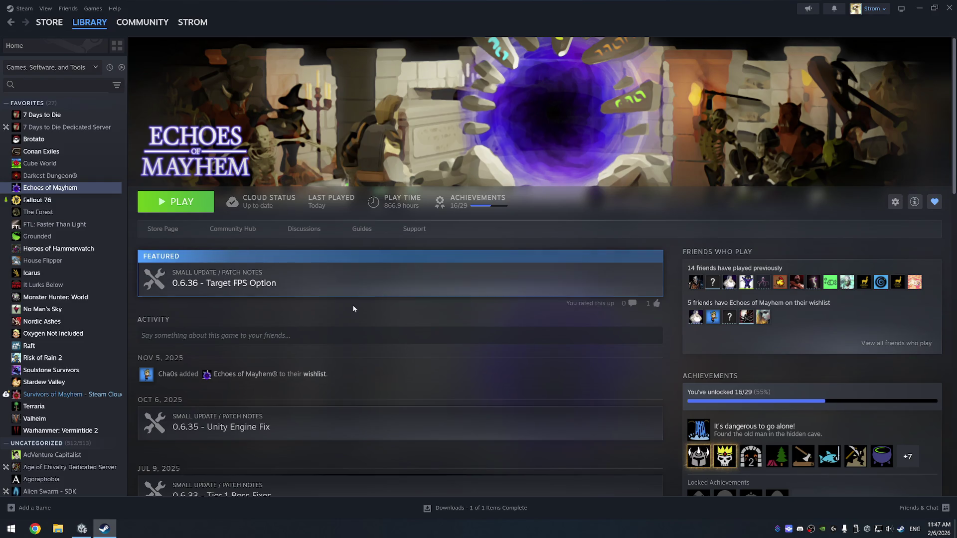
- Close Steam, zoom and tilt the TownDefense scene view, then switch to Visual Studio
click(949, 8)
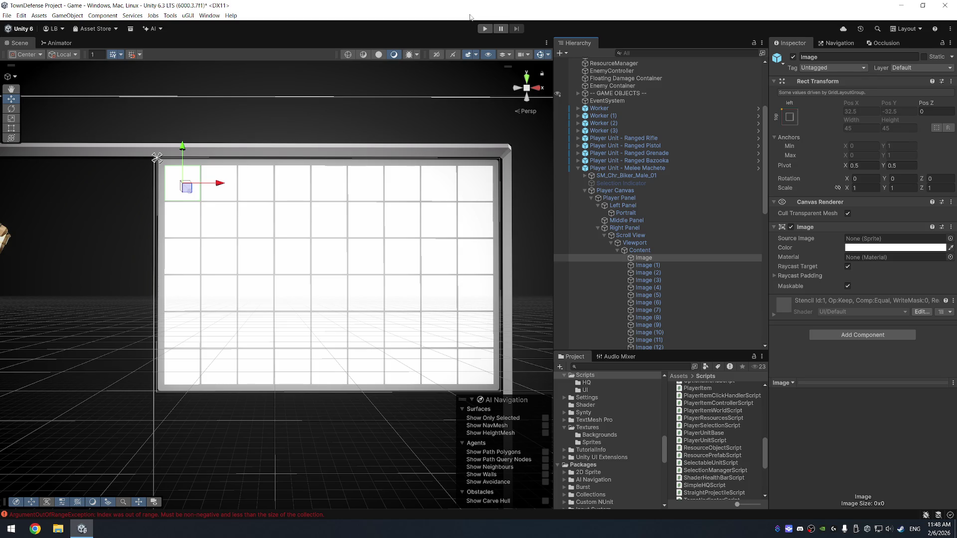
scroll(269, 264, down, 3)
mouse_move(271, 271)
mouse_down()
mouse_move(299, 145)
mouse_move(328, 173)
mouse_up()
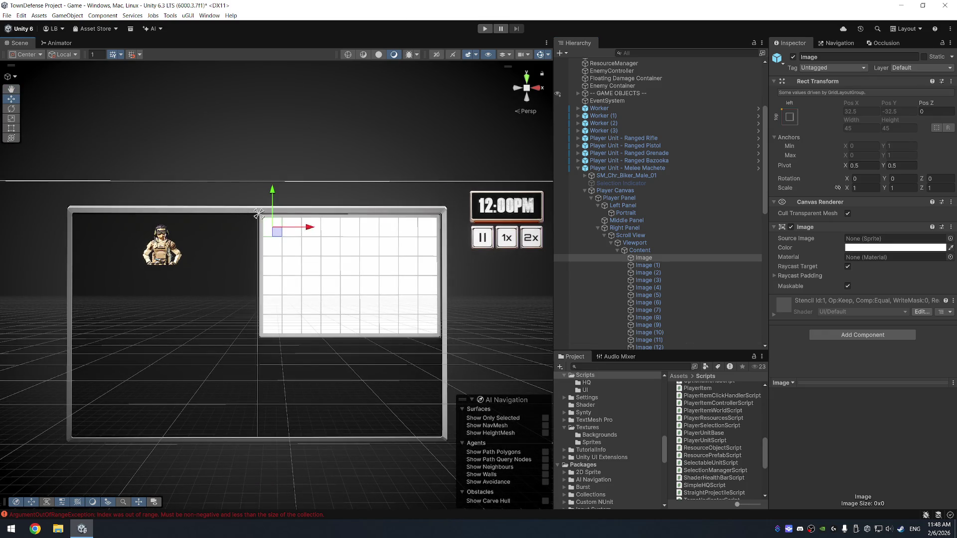
key(alt+Tab)
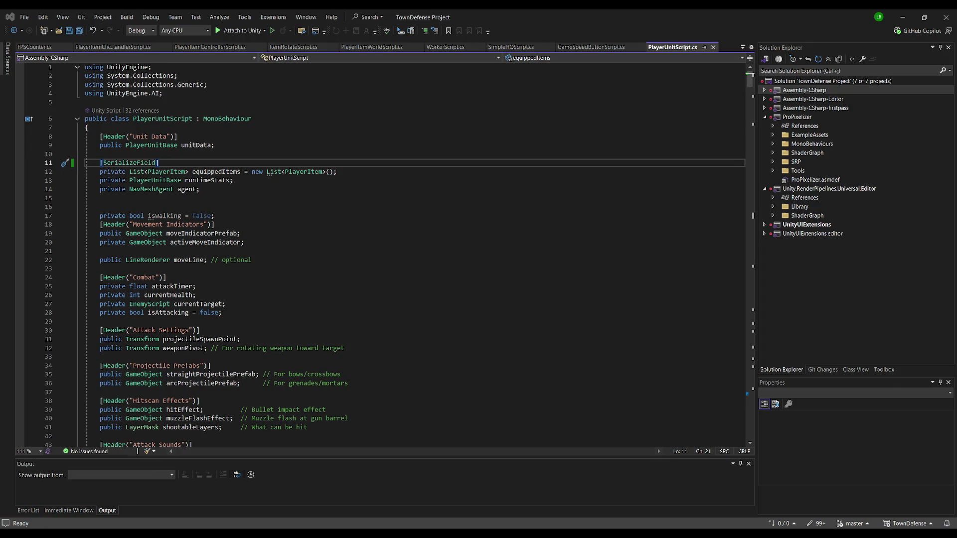
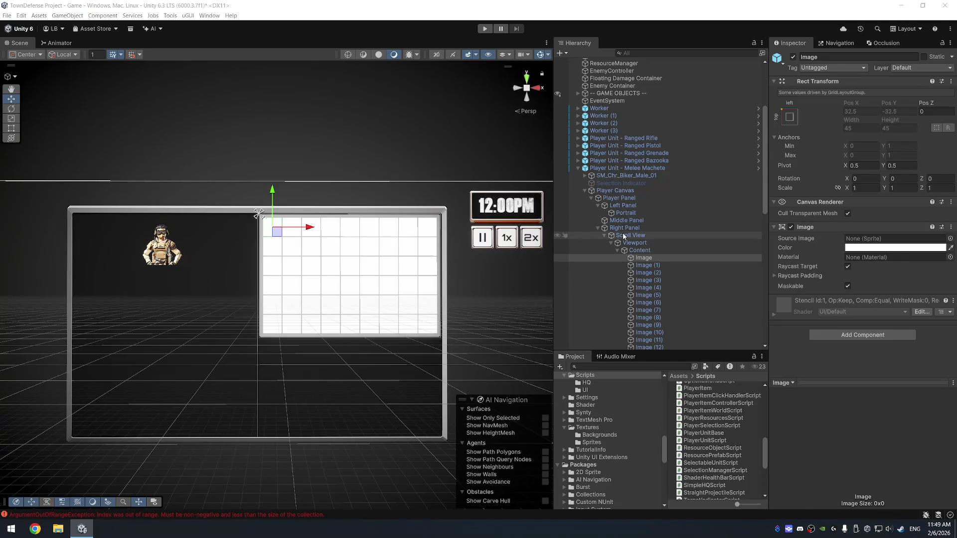
- Select Player Panel under Player Canvas, keeping its name, and review PlayerUnitScript in Visual Studio
click(619, 194)
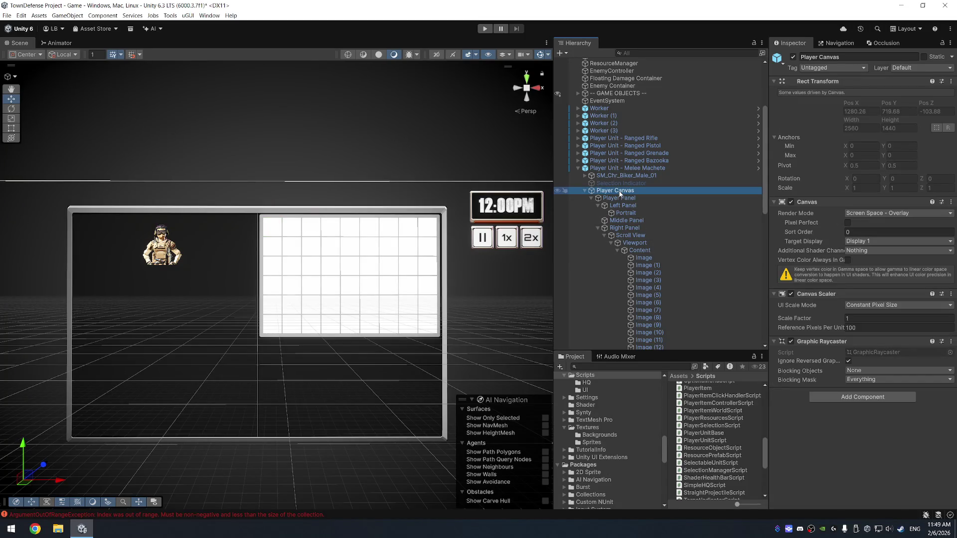
click(614, 201)
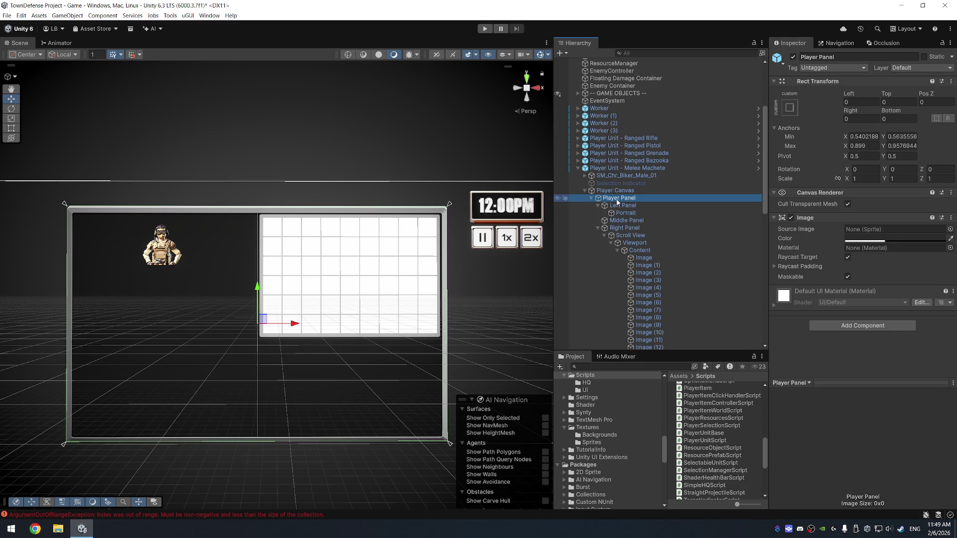
click(621, 201)
key(Escape)
key(alt+Tab)
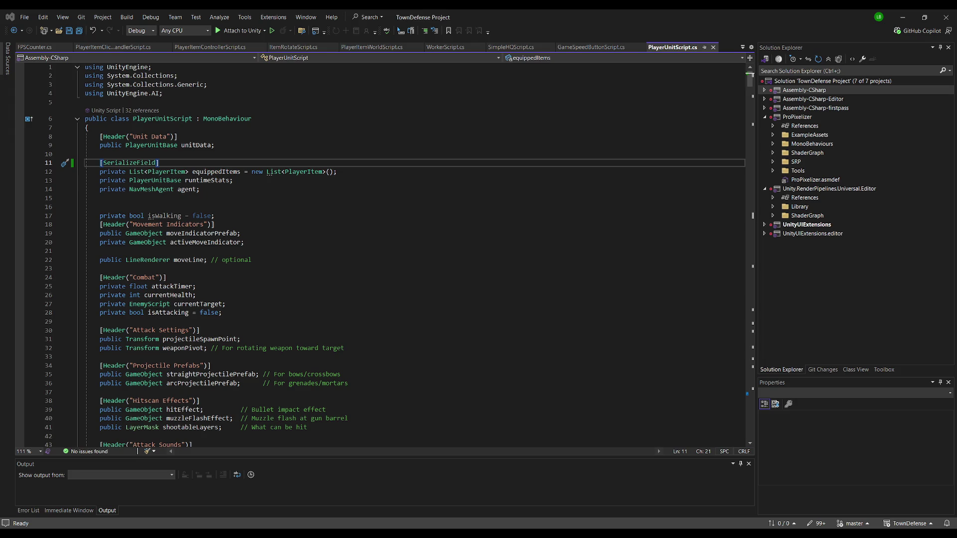
key(alt+Tab)
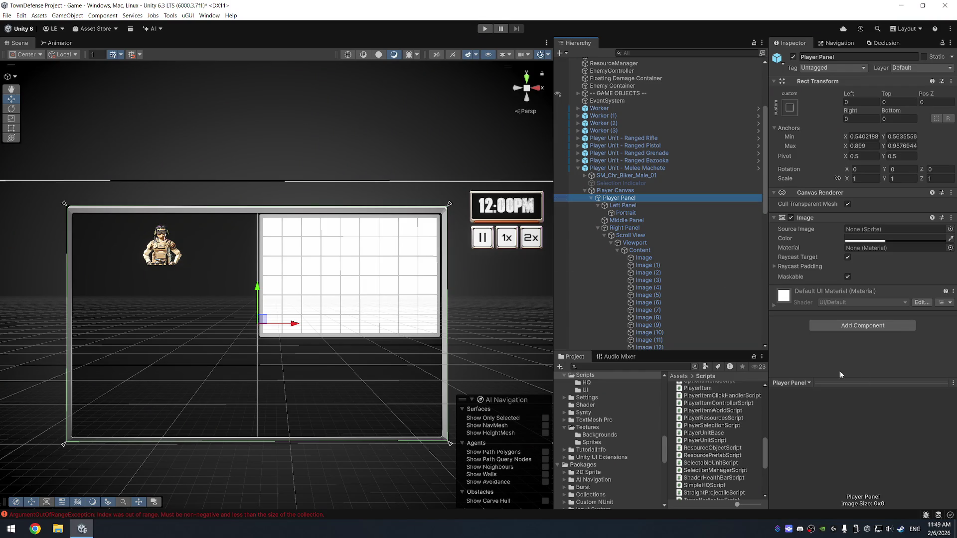
- Add a new script component named PlayerInventoryUIControllerScript to Player Panel, saved in Assets/Scripts
click(881, 327)
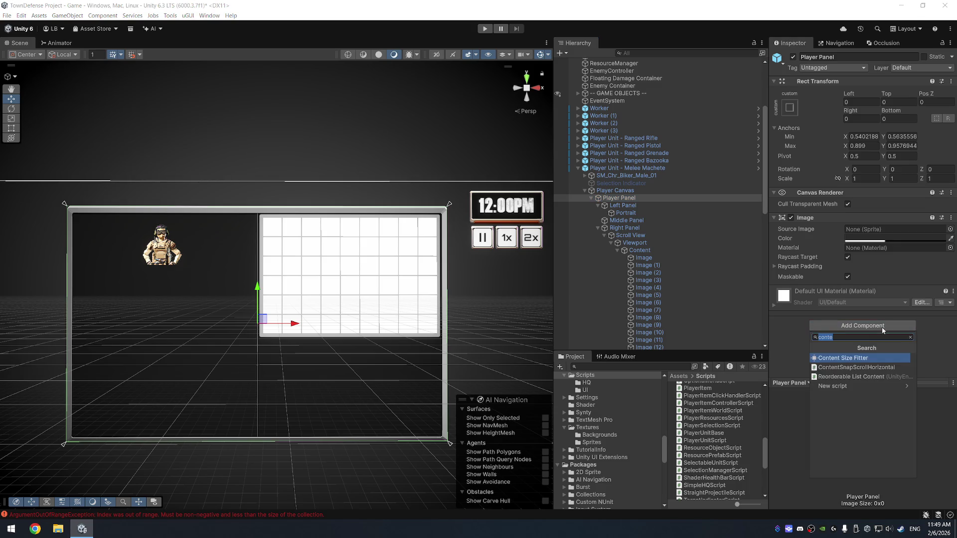
text(Plkay)
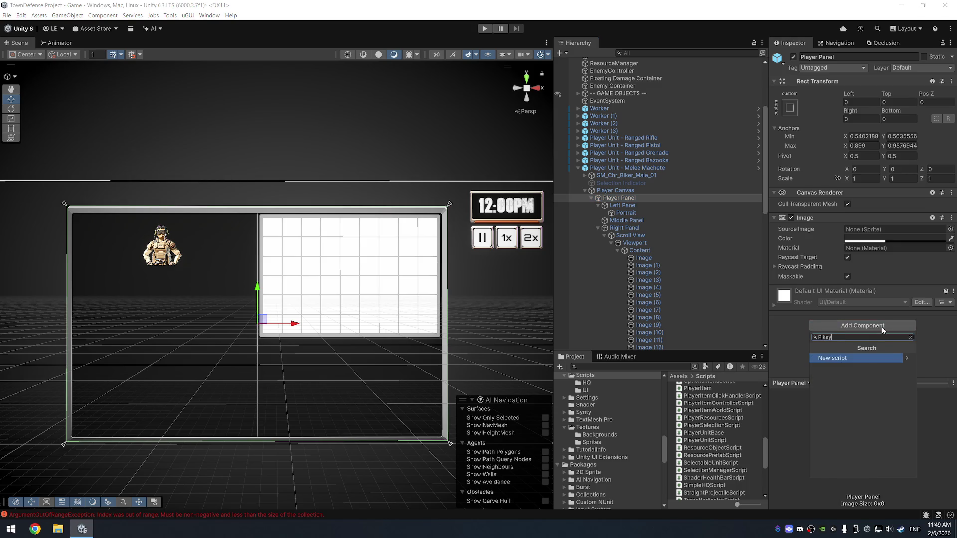
key(BackSpace)
key(BackSpace)
key(BackSpace)
text(ayerInento)
key(BackSpace)
key(BackSpace)
key(BackSpace)
text(ventoryUI)
text(ControllerSc)
text(ript)
key(Return)
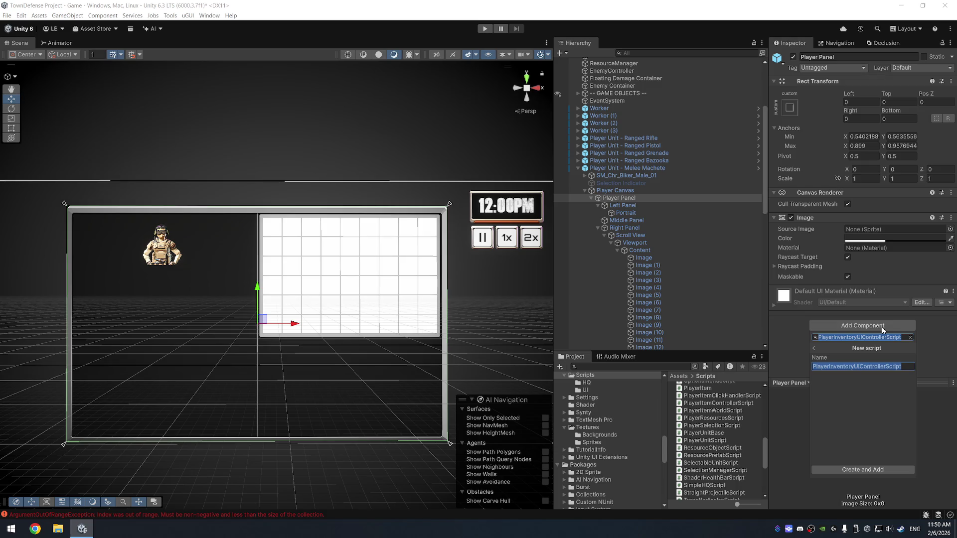
click(881, 468)
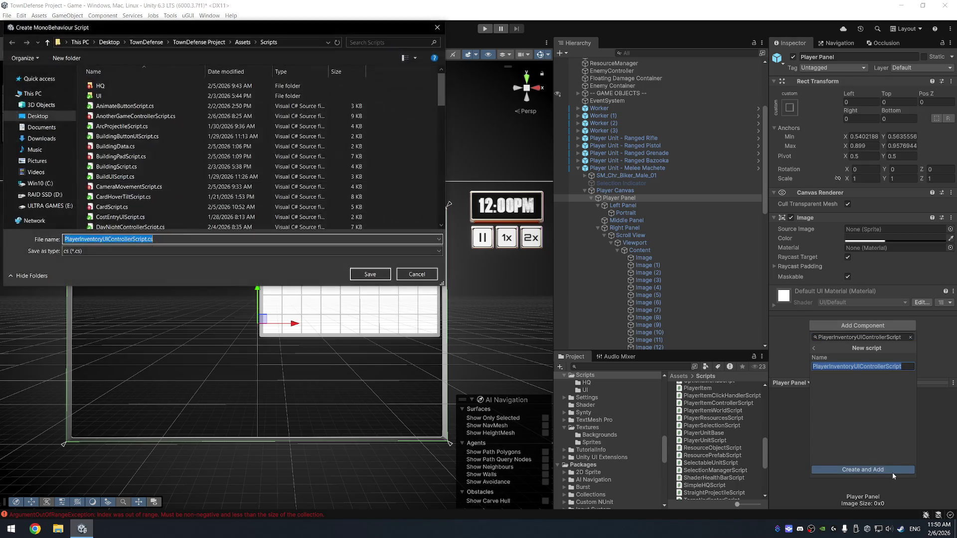
key(Return)
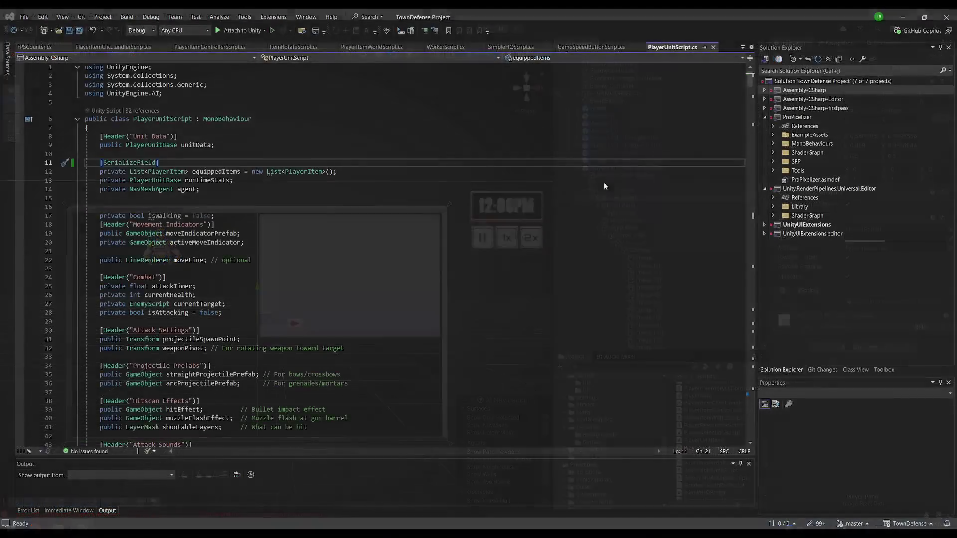
- Paste the inventory controller code, rename its class to PlayerInventoryUIControllerScript, and save
key(alt+Tab)
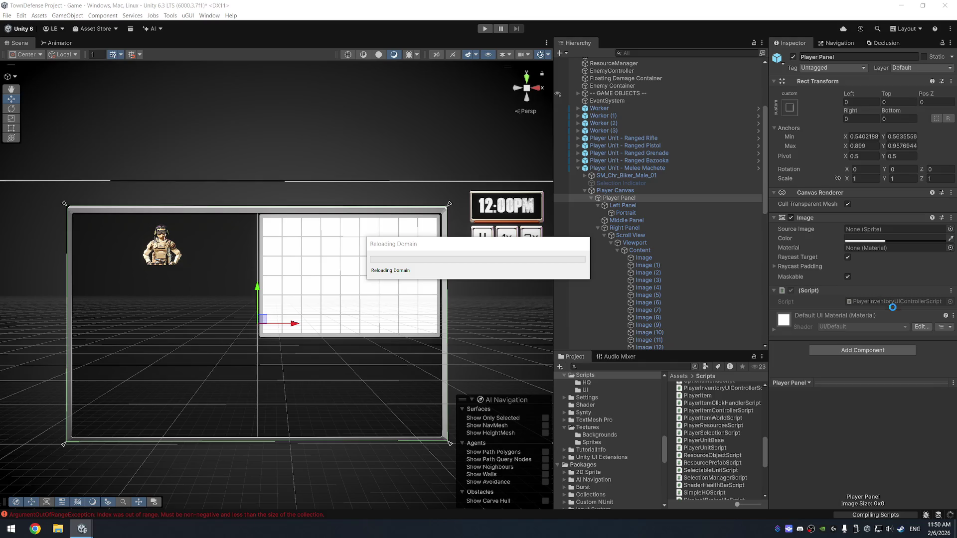
key(alt+Tab)
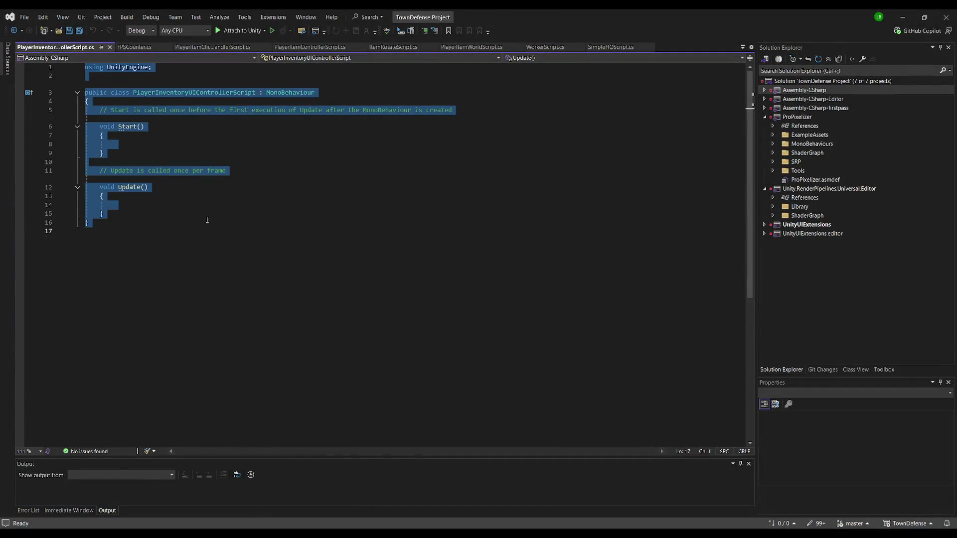
key(ctrl+v)
key(ctrl+Home)
click(233, 110)
text(Script)
click(259, 145)
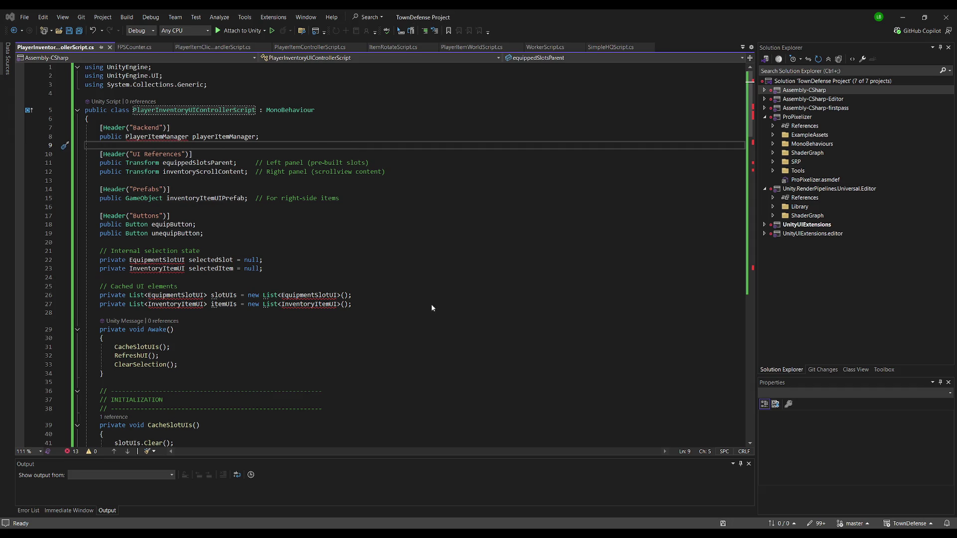
key(ctrl+s)
- Change the backend manager field's type from PlayerItemManager to PlayerItemManagerScript
click(160, 136)
scroll(175, 132, down, 1)
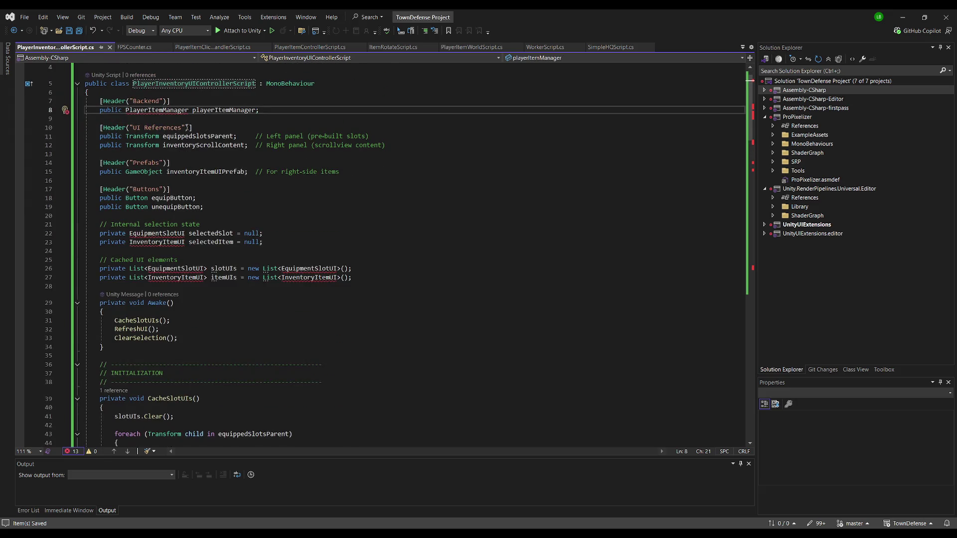
click(188, 111)
text(ript)
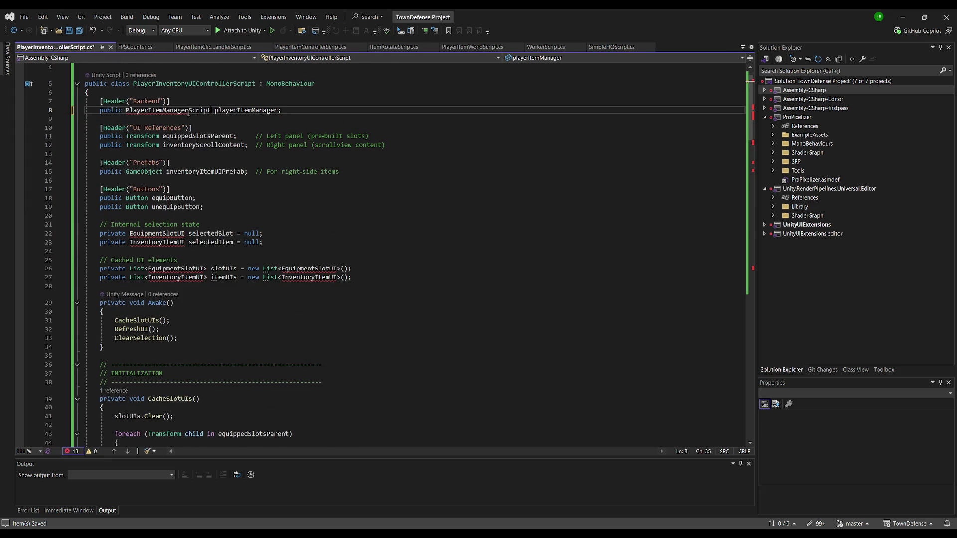
click(323, 110)
key(alt+Tab)
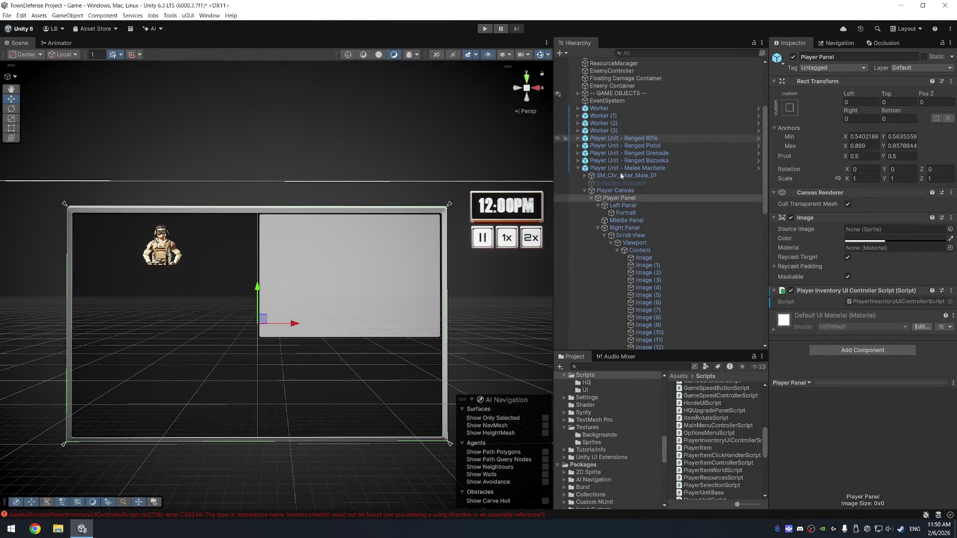
- Select the PlayerItemController object and open its PlayerItemControllerScript in Visual Studio
click(623, 138)
click(578, 168)
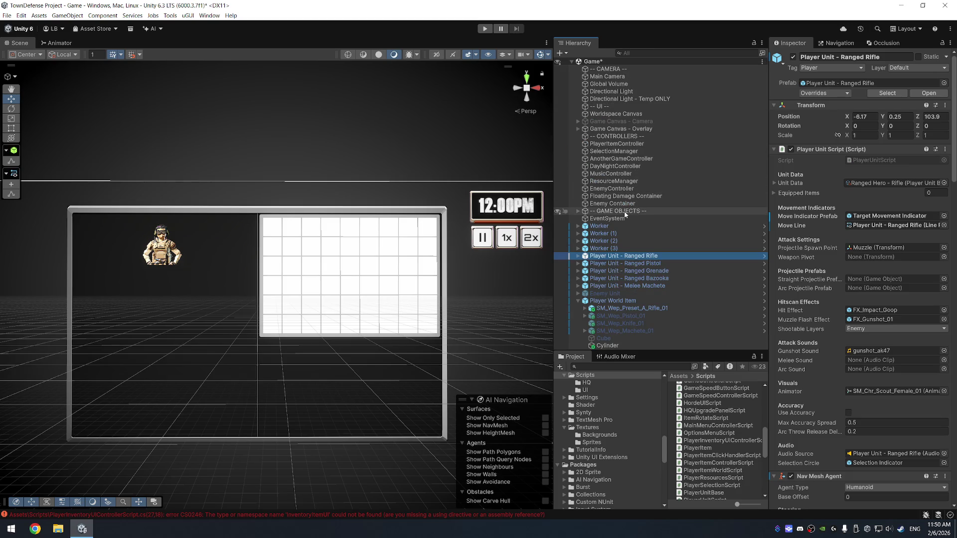
click(616, 144)
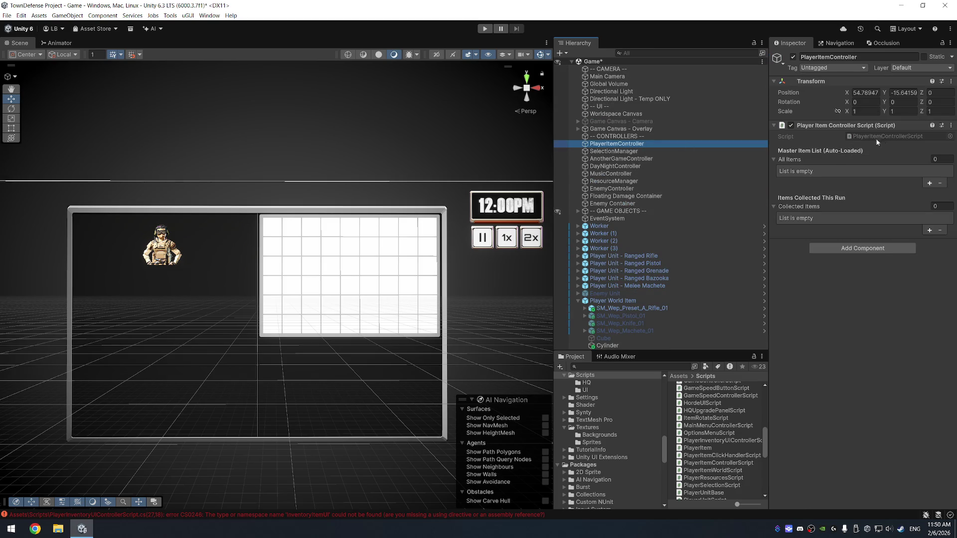
double_click(888, 135)
scroll(185, 144, up, 20)
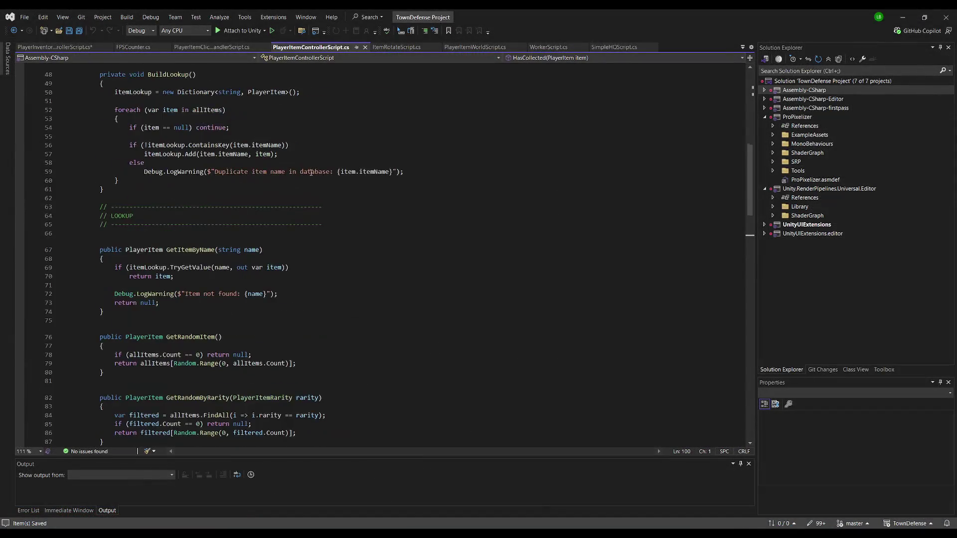
- Retype the playerItemManager field as PlayerItemControllerScript and save the controller script
double_click(190, 105)
key(ctrl+c)
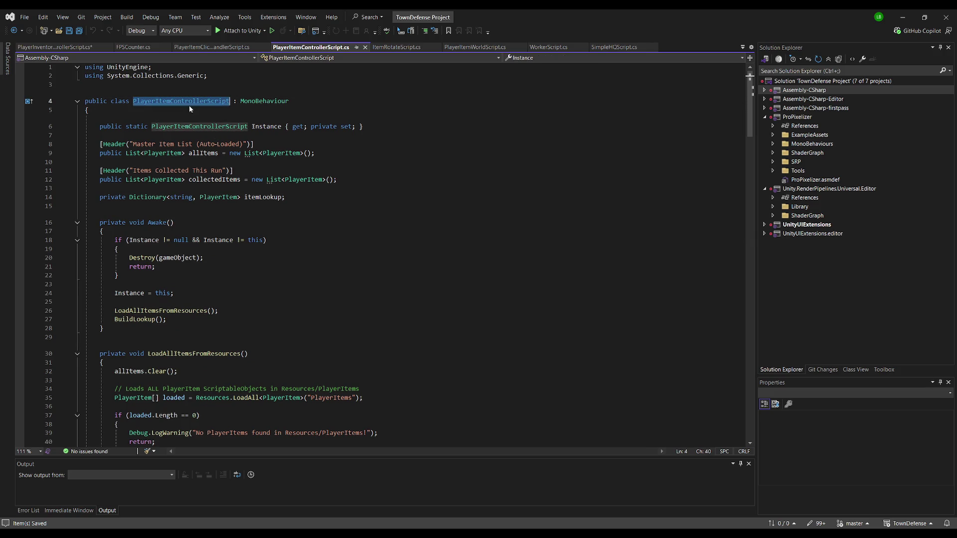
key(ctrl+Tab)
double_click(168, 110)
key(ctrl+v)
key(ctrl+s)
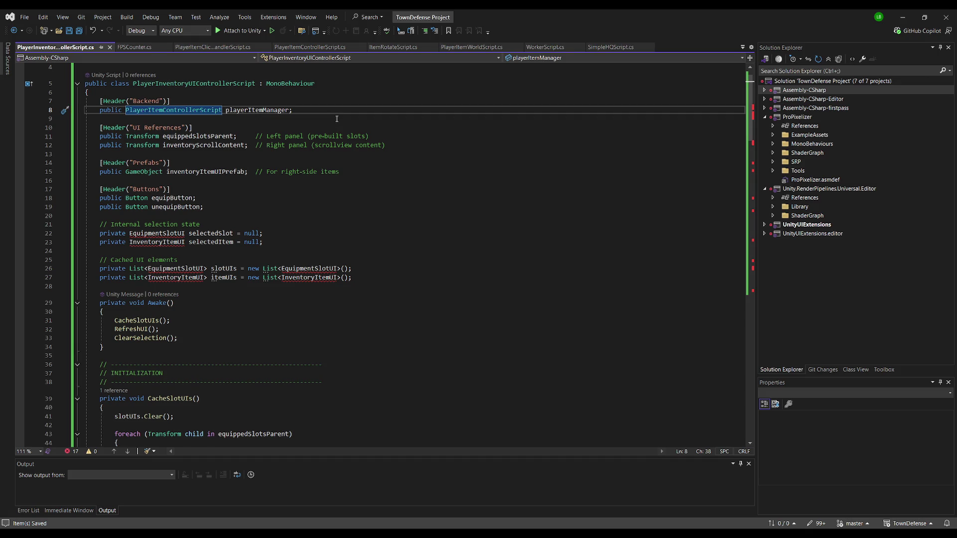
click(336, 119)
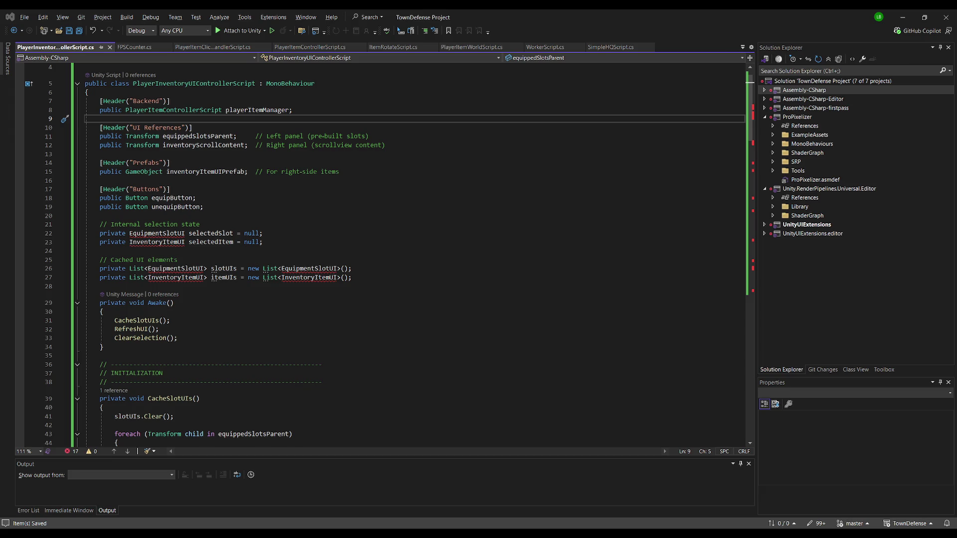
key(alt+Tab)
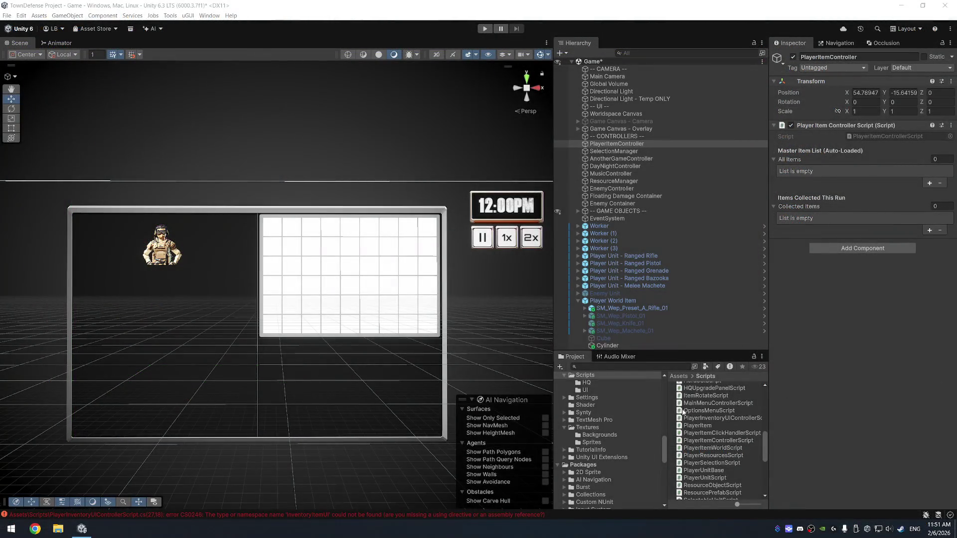
- Create a MonoBehaviour script named EquipmentSlotUIScript in Assets/Scripts and open it in Visual Studio
key(alt+Tab)
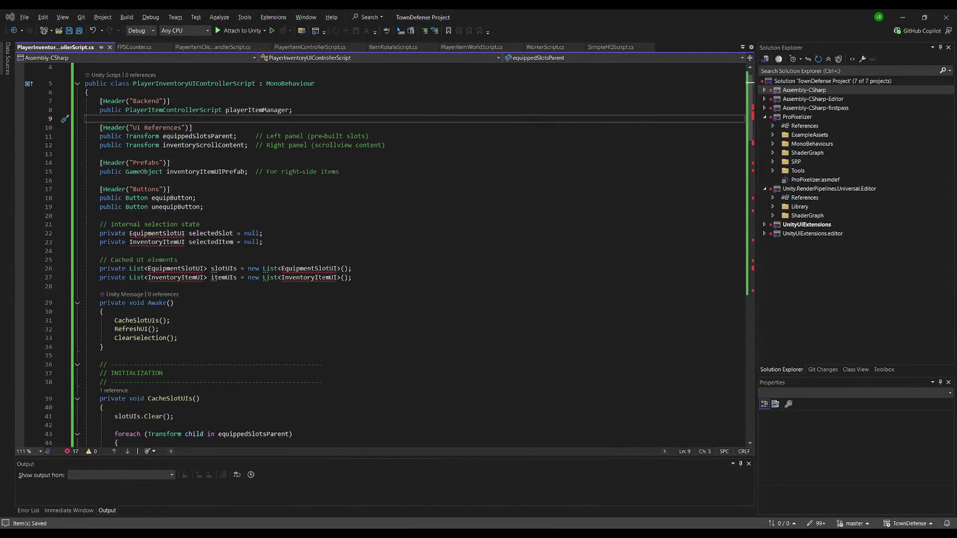
key(alt+Tab)
drag(768, 433, 797, 433)
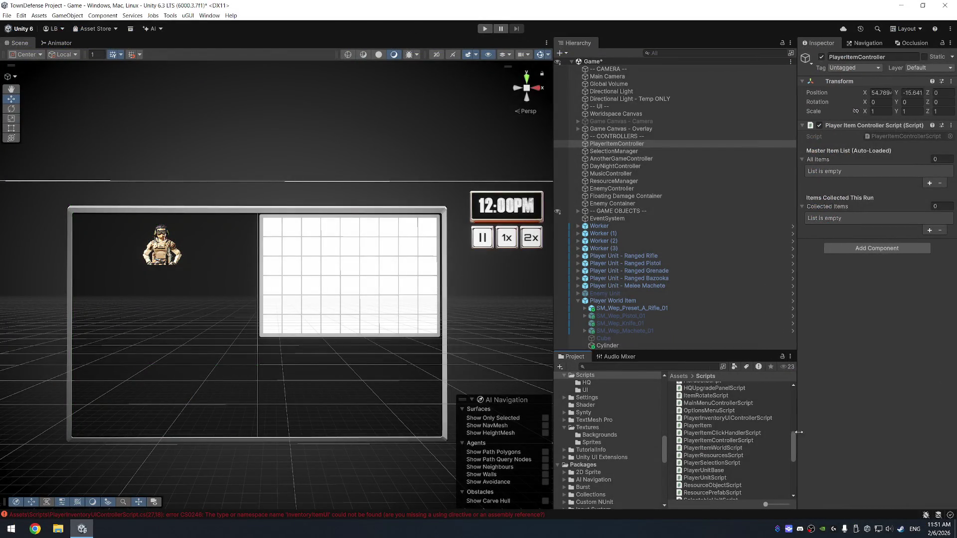
right_click(777, 456)
mouse_move(807, 233)
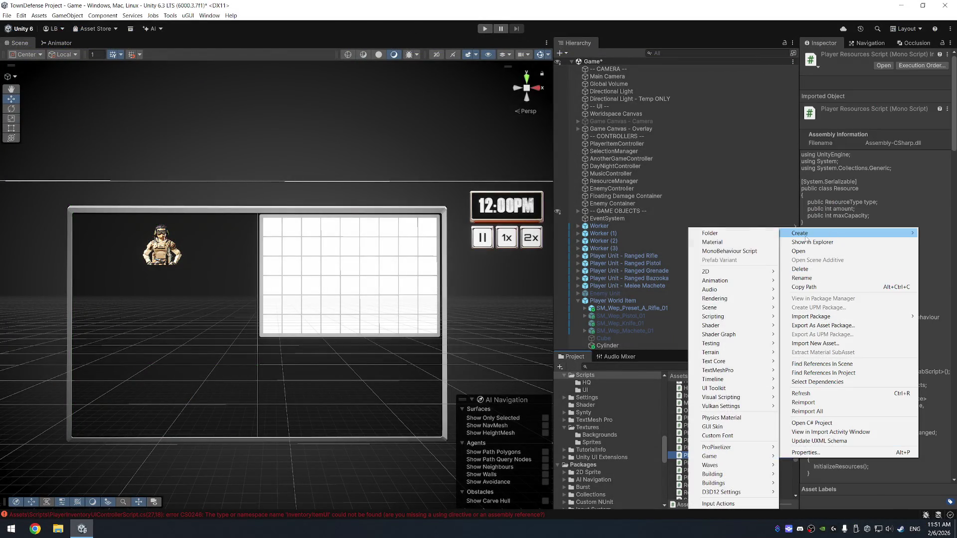
click(730, 246)
text(Eq)
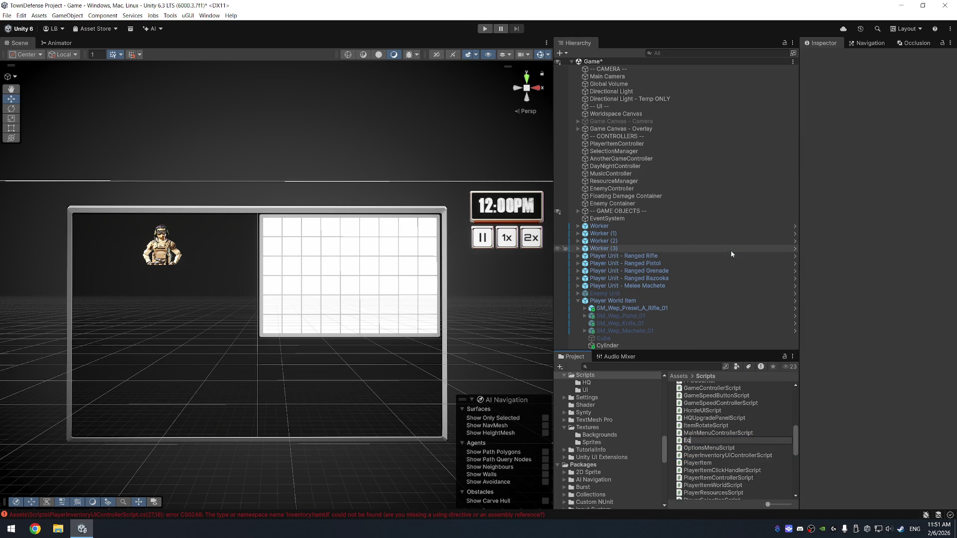
text(uipmentSlotUIS)
text(cript)
key(Return)
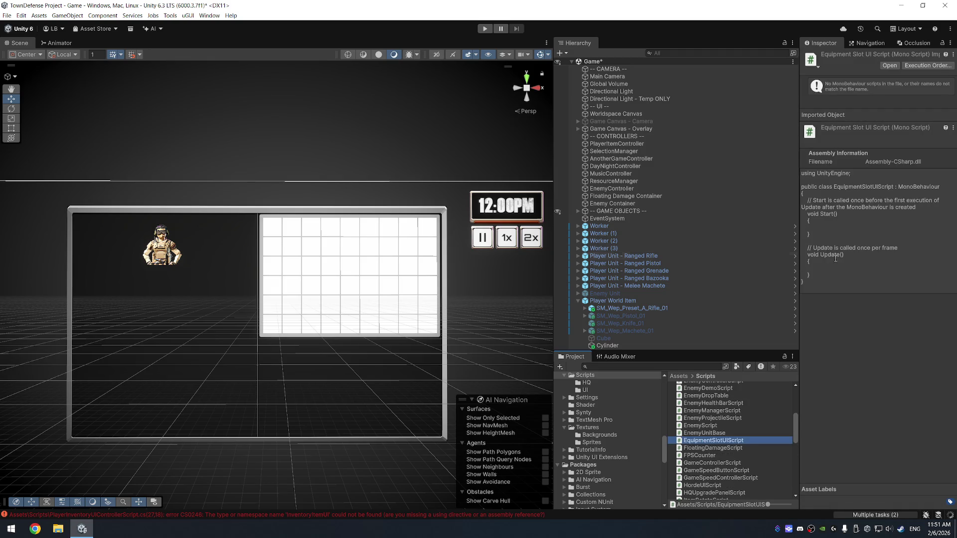
key(alt+Tab)
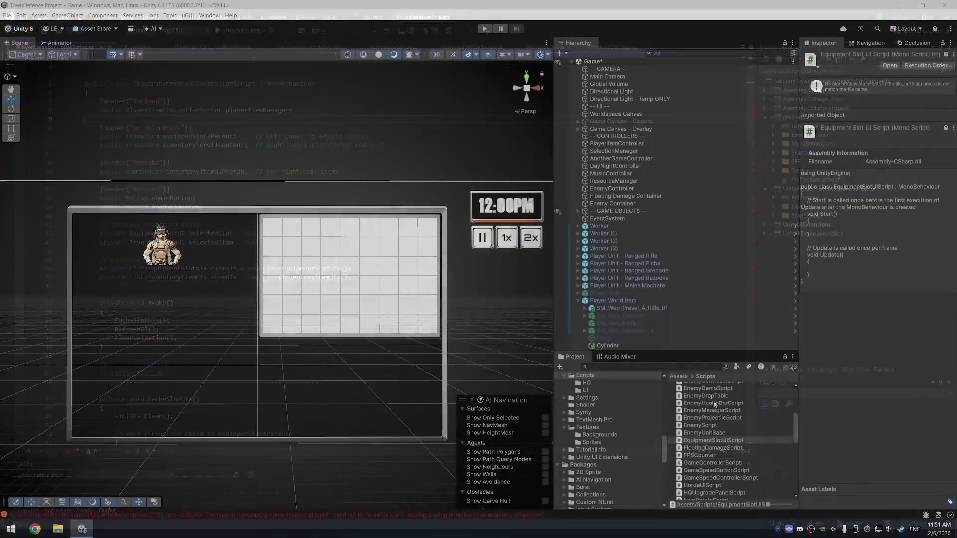
double_click(731, 441)
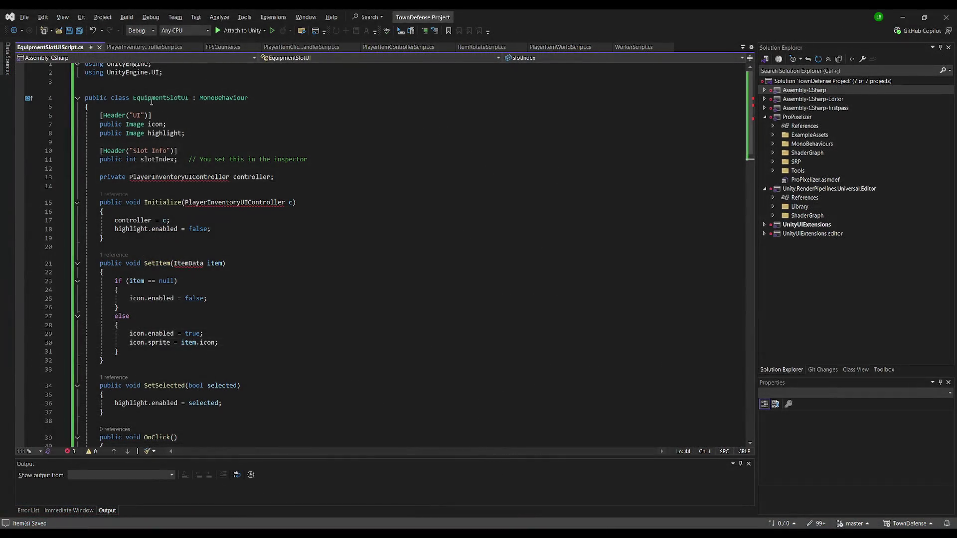
click(145, 47)
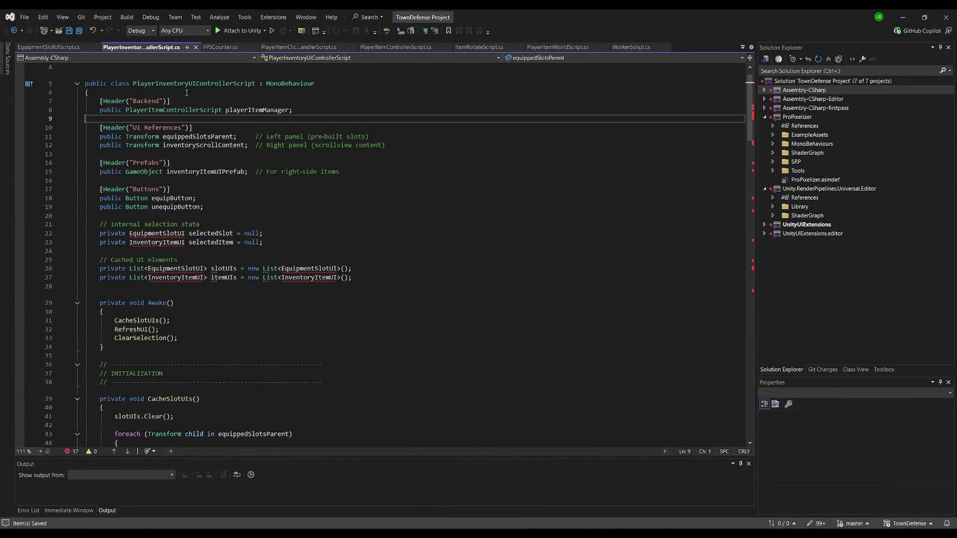
- Replace PlayerInventoryUIController with PlayerInventoryUIControllerScript on the controller field (line 13) and Initialize parameter (line 15)
double_click(200, 86)
key(ctrl+c)
key(ctrl+Tab)
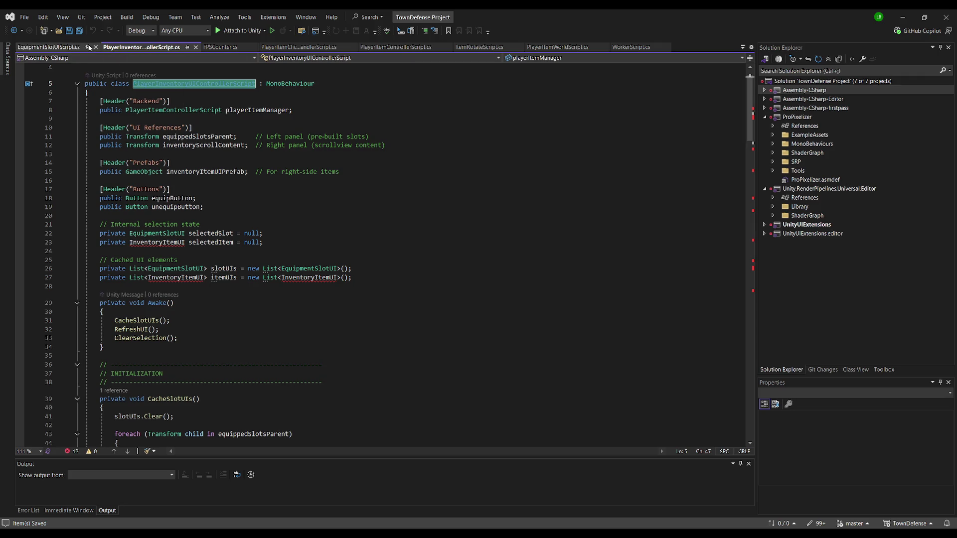
double_click(180, 177)
key(ctrl+v)
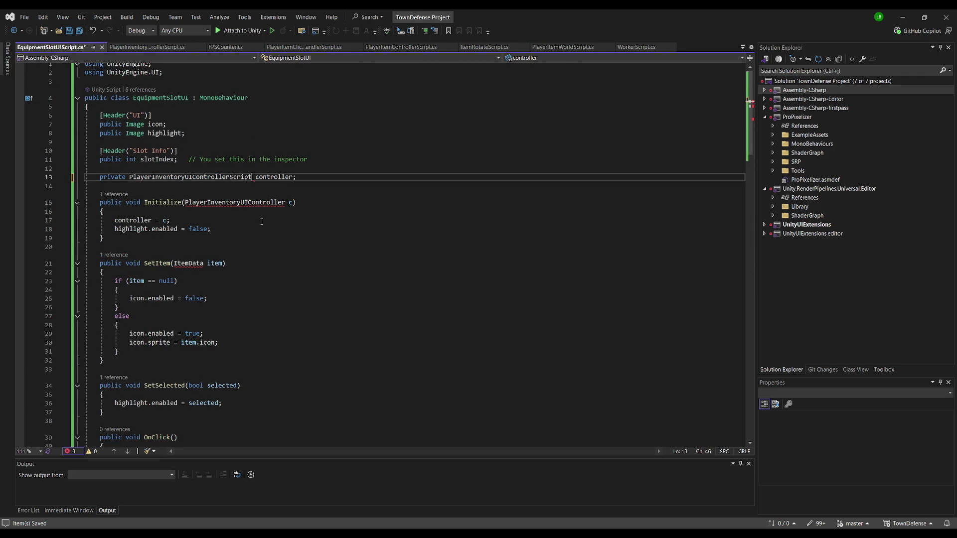
double_click(243, 203)
key(ctrl+v)
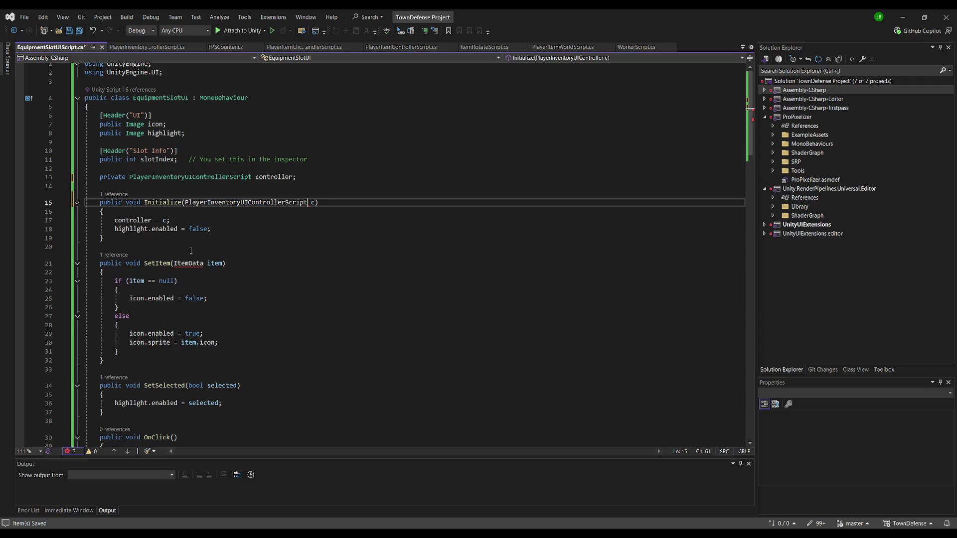
scroll(252, 233, down, 6)
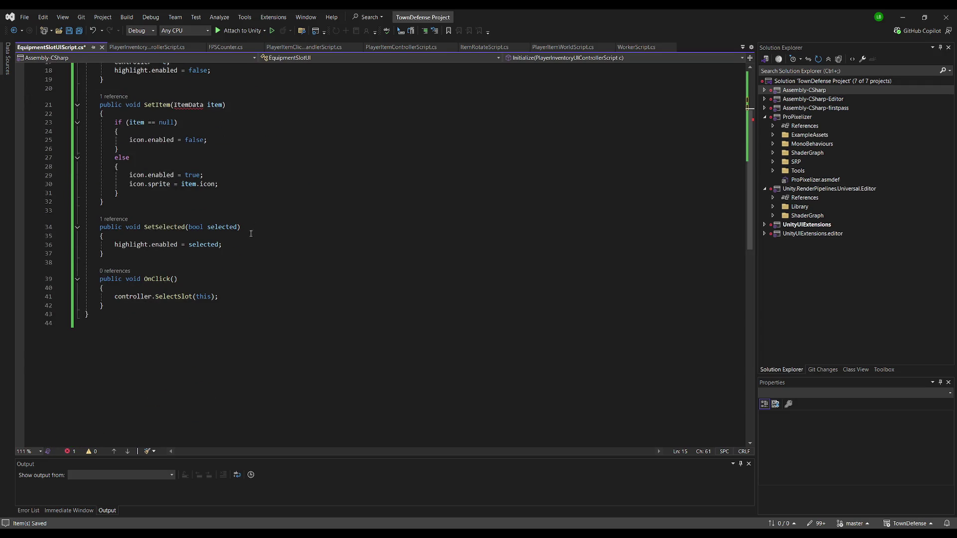
scroll(253, 317, up, 3)
click(177, 201)
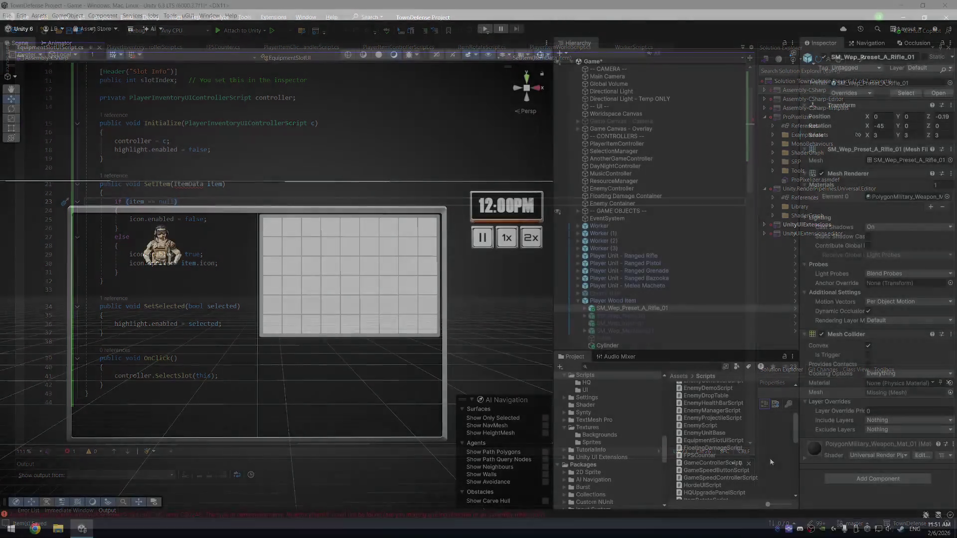
- Create another MonoBehaviour script in the Scripts folder named InventoryItemUIScript
right_click(771, 456)
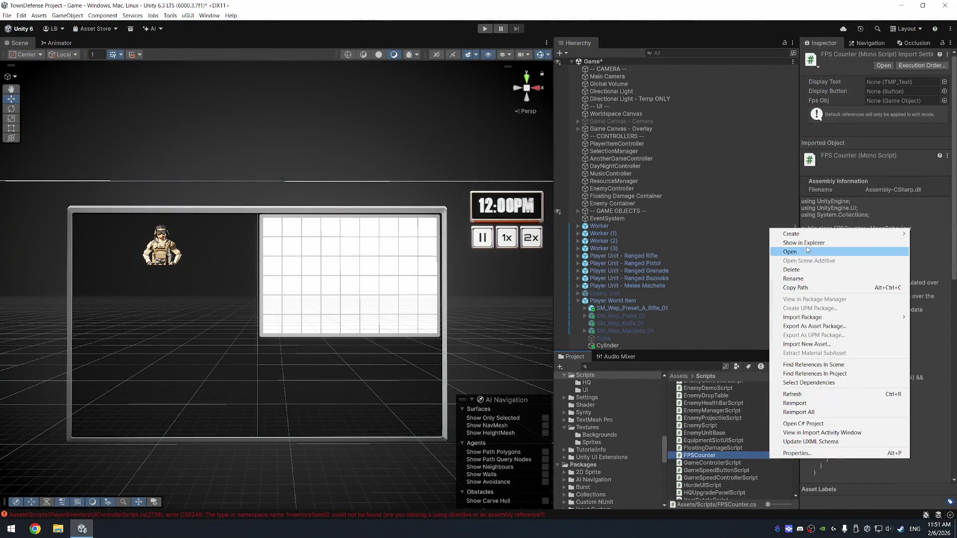
mouse_move(811, 237)
click(735, 252)
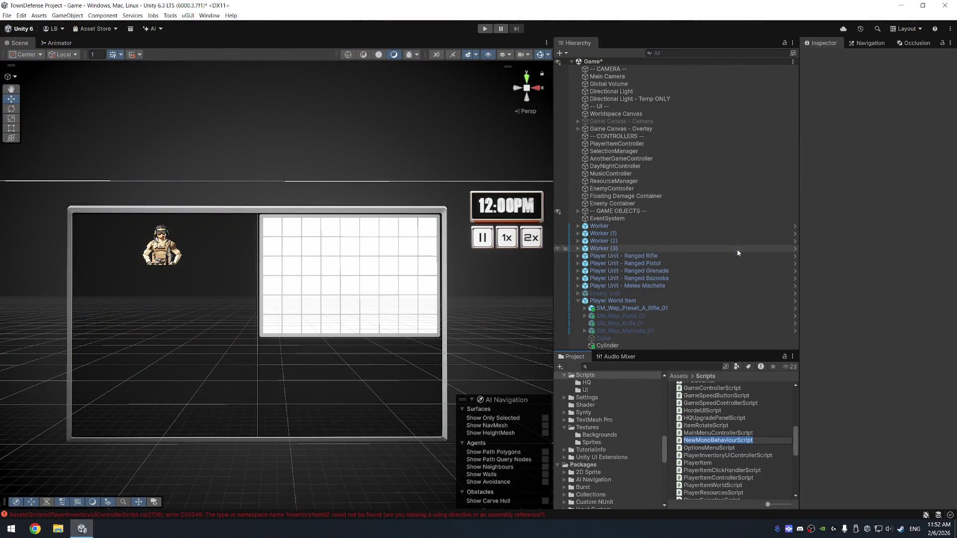
text(Inventory)
text(ItemUIScript)
key(Return)
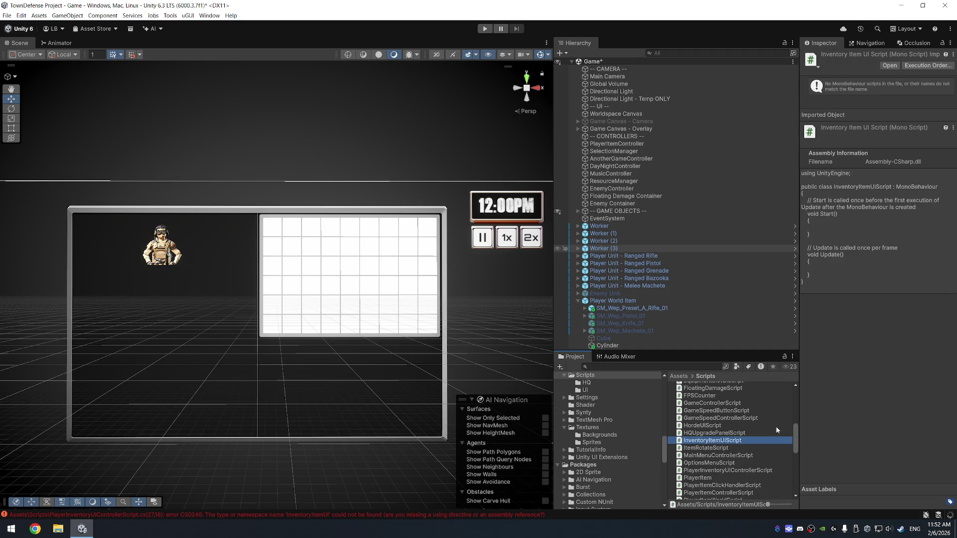